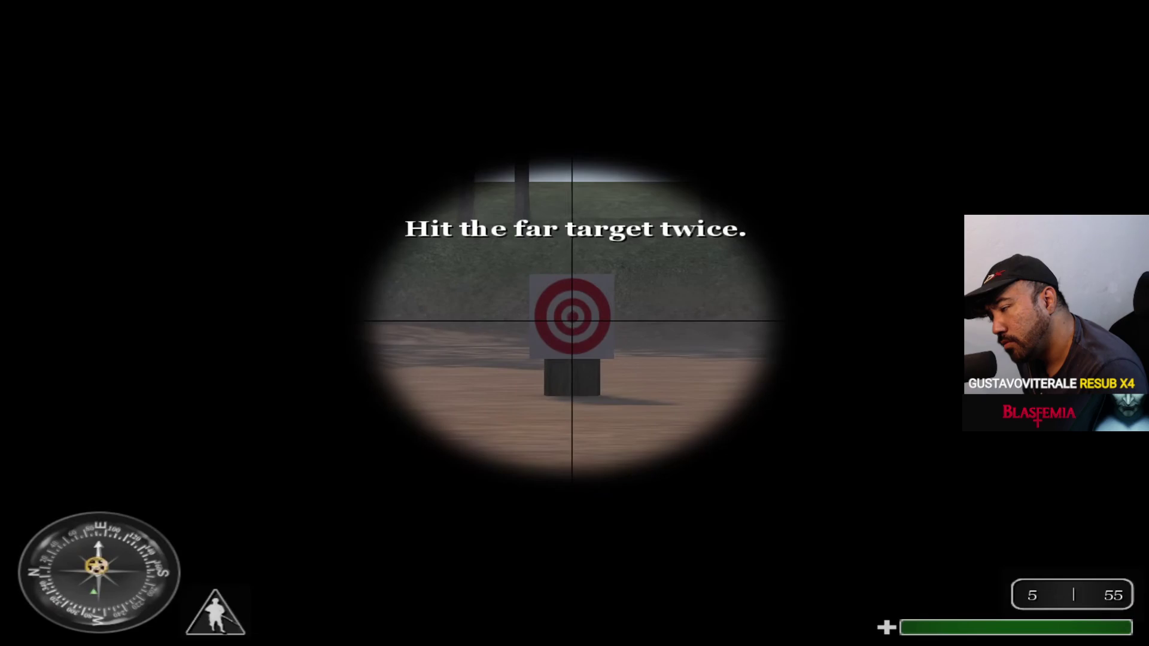
Step: Watch the YouTube stream, pausing repeatedly to read comments and gameplay moments
key("space")
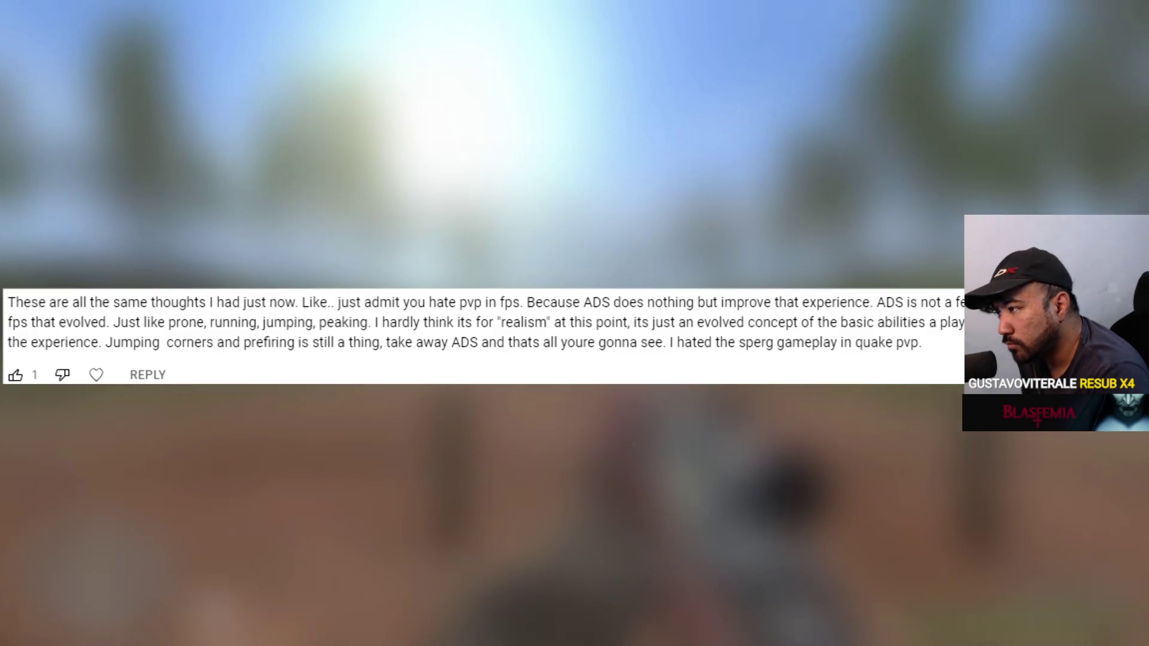
key("space")
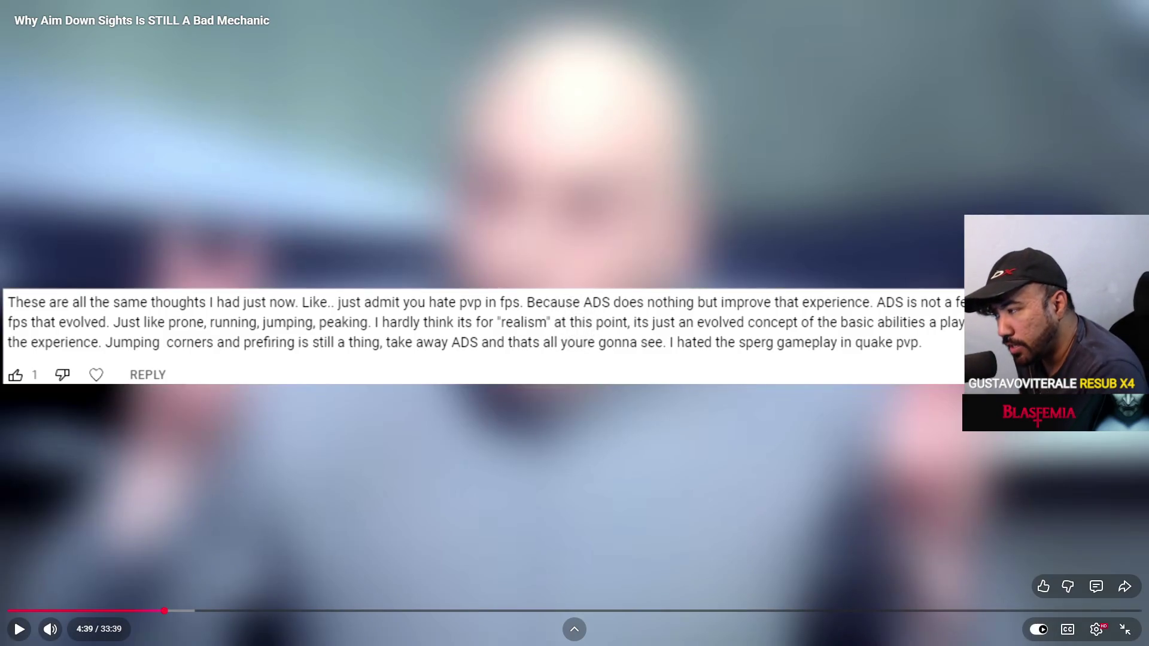
key("space")
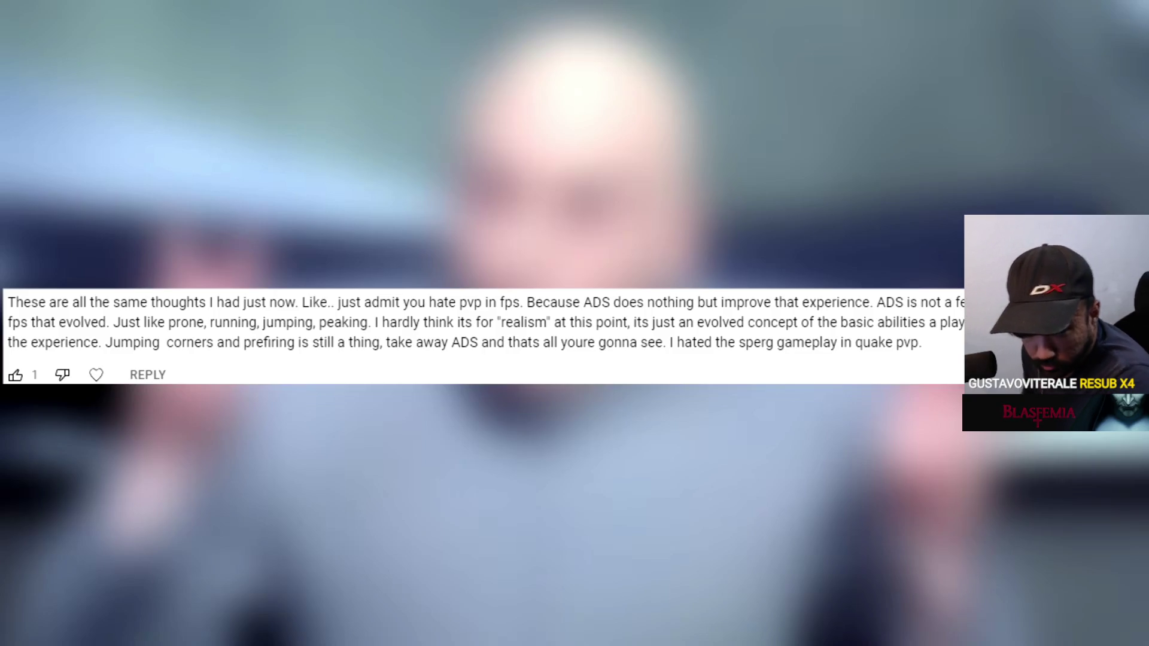
key("space")
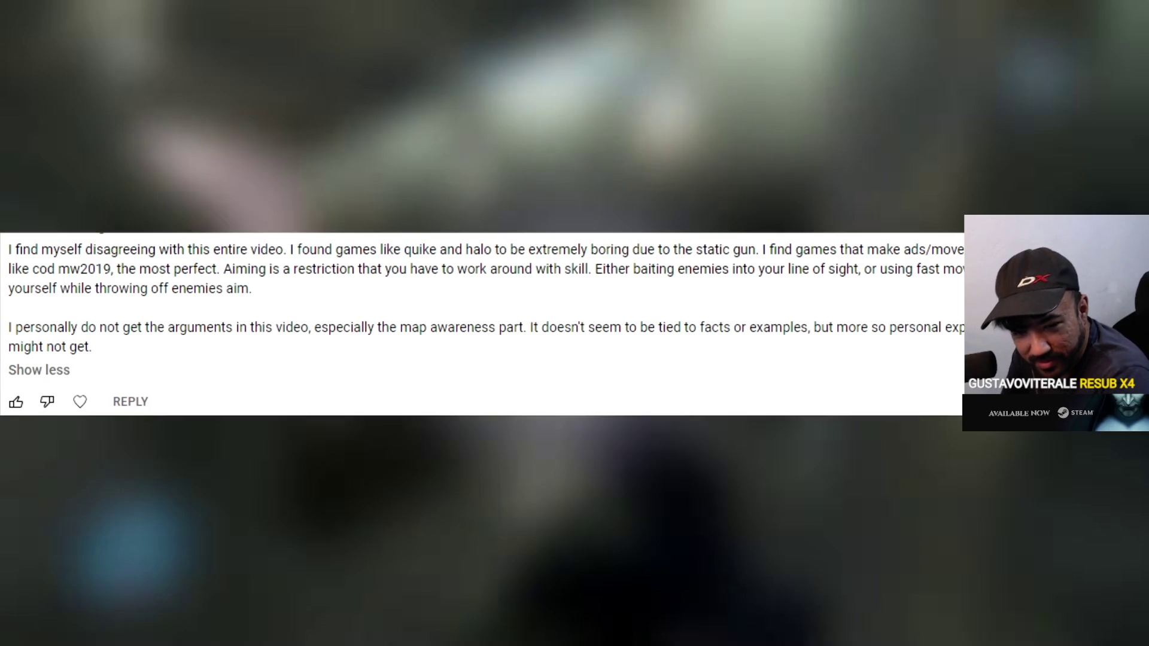
key("space")
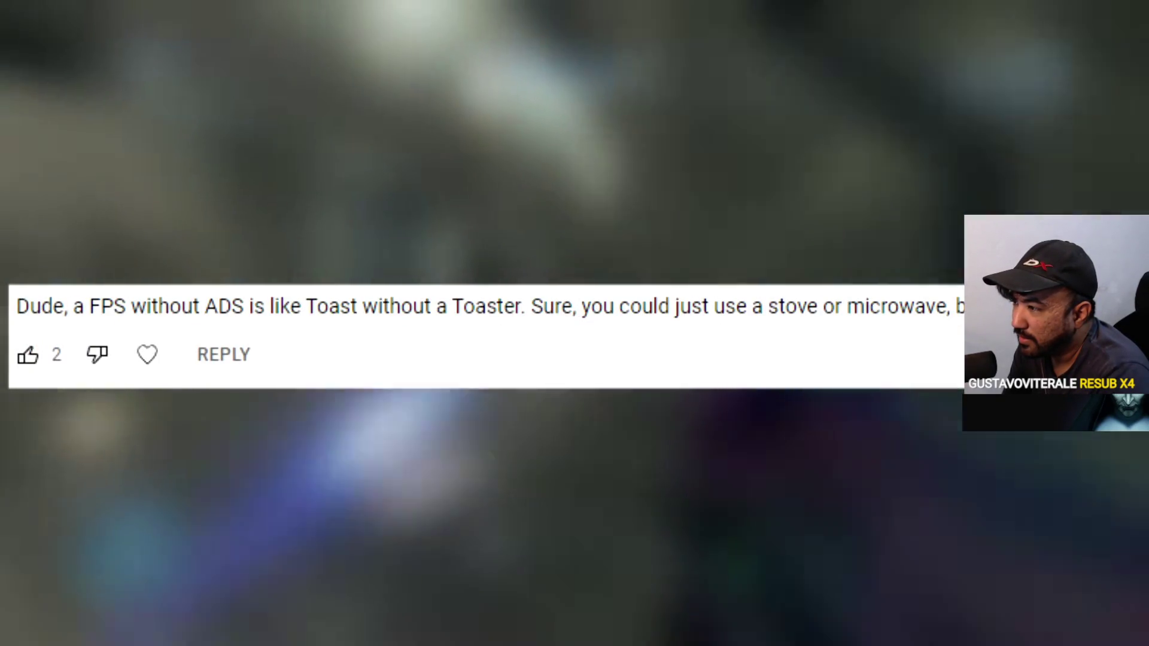
key("space")
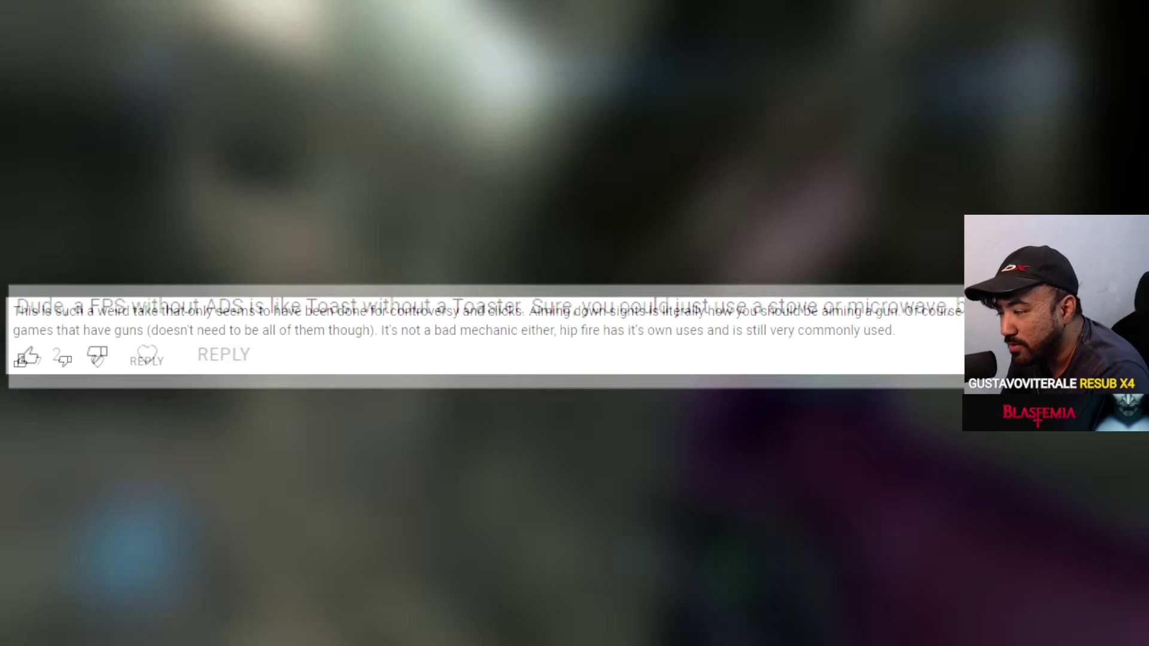
key("space")
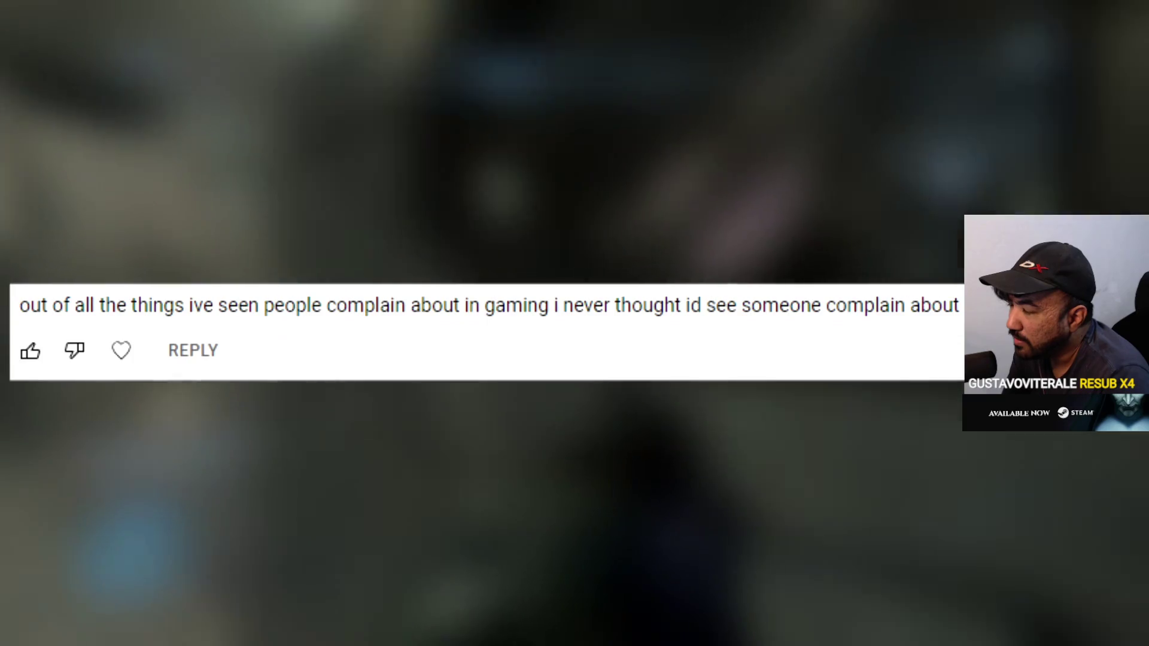
key("space")
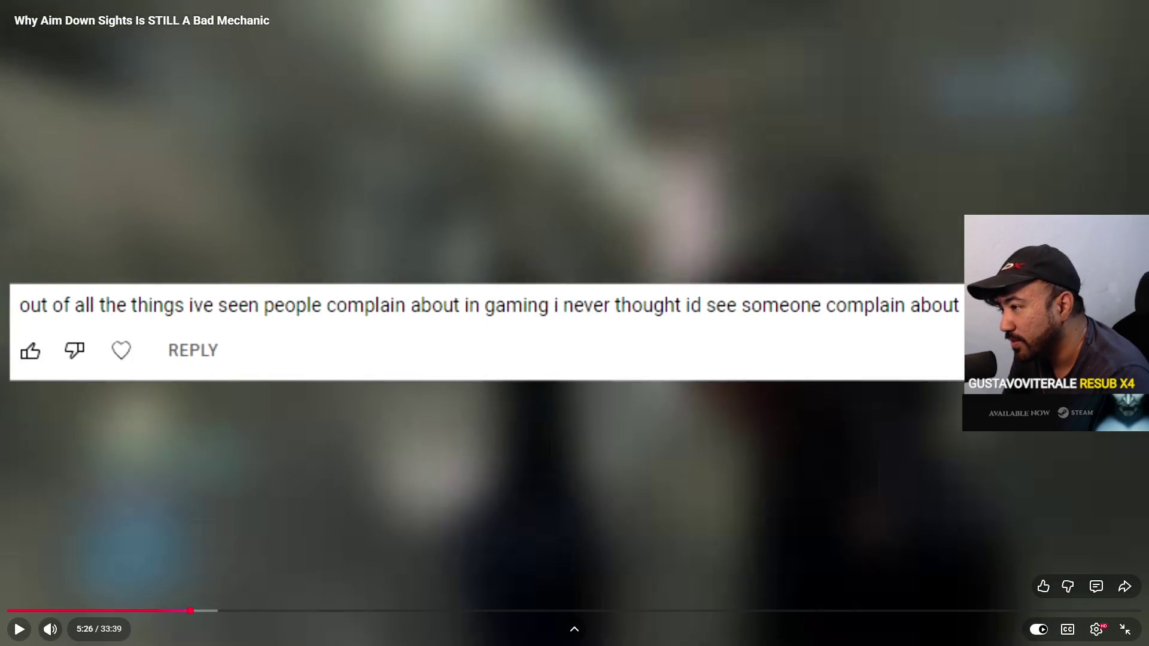
key("space")
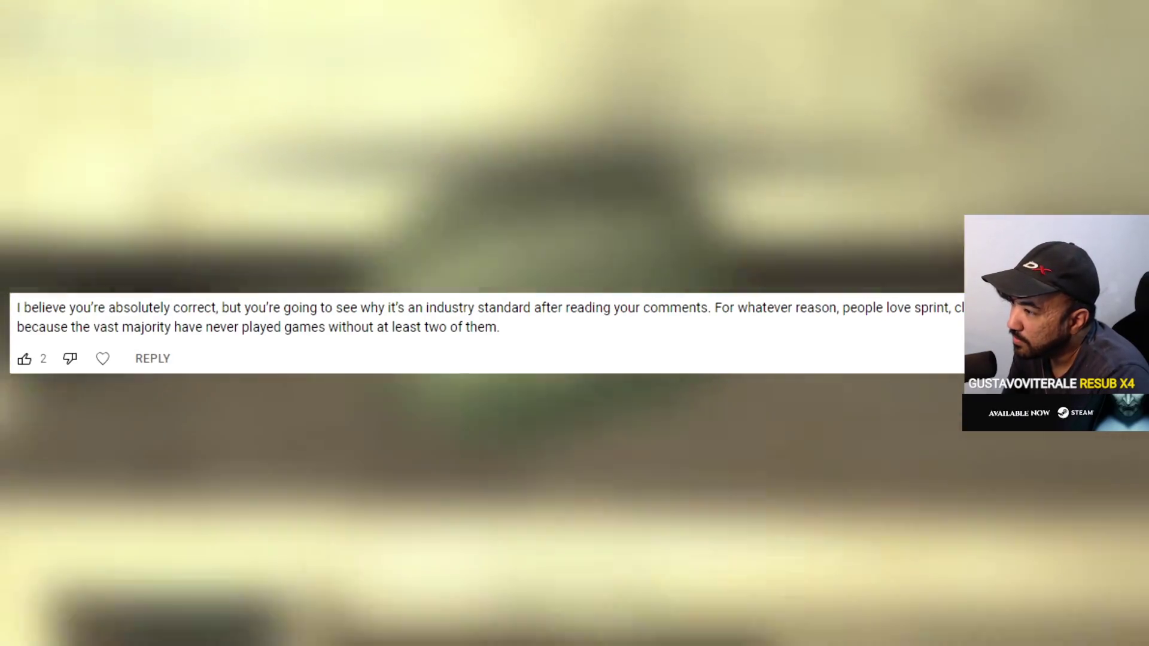
key("space")
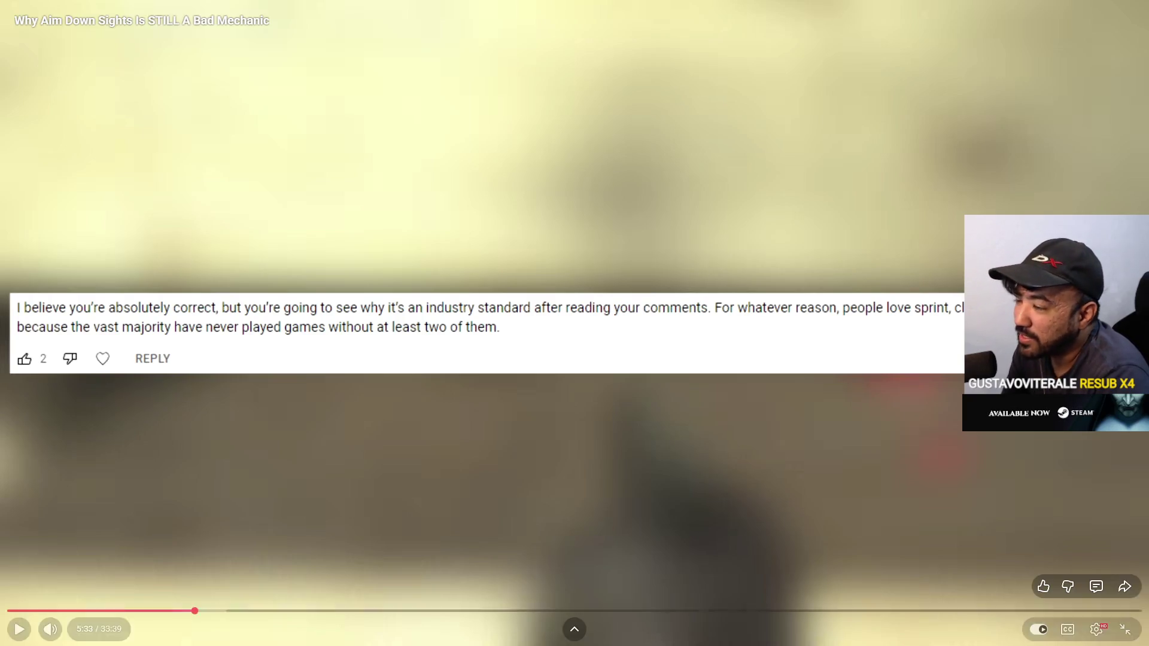
key("space")
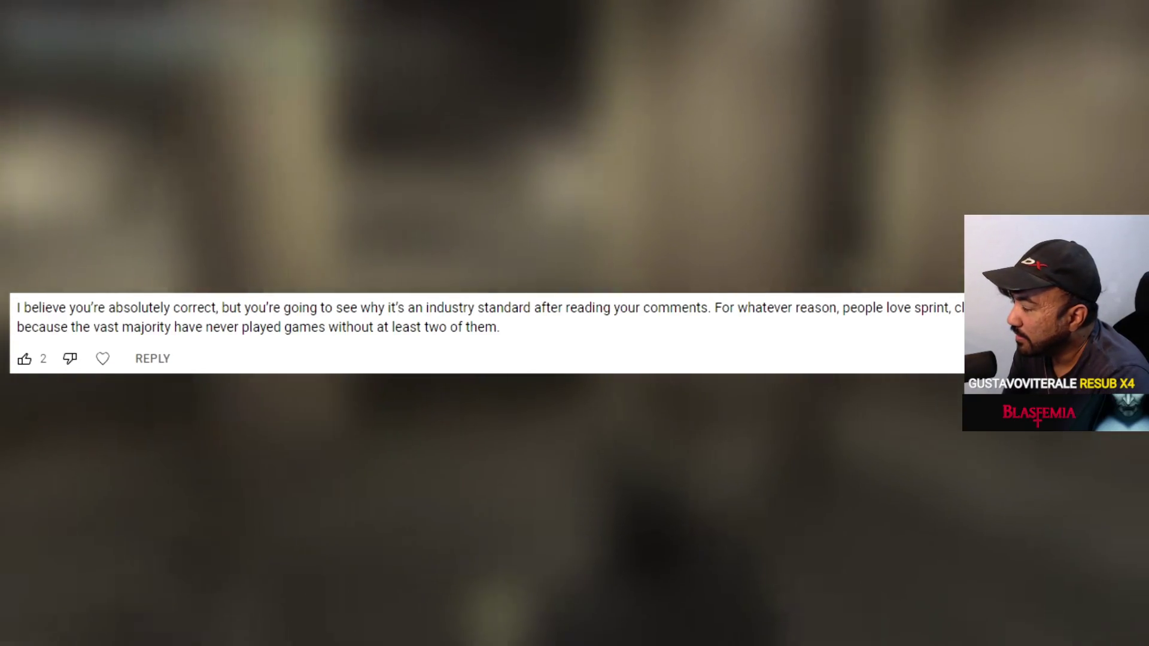
key("space")
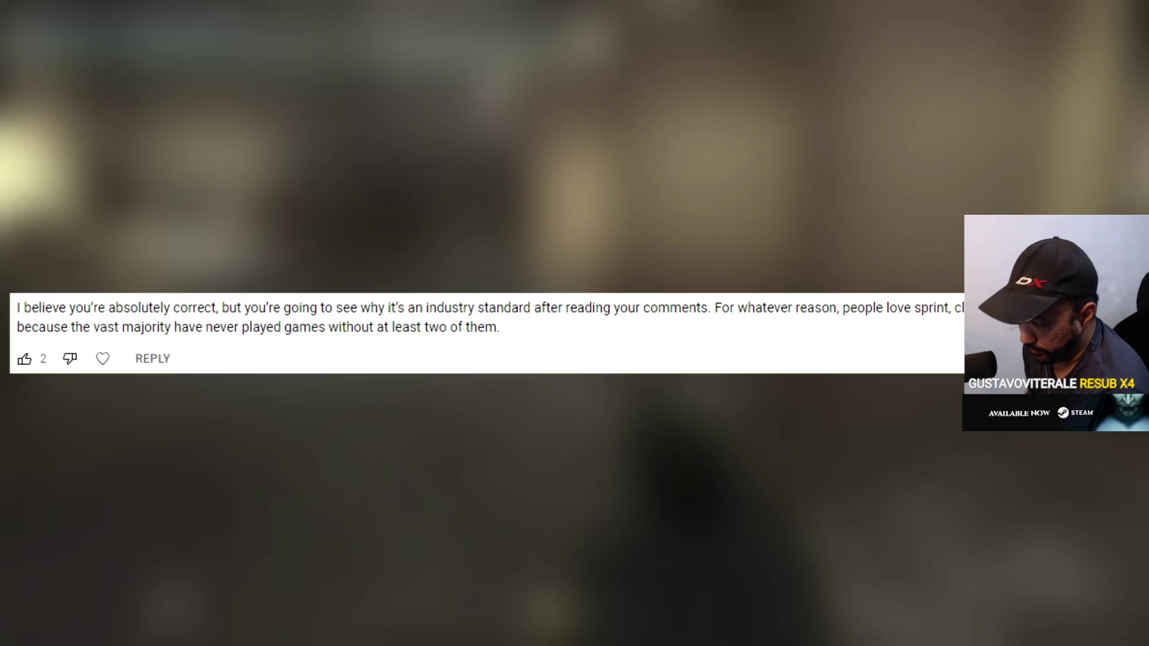
key("space")
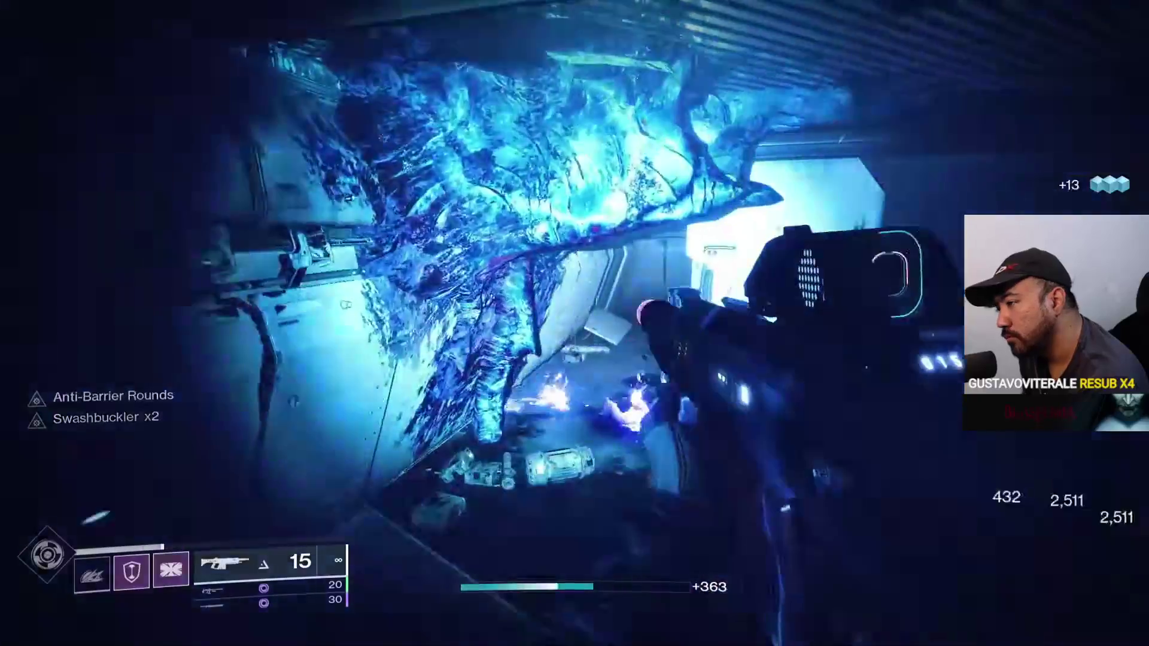
key("space")
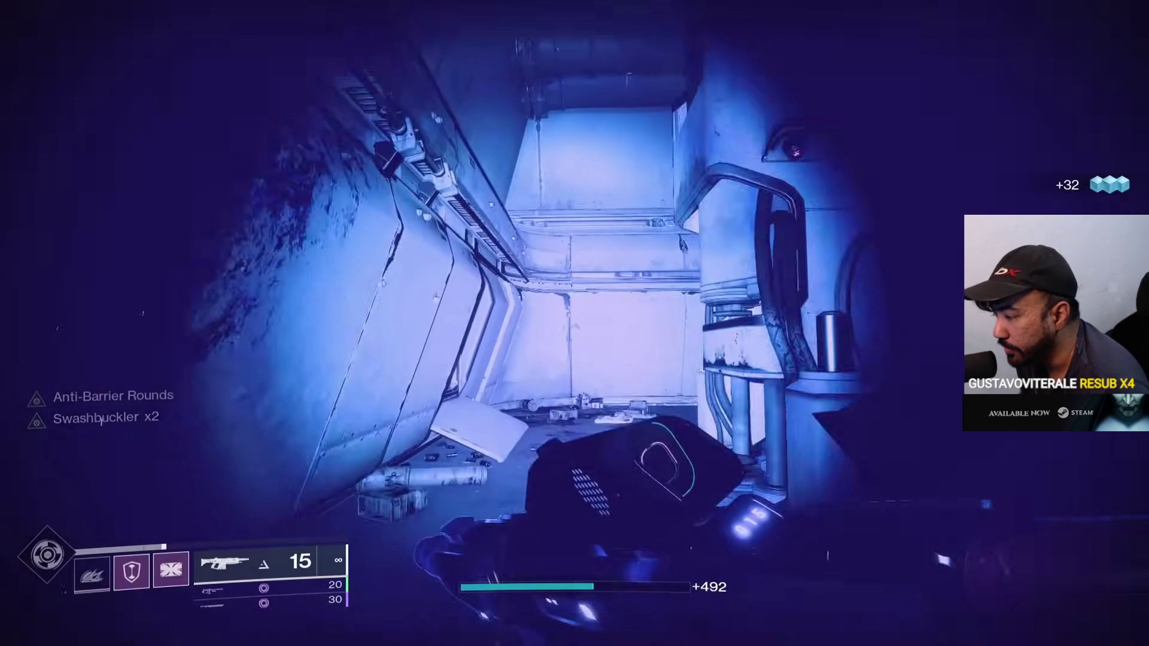
key("space")
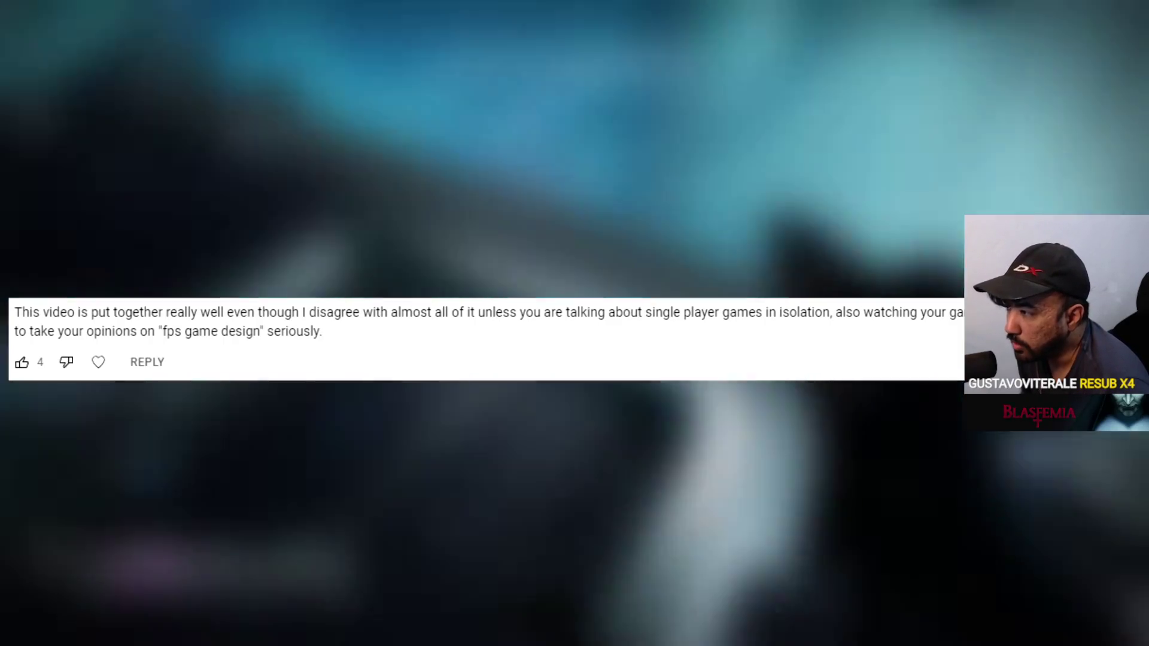
key("space")
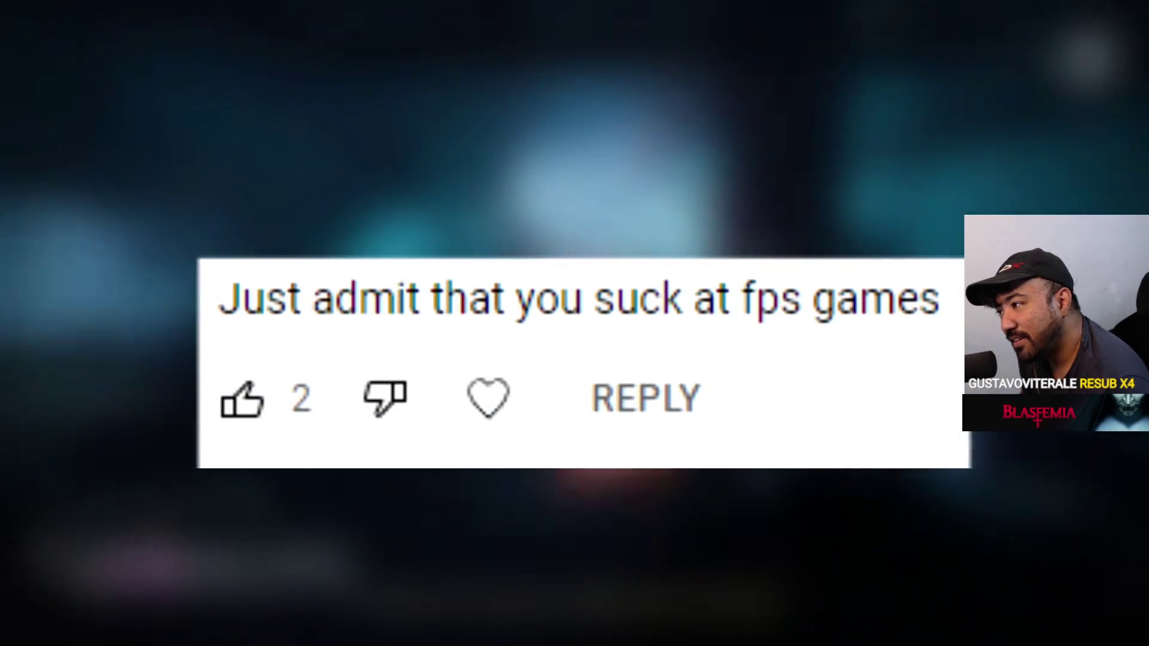
key("space")
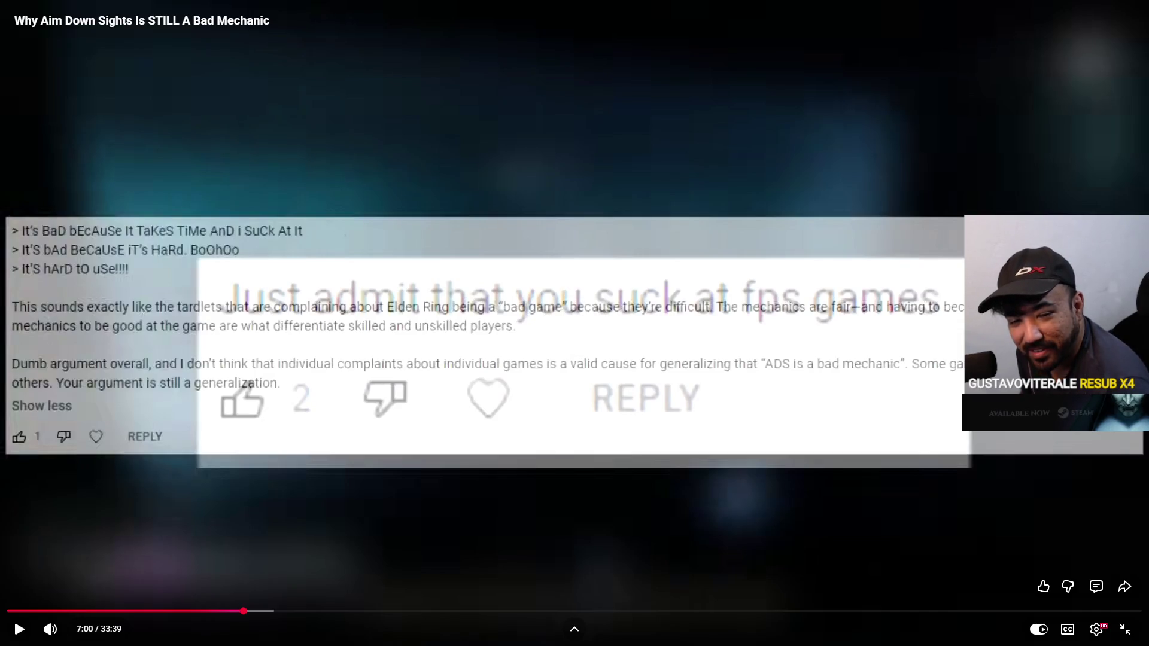
key("space")
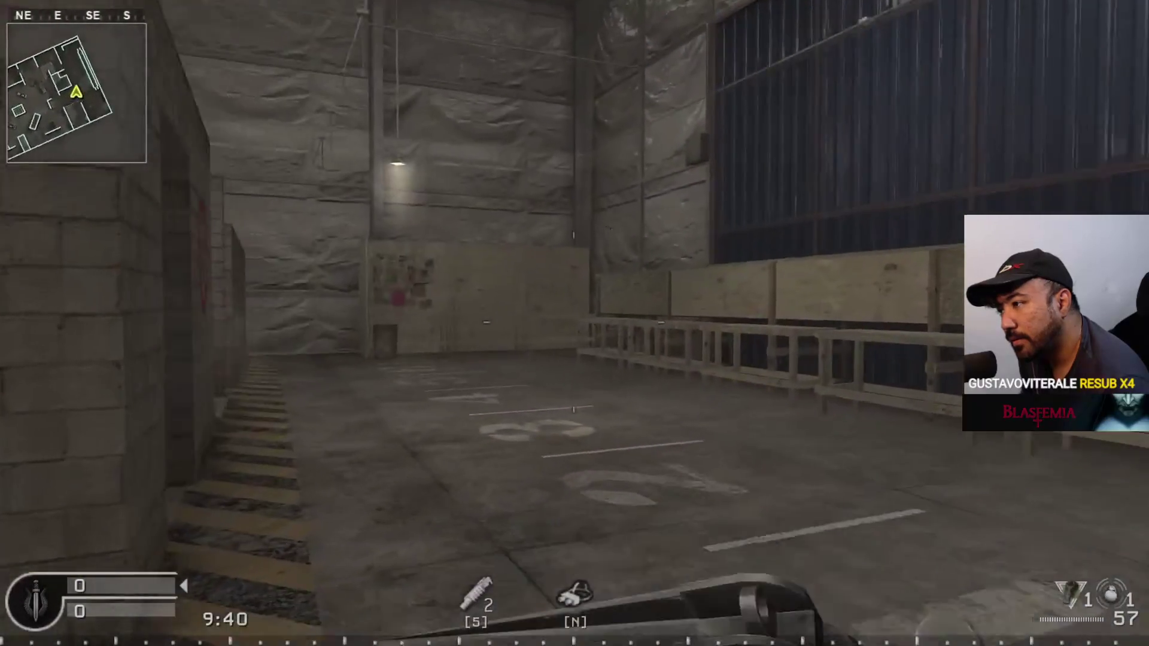
key("space")
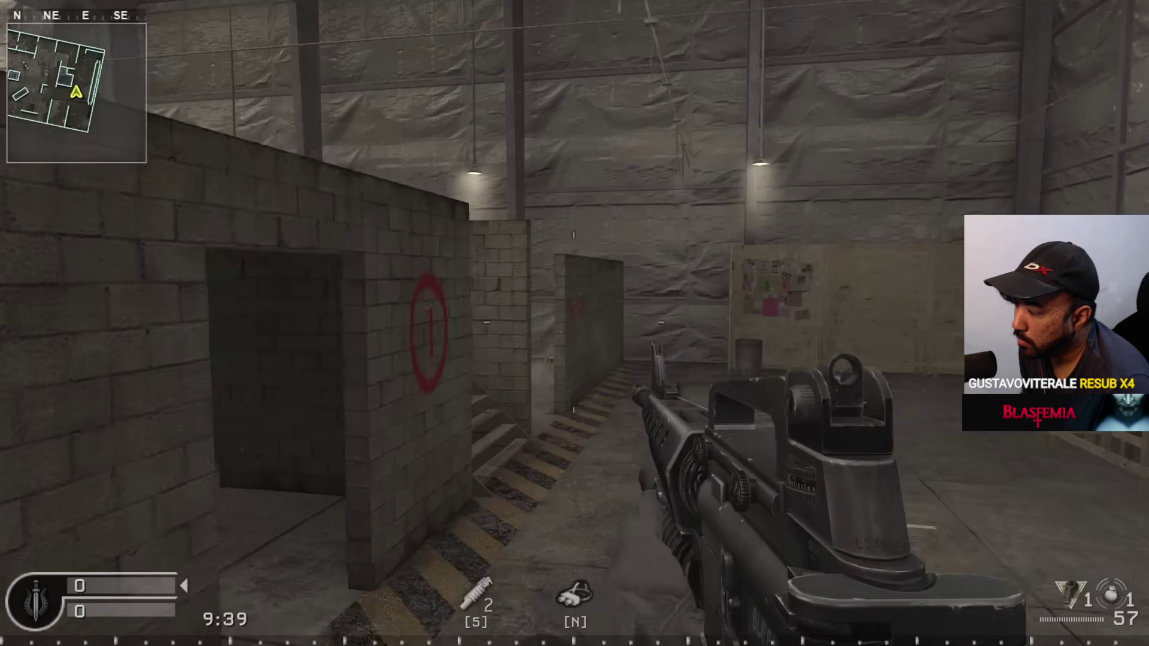
key("space")
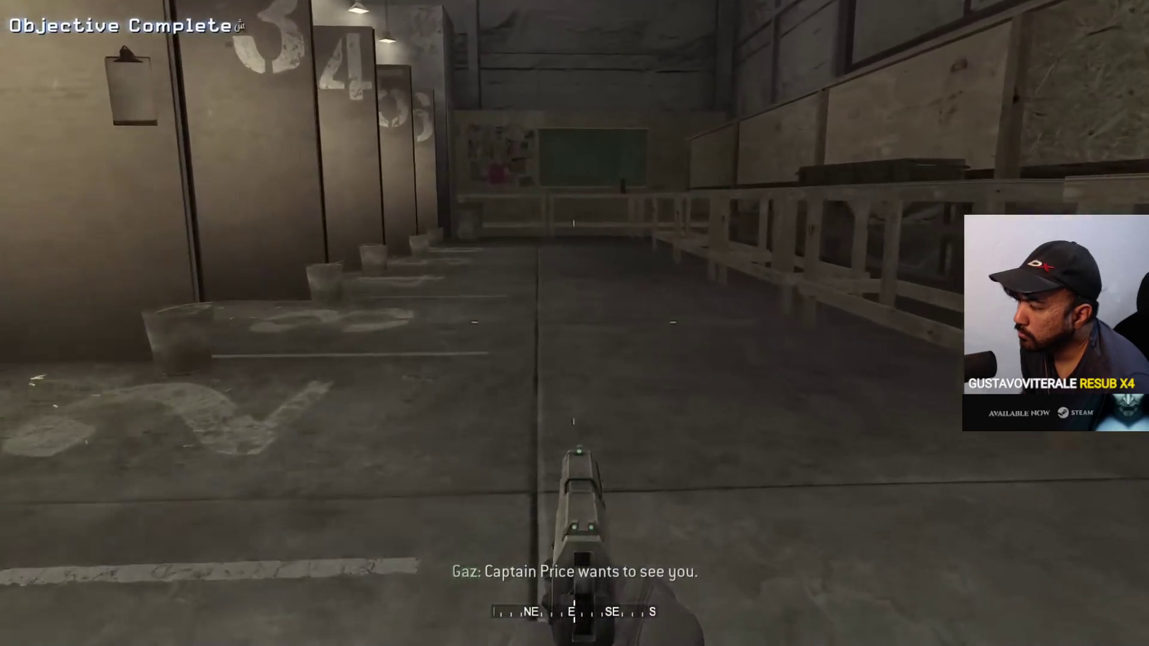
key("space")
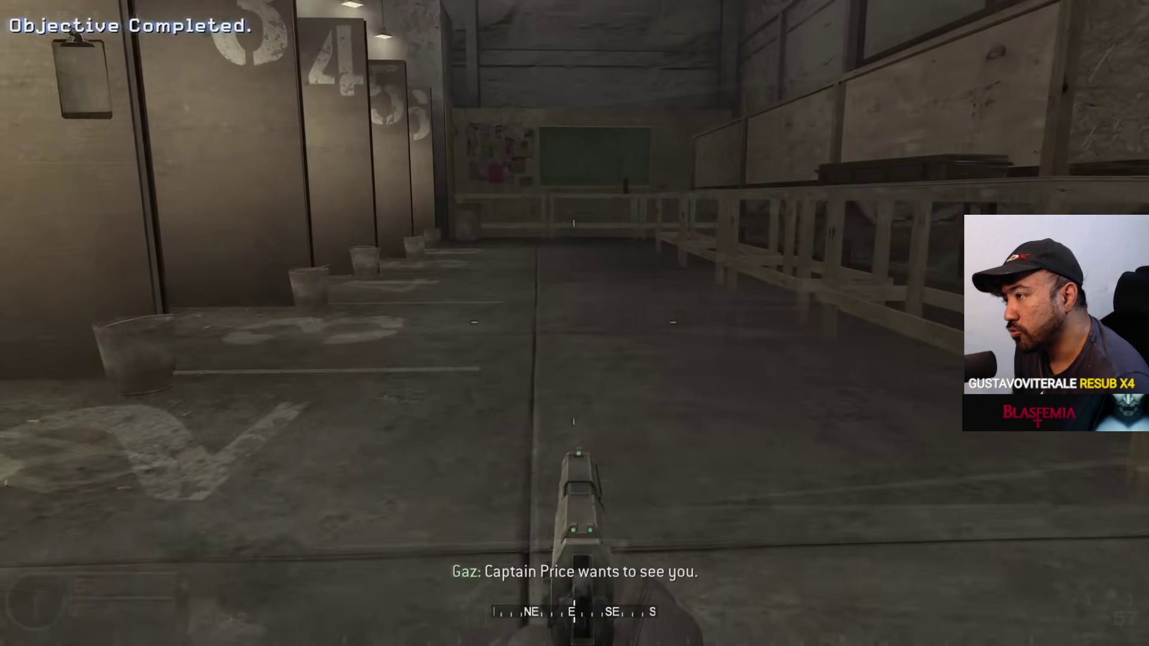
key("space")
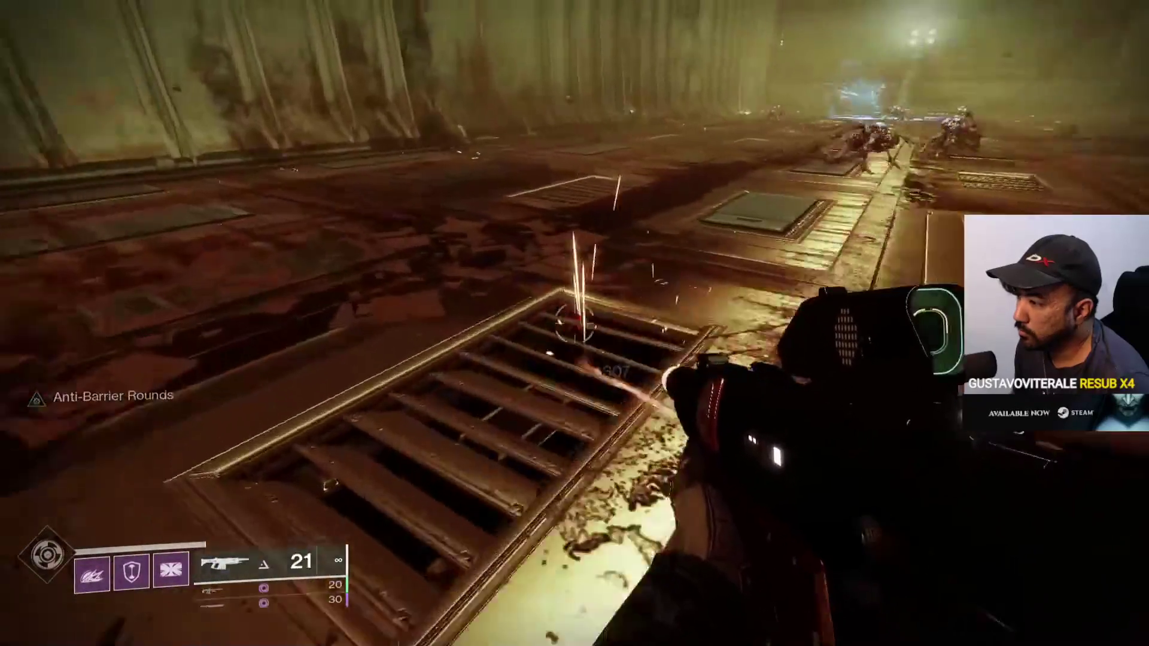
key("space")
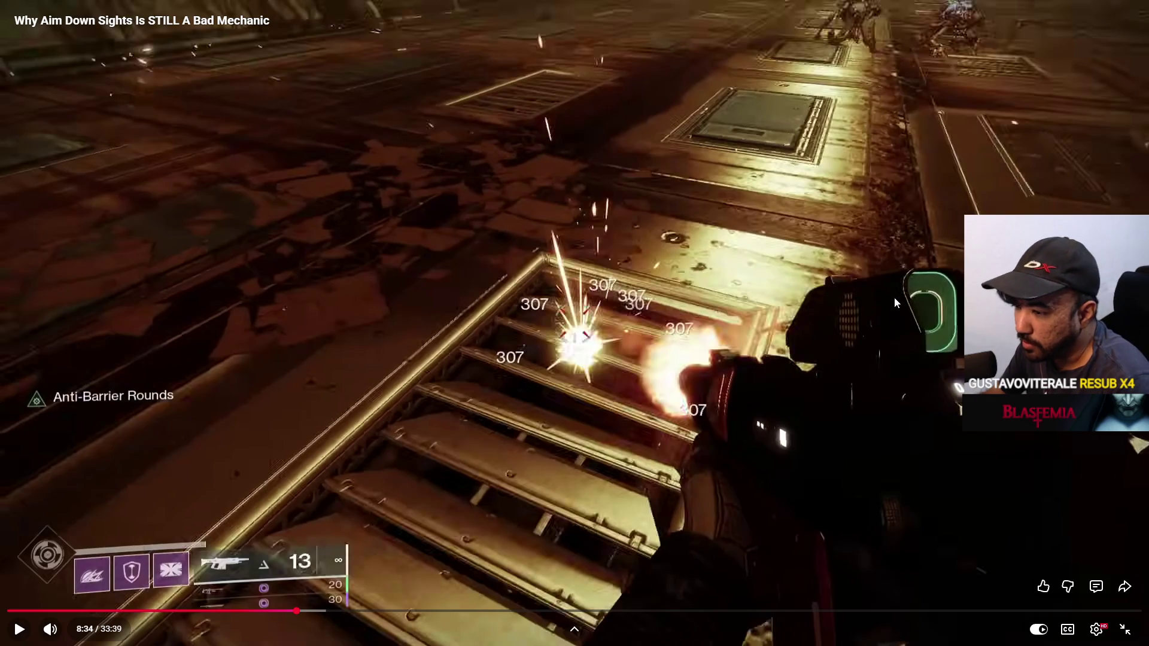
Step: Skip the video ahead to around 15:51 and pause on the comment screen
left_click(867, 293)
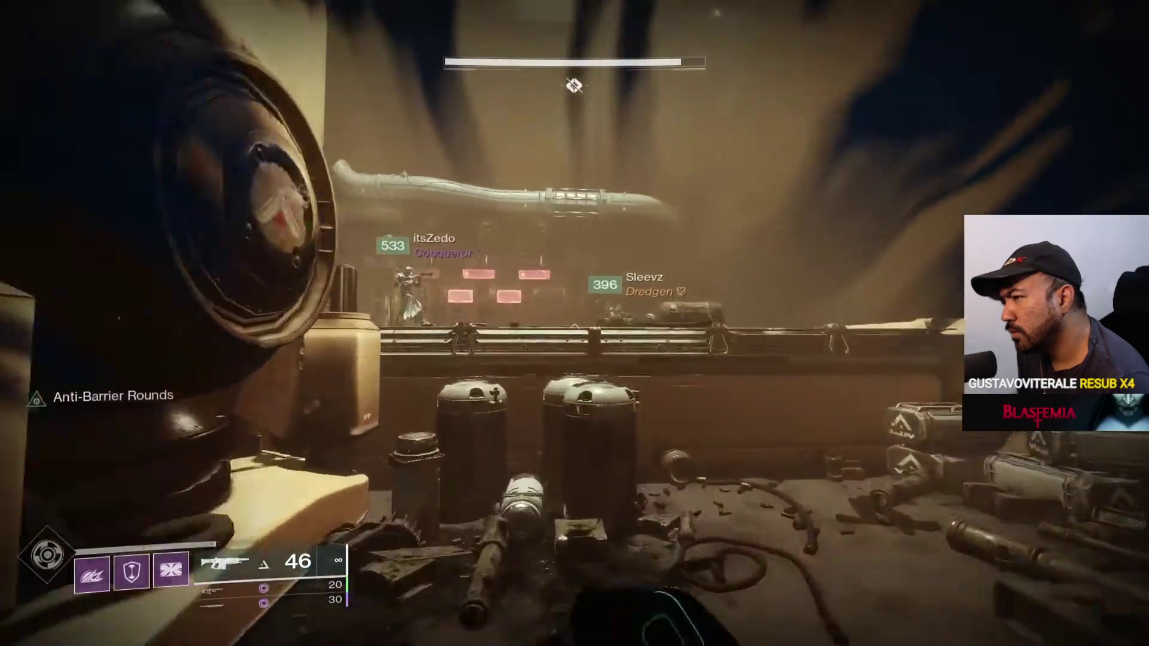
key("space")
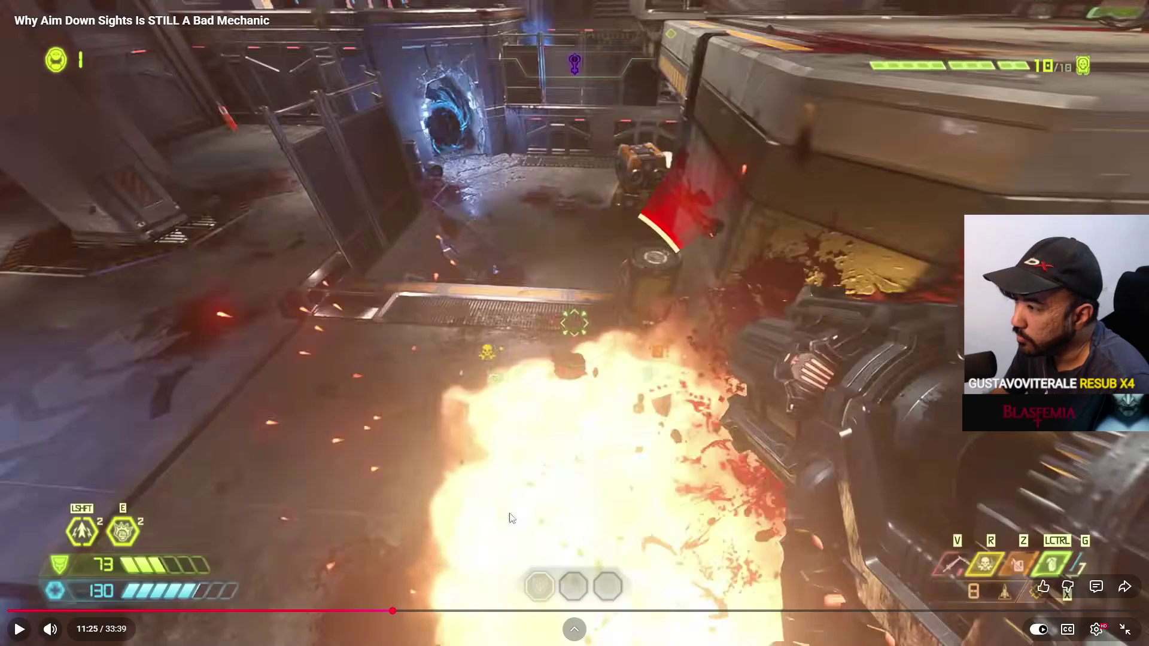
left_click(555, 490)
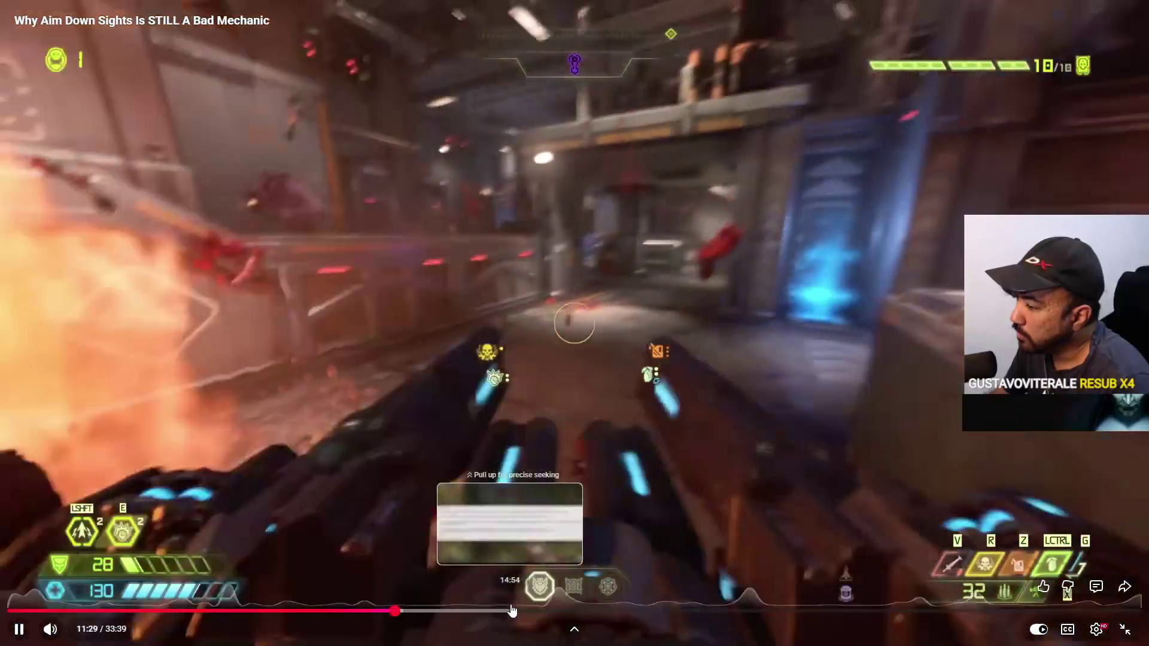
left_click_drag(513, 610, 542, 611)
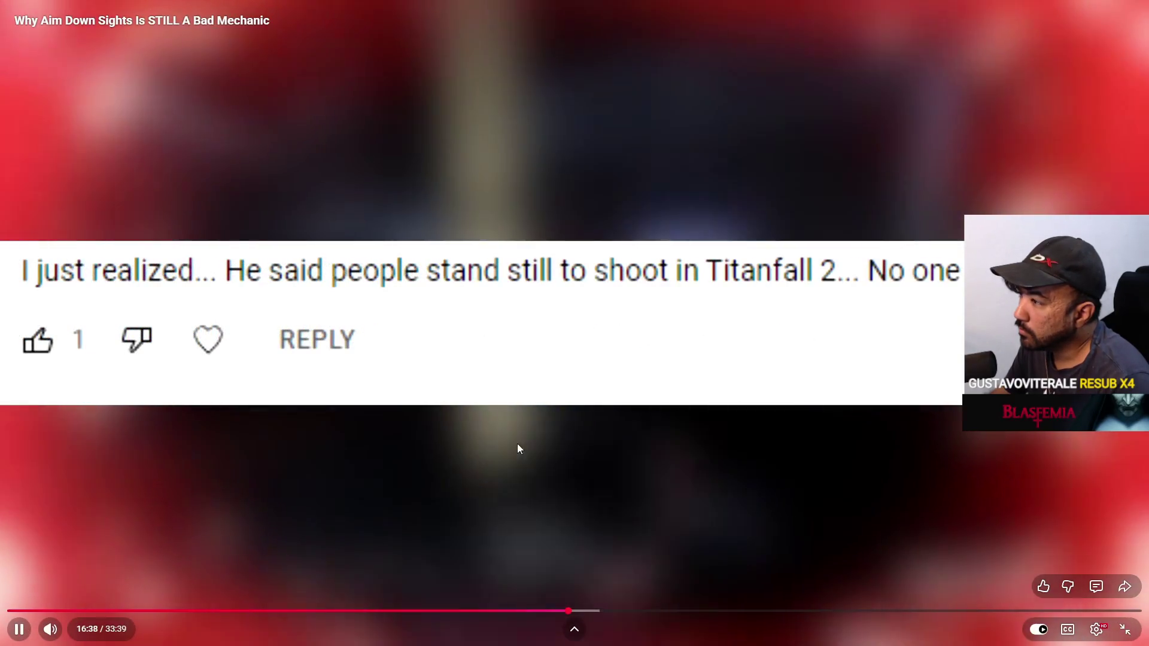
left_click(521, 449)
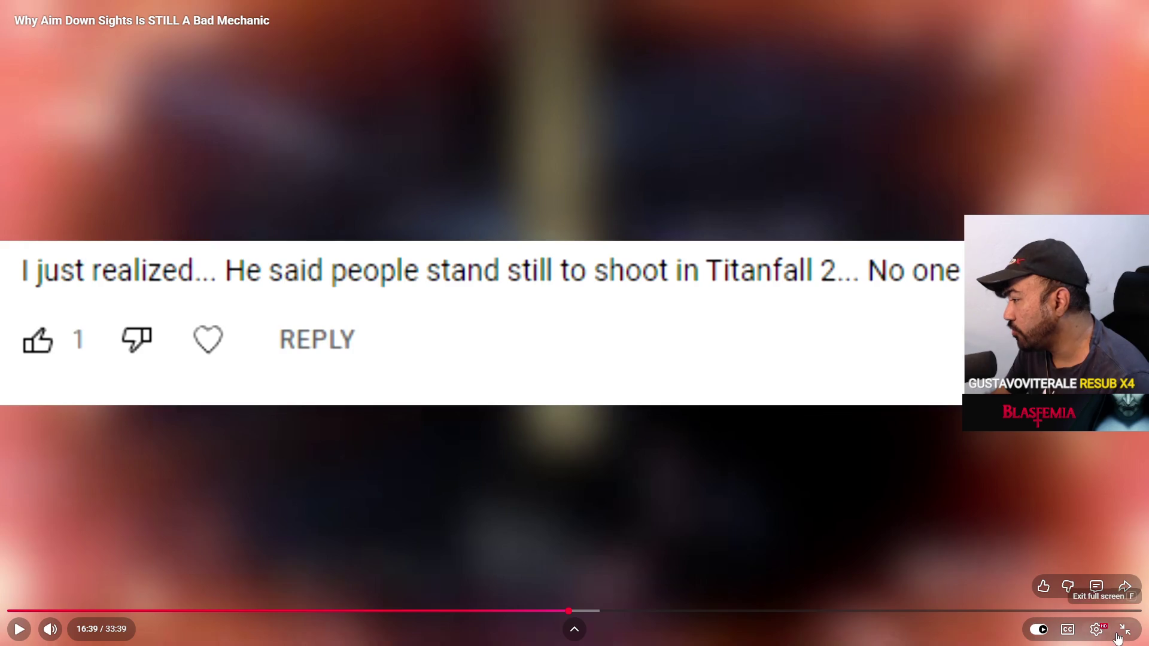
Step: Exit fullscreen, then close the aim-down-sights video and Google Images search tabs
left_click(1126, 629)
scroll(593, 470, "down", 5)
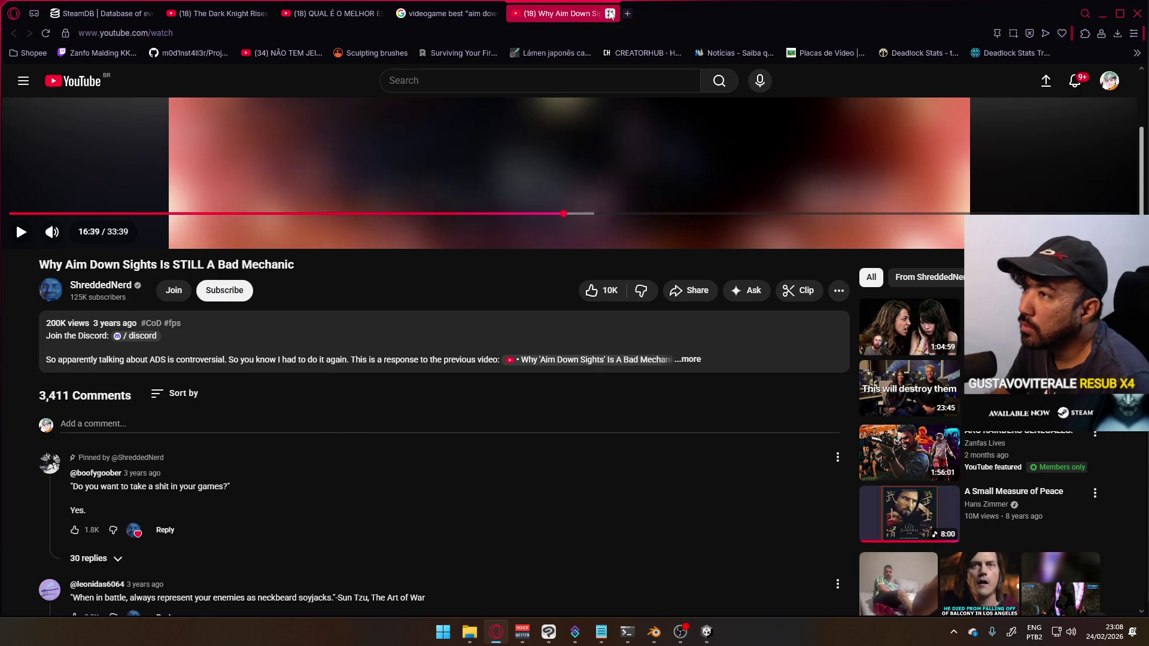
left_click(610, 14)
scroll(376, 387, "down", 5)
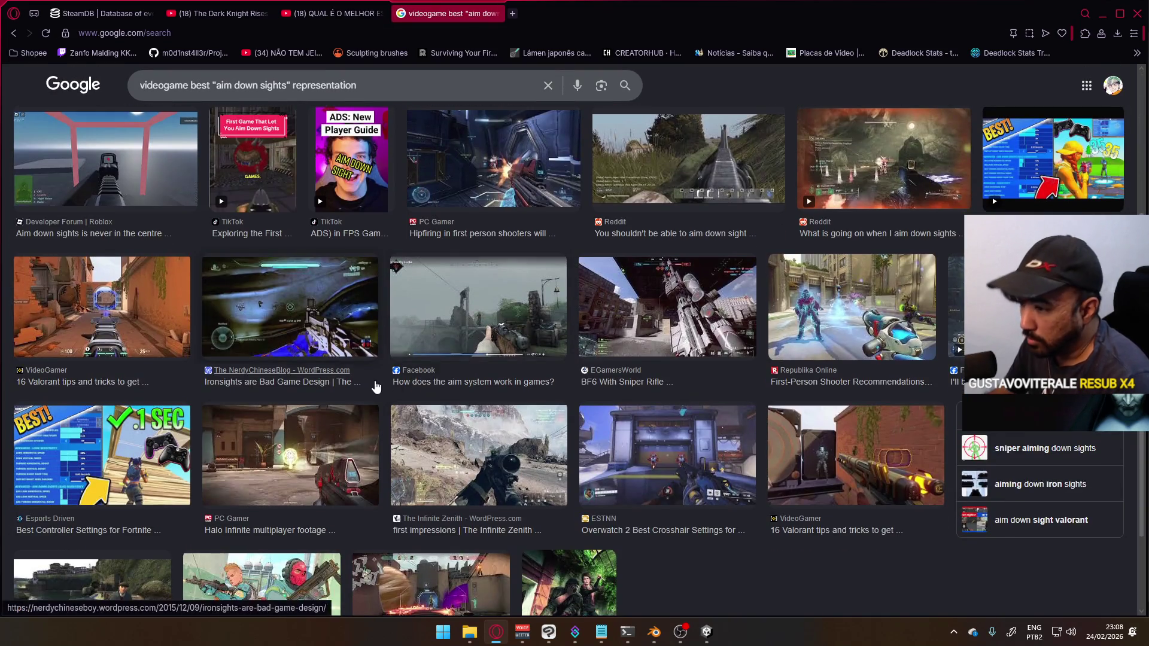
scroll(376, 388, "down", 2)
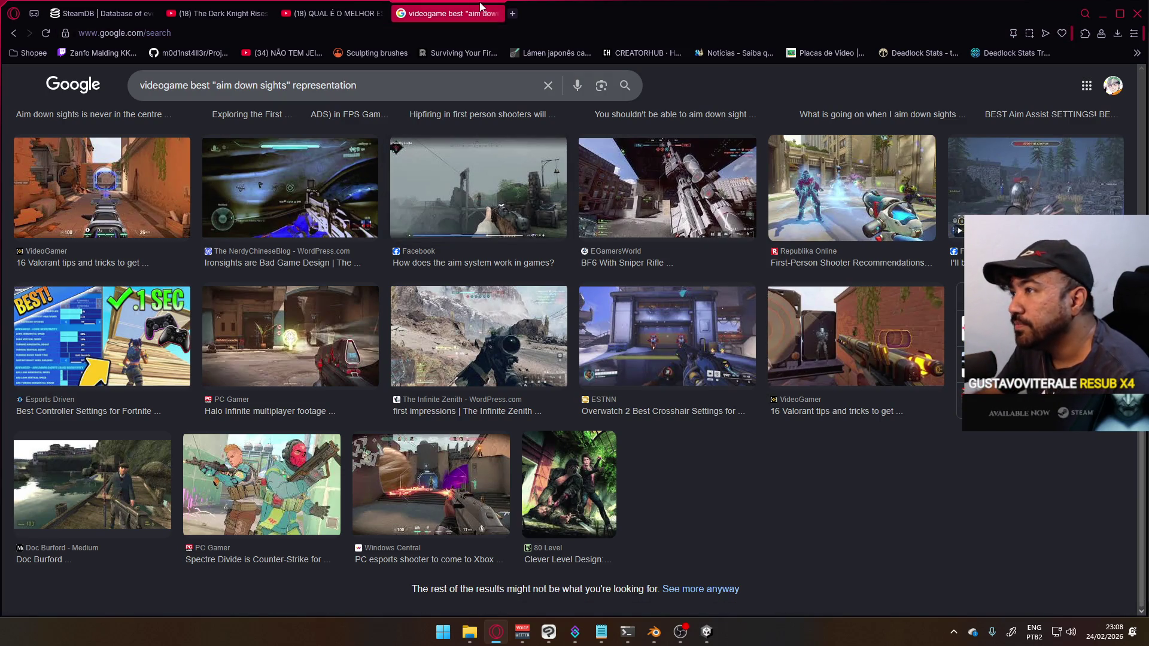
left_click(495, 14)
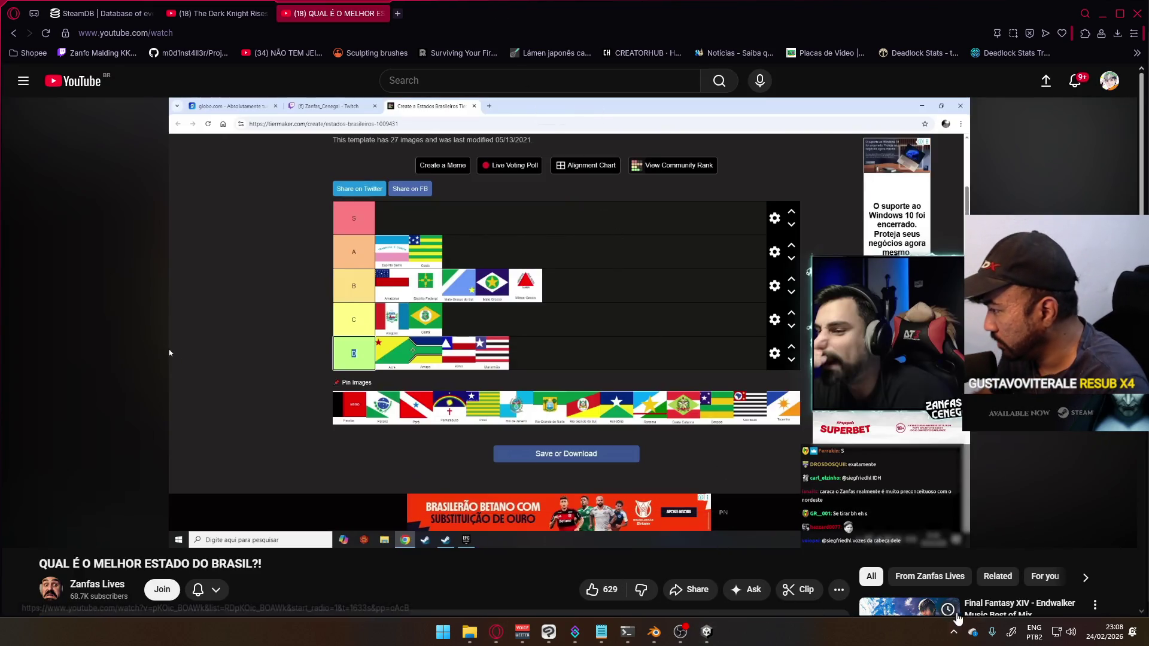
Step: Filter the Steam library to the 18 installed games, then close Steam and return to Blender
left_click(953, 633)
left_click(931, 574)
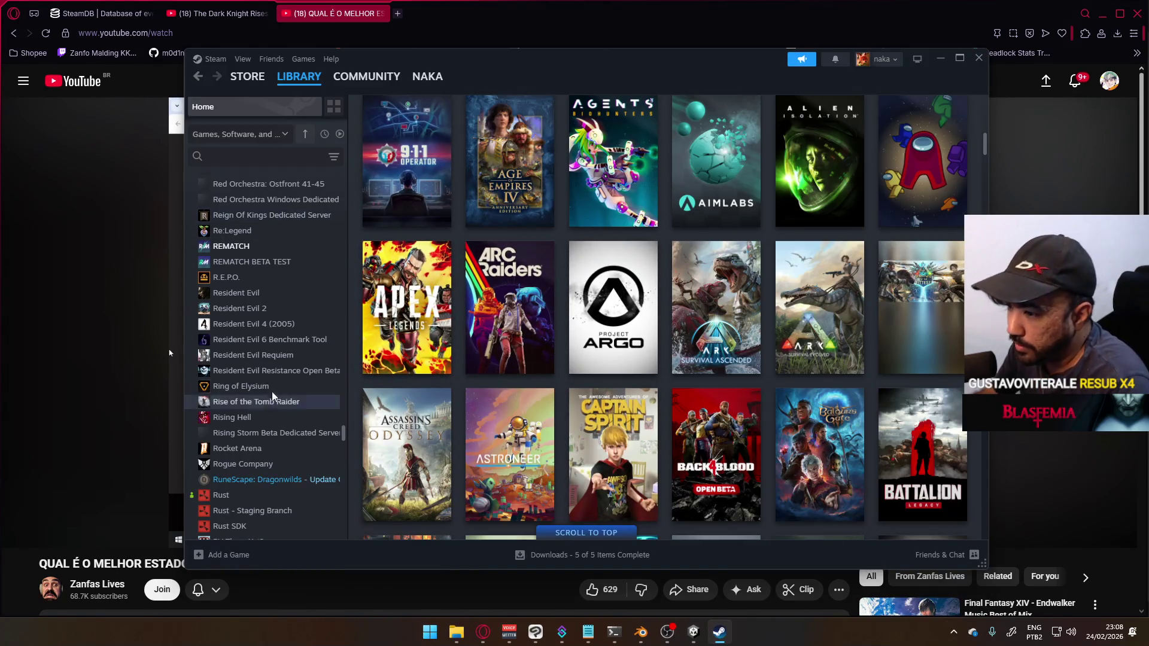
scroll(306, 407, "up", 5)
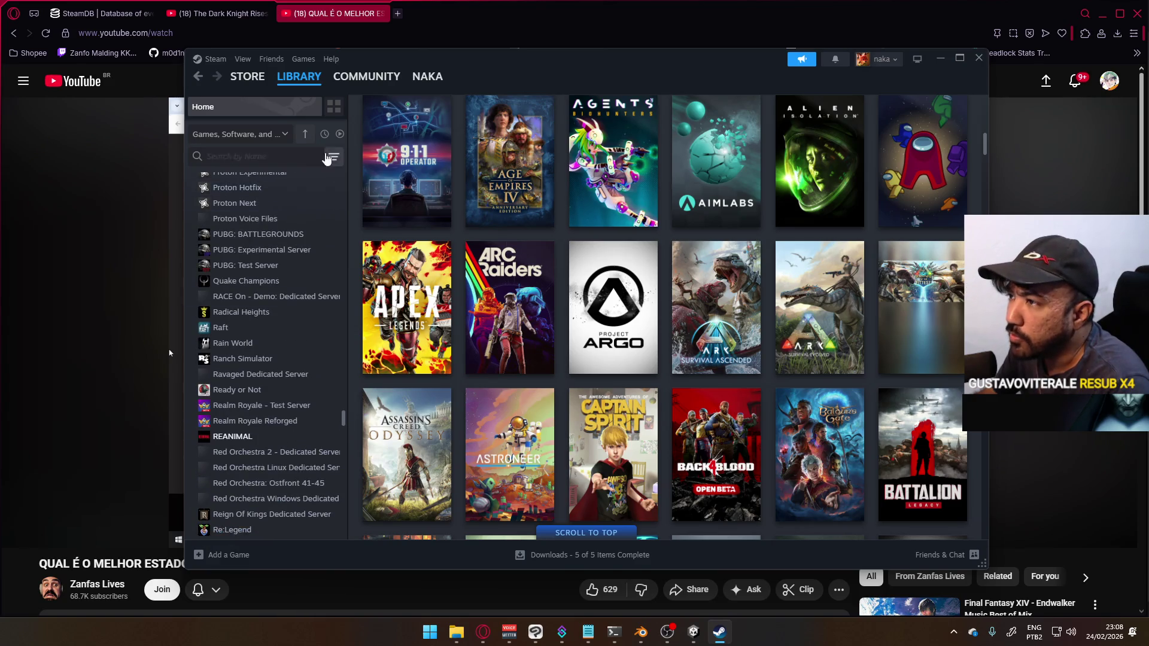
left_click(339, 135)
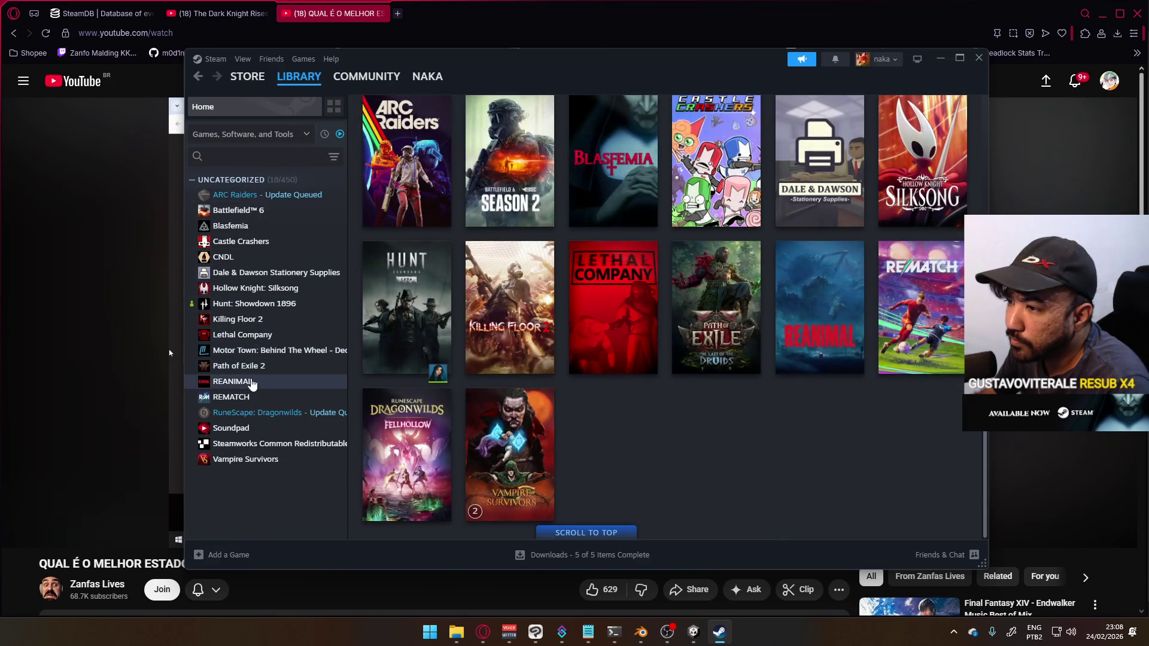
left_click(941, 58)
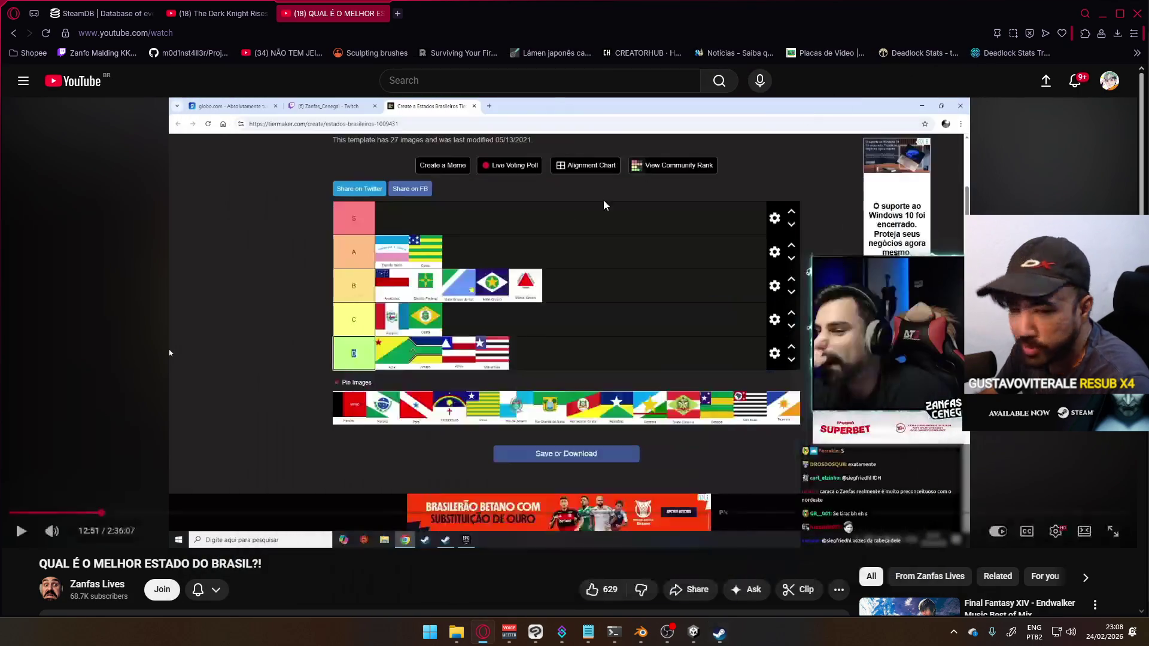
left_click(643, 636)
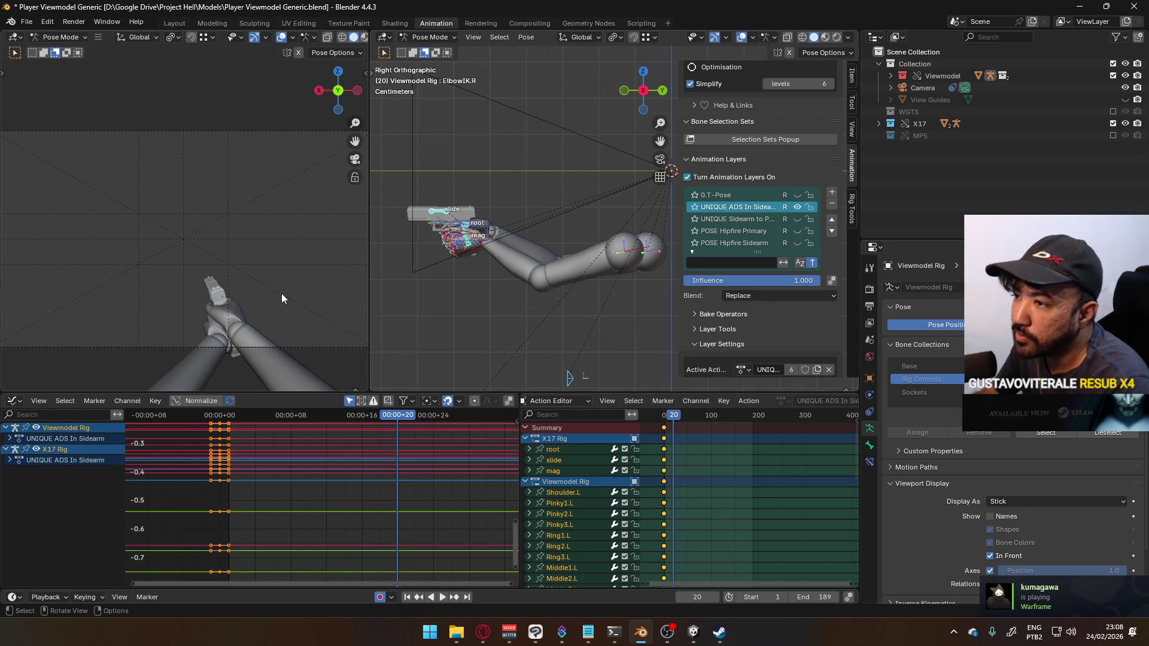
Step: Replay the ADS In Sidearm animation from the start to check its current timing
left_click_drag(672, 419, 662, 419)
middle_click_drag(687, 473, 755, 481, "ctrl")
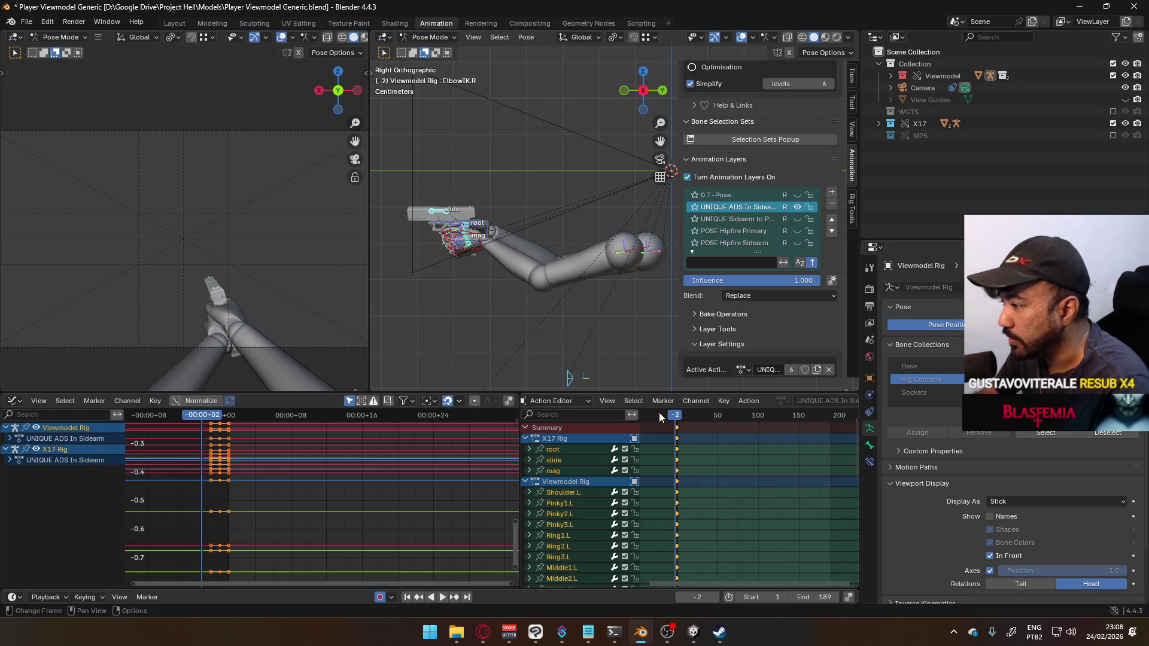
key("space")
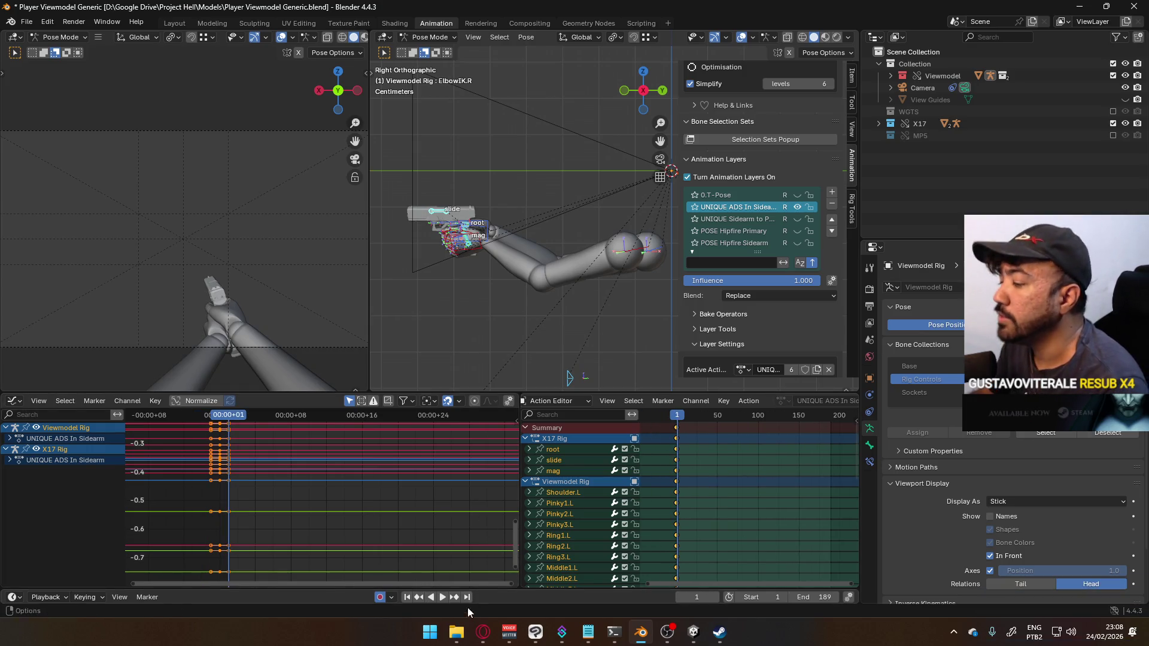
left_click(483, 632)
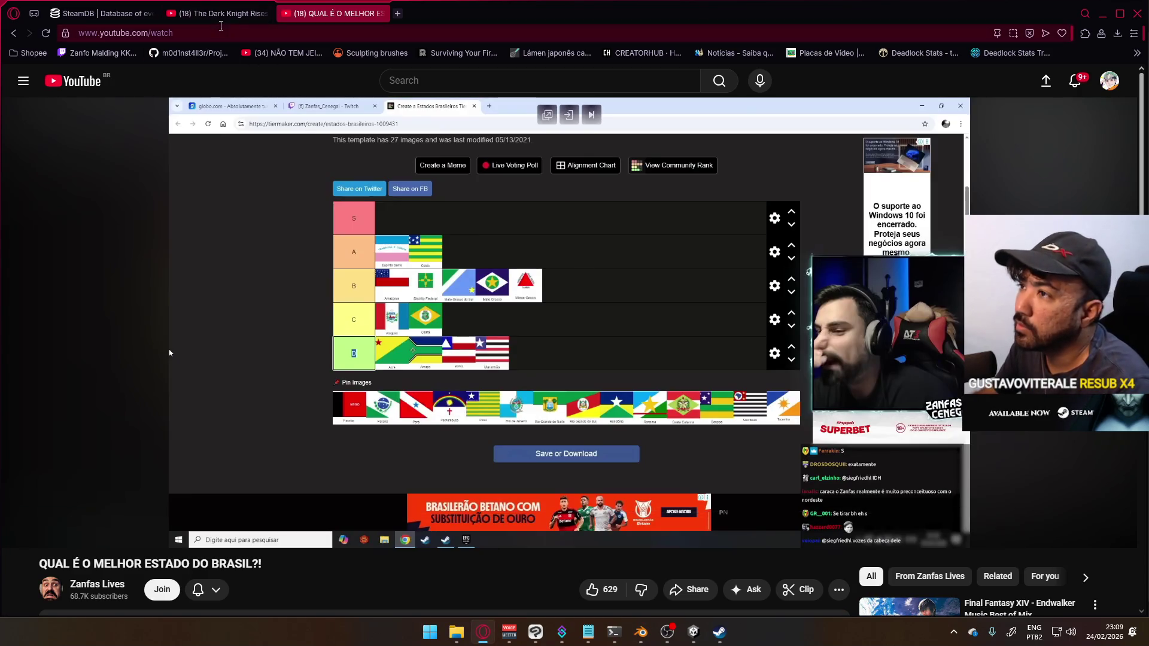
left_click(220, 13)
key("alt+Tab")
scroll(625, 210, "up", 1)
scroll(697, 430, "up", 1)
key("space")
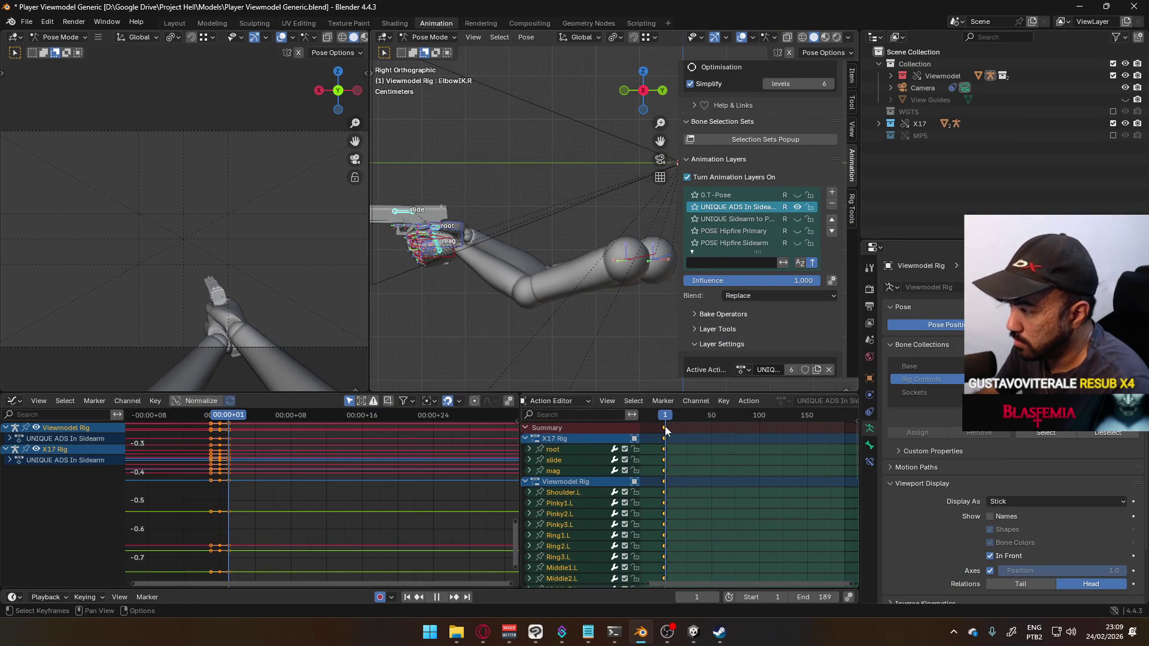
key("space")
Step: Shift all UNIQUE ADS In Sidearm keyframes one frame later in the Action Editor
scroll(667, 433, "up", 4)
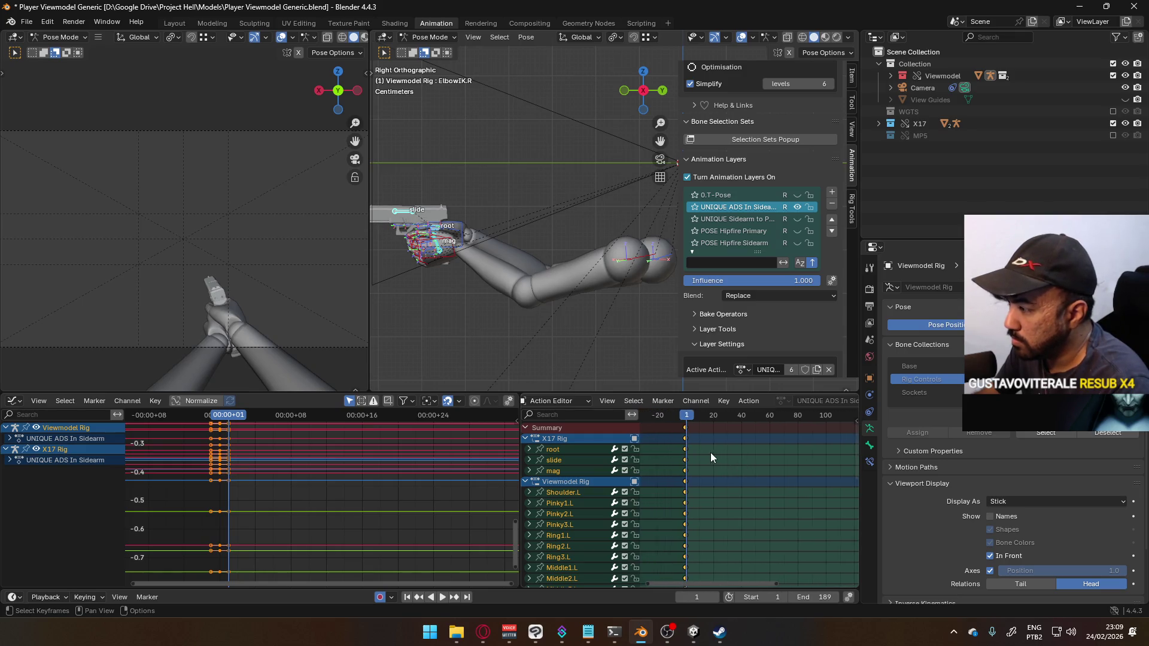
scroll(668, 438, "up", 5)
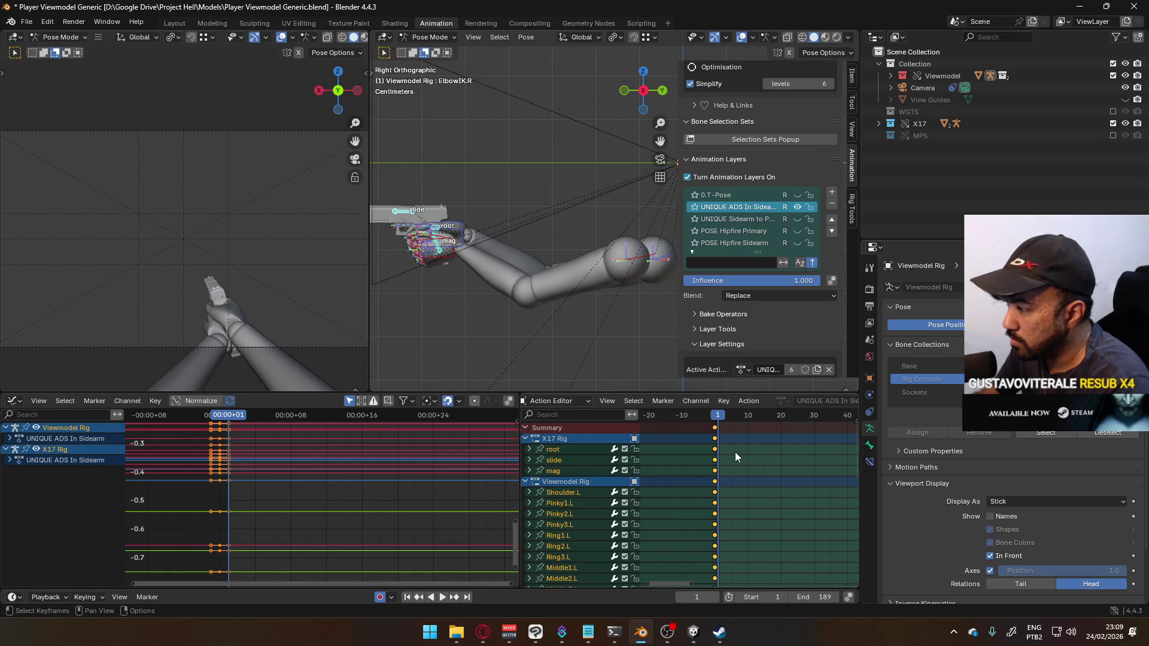
left_click_drag(695, 432, 701, 431)
Step: Play back the new timing, stop at frame 11, and select the pistol's root bone
key("space")
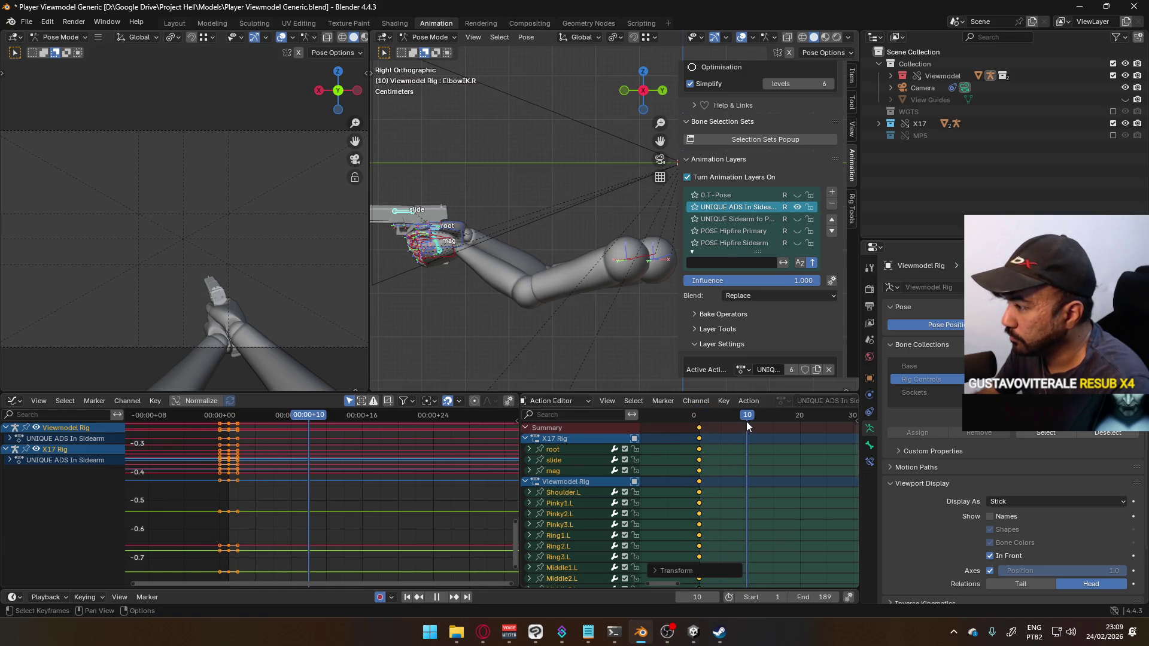
key("space")
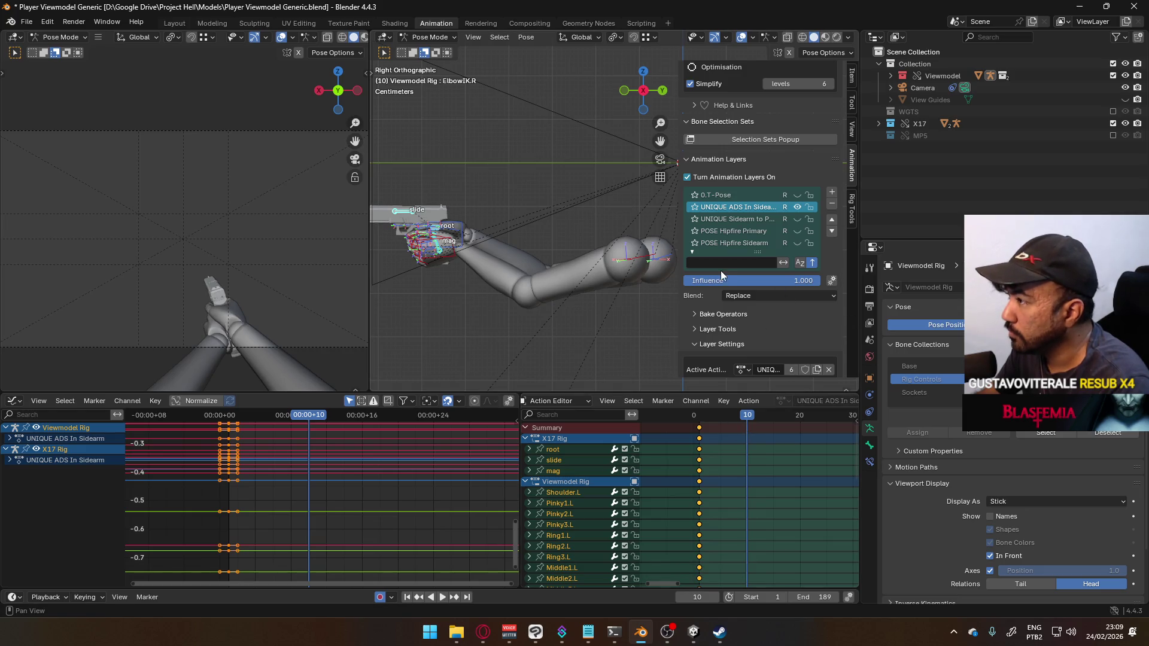
key("space")
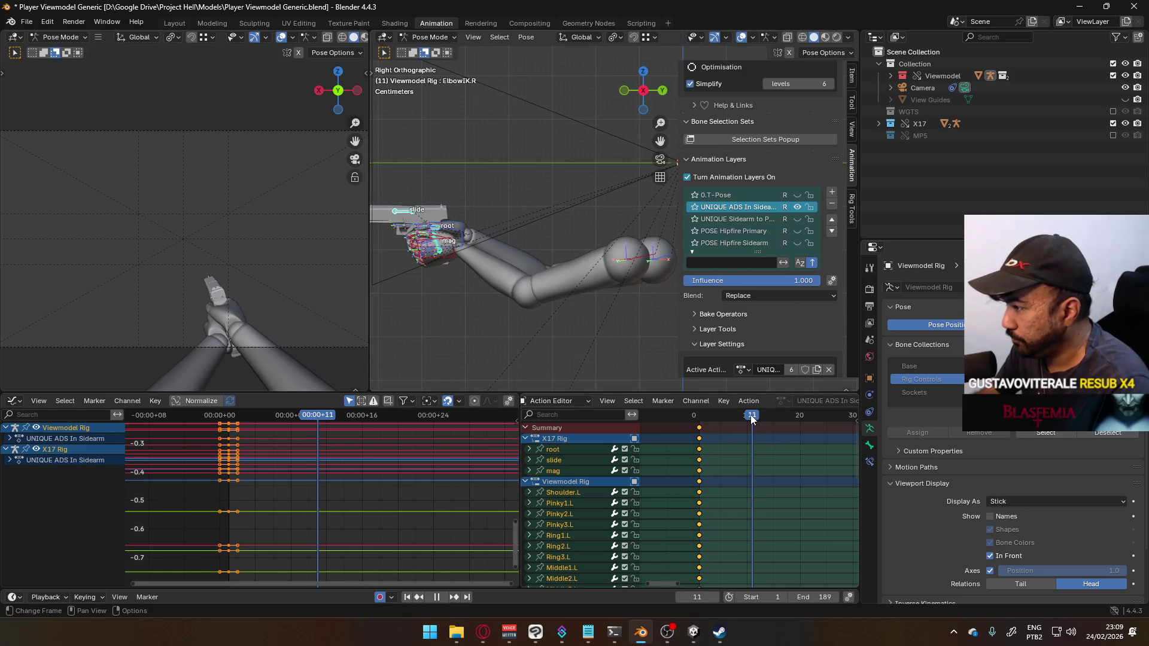
scroll(595, 324, "down", 3)
scroll(494, 263, "up", 3)
scroll(495, 262, "up", 1)
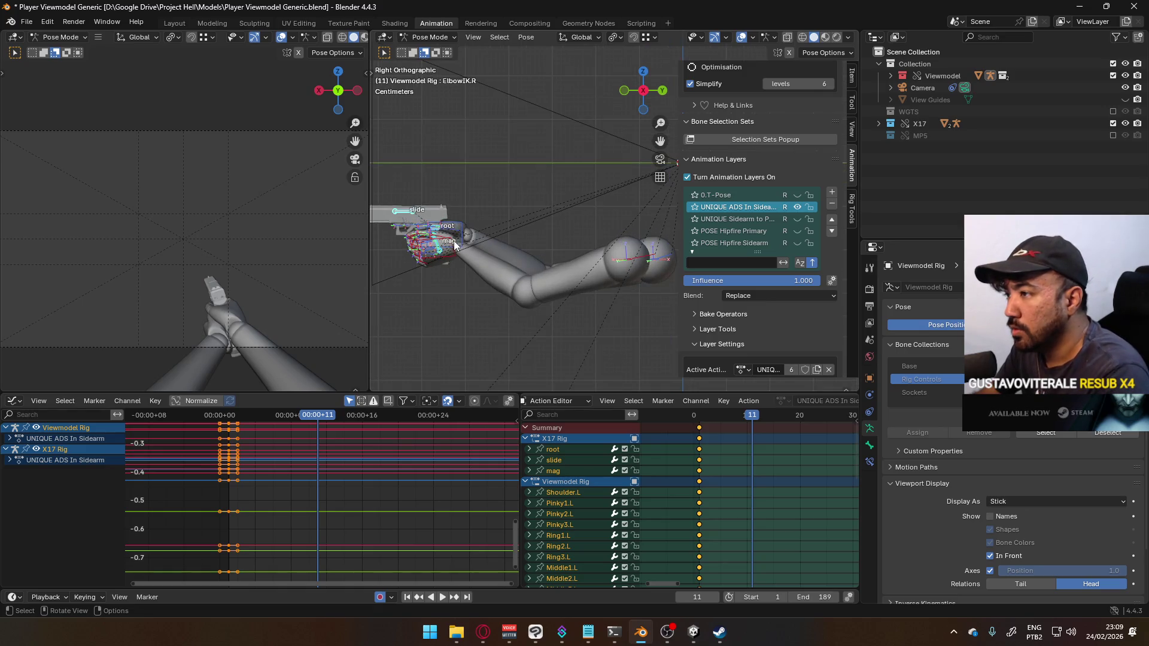
left_click(439, 232)
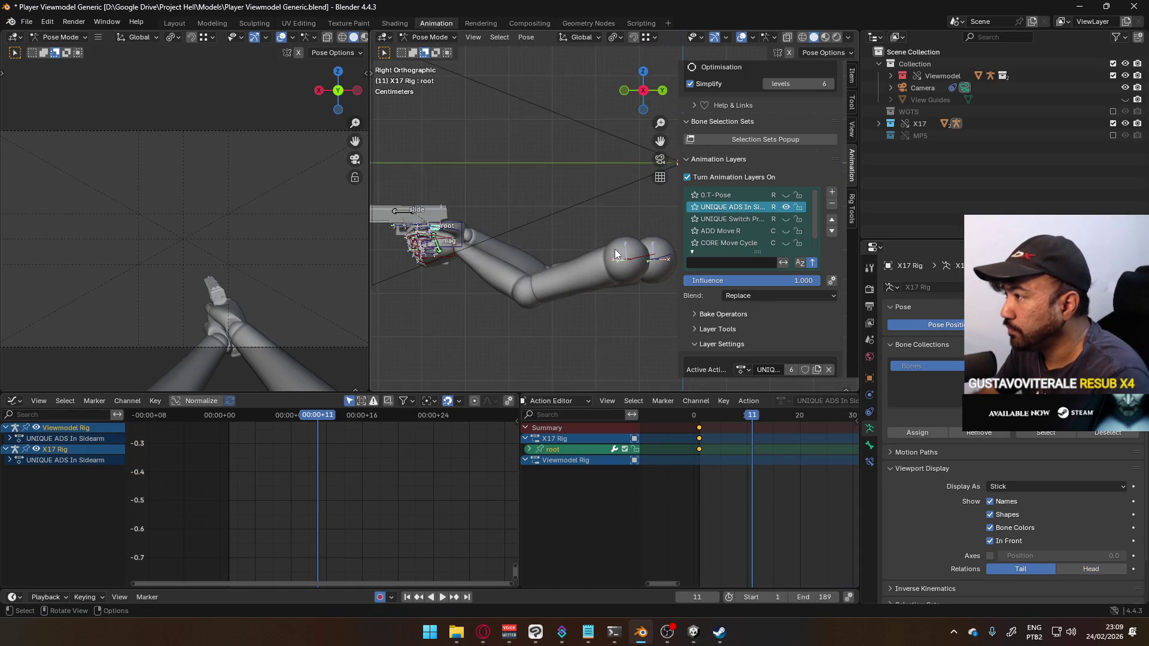
Step: In front view, move the X17 root bone and tilt it on local Y at frame 11
key("KP_1")
key("r")
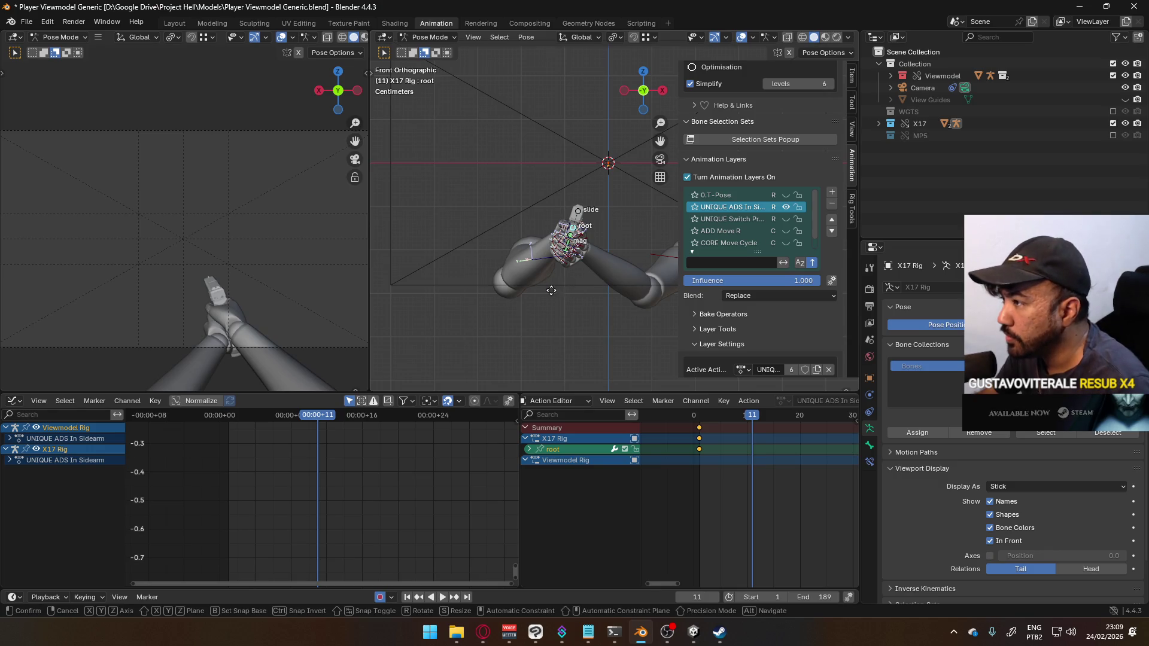
right_click(573, 259)
key("g")
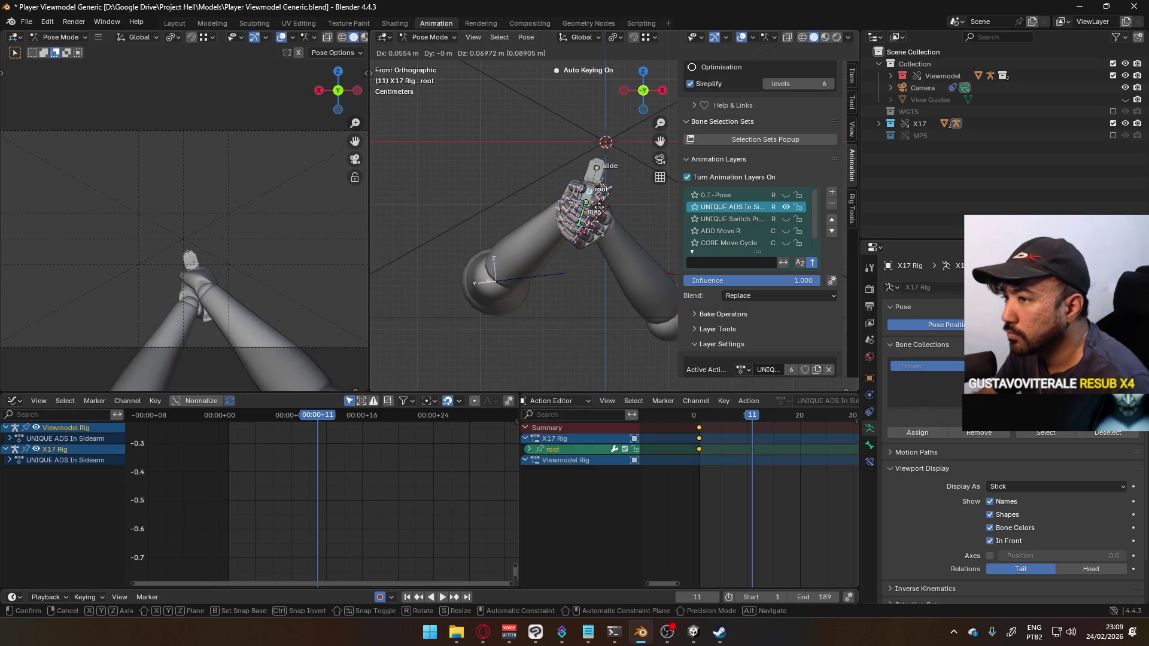
left_click(597, 208)
middle_click_drag(642, 185, 605, 171, "shift")
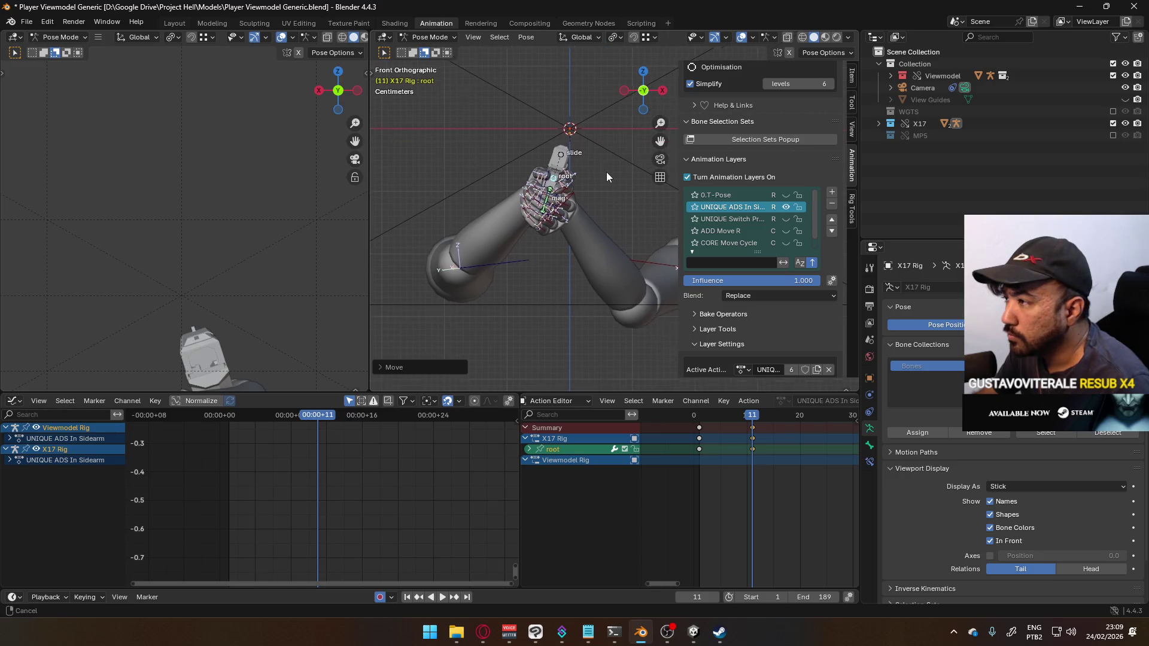
key("r")
key("y")
key("y")
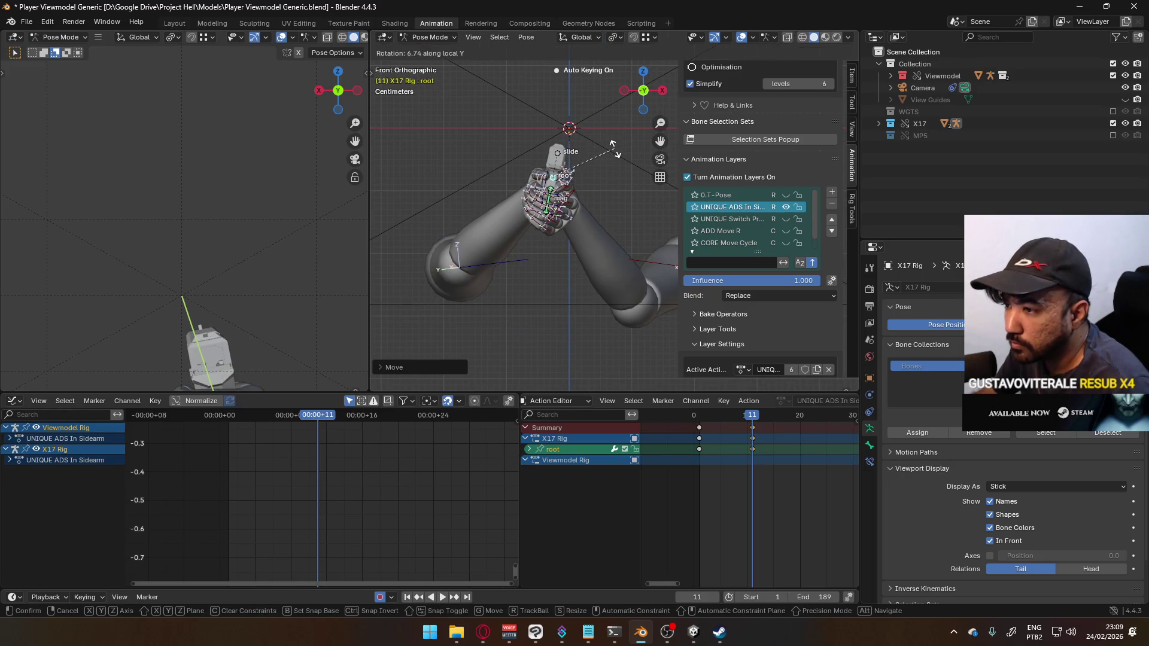
left_click(615, 147)
key("g")
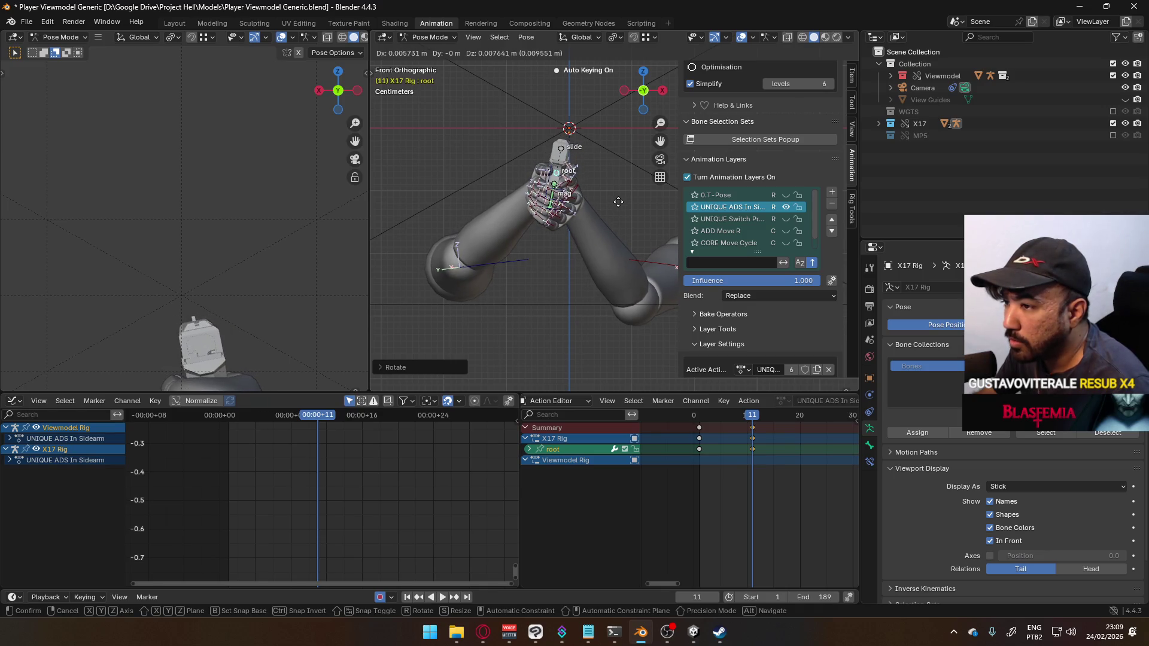
left_click(621, 203)
Step: From top view, move the ElbowIK.R control to a new position
mouse_move(671, 320)
middle_mouse_down()
mouse_move(624, 295)
mouse_move(644, 272)
mouse_move(674, 276)
mouse_move(378, 282)
mouse_move(480, 262)
middle_mouse_up()
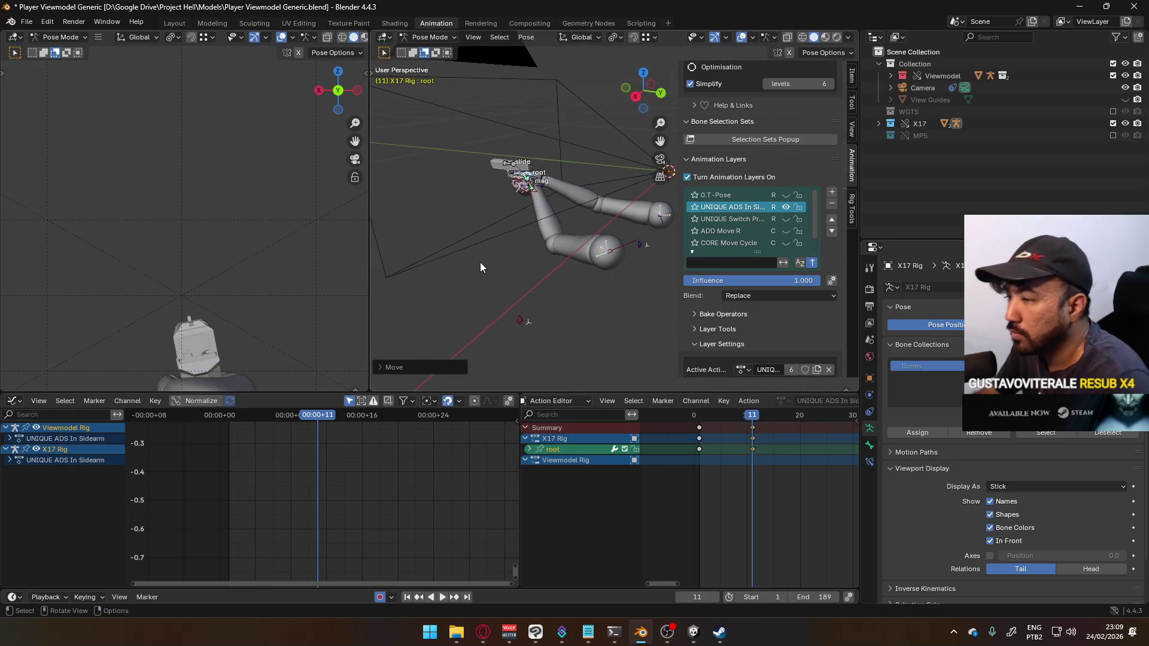
key("KP_7")
left_click(429, 259)
key("g")
left_click(463, 309)
key("KP_0")
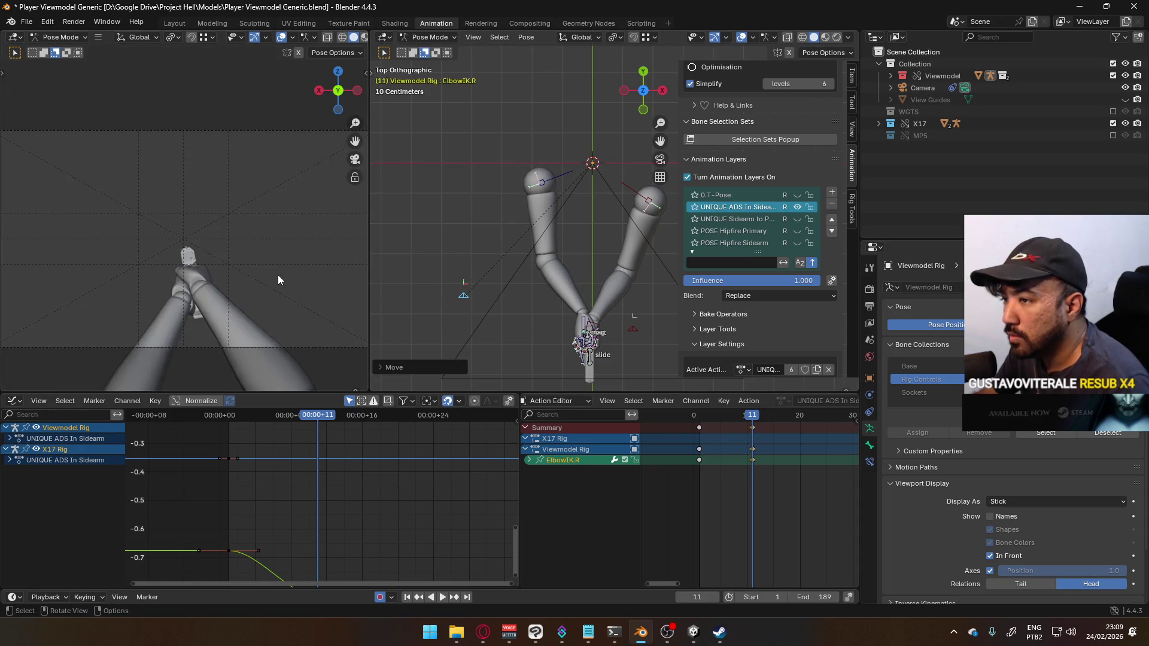
key("KP_0")
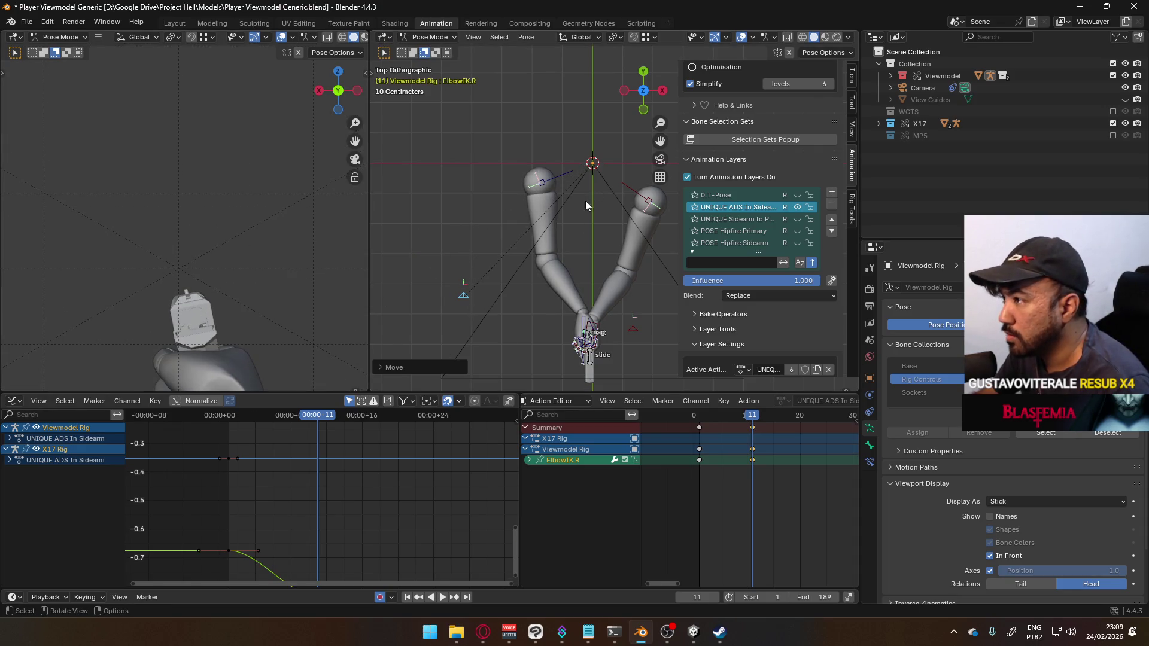
Step: Nudge the X17 root bone about 0.004 m along X and review from the side
left_click(589, 339)
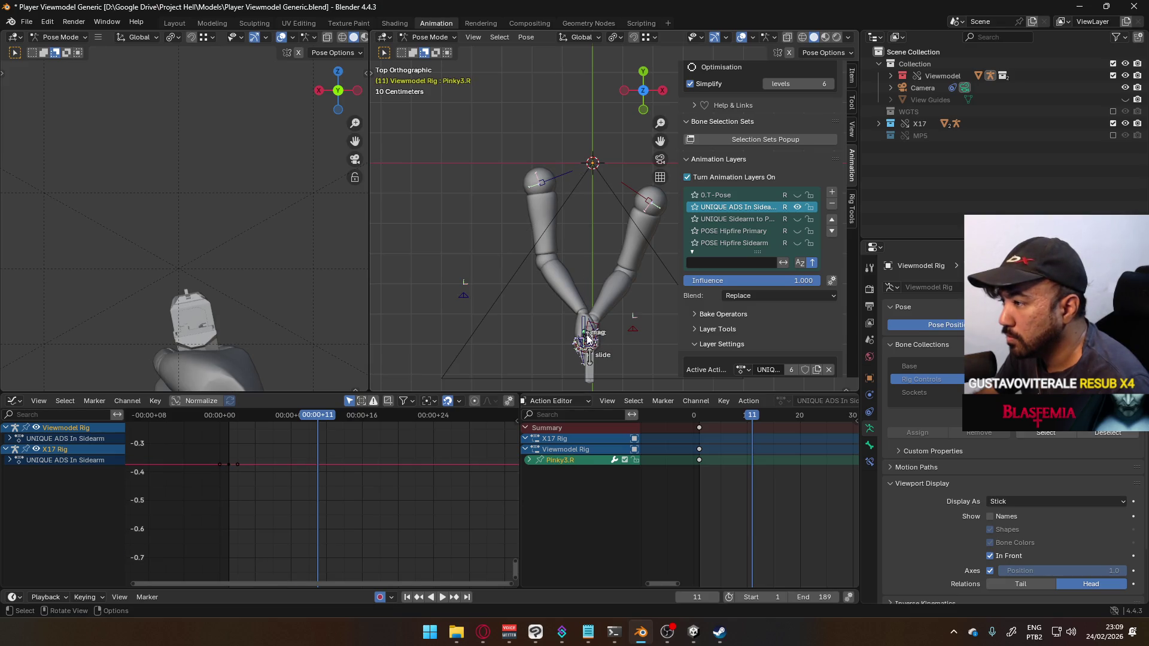
left_click(588, 339)
key("g")
key("x")
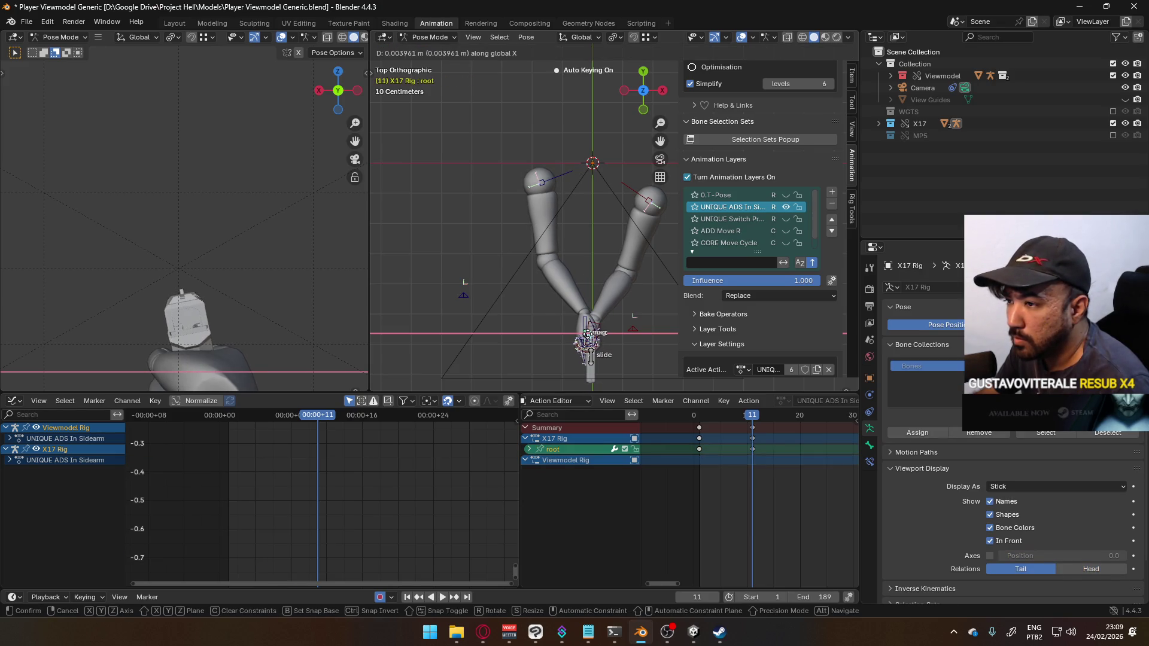
left_click(591, 357)
mouse_move(743, 417)
left_mouse_down()
mouse_move(698, 416)
mouse_move(737, 421)
left_mouse_up()
key("KP_3")
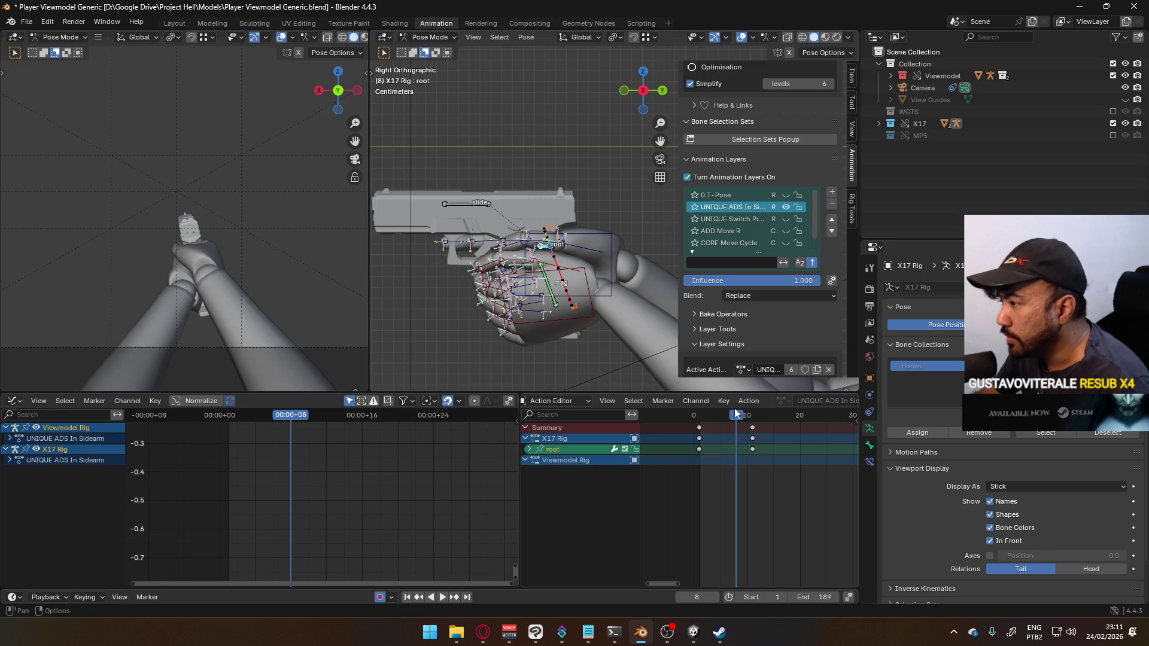
Step: Go to frame 7 and move the X17 root bone to a new position
key("space")
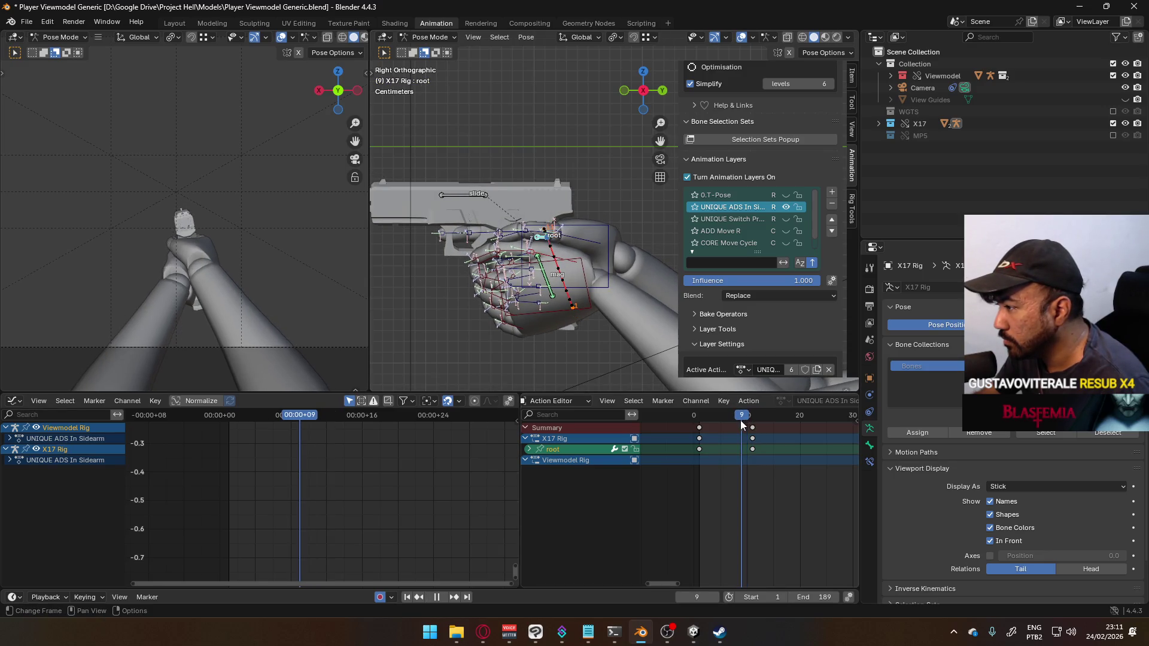
left_click_drag(741, 420, 732, 421)
key("space")
key("g")
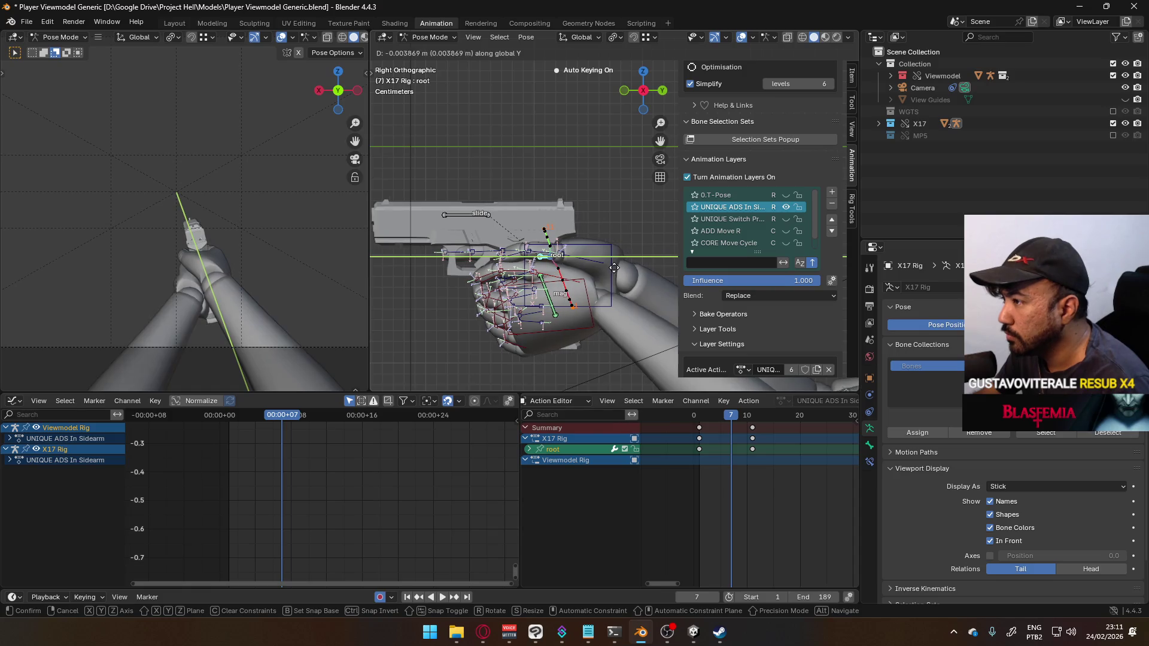
left_click(594, 274)
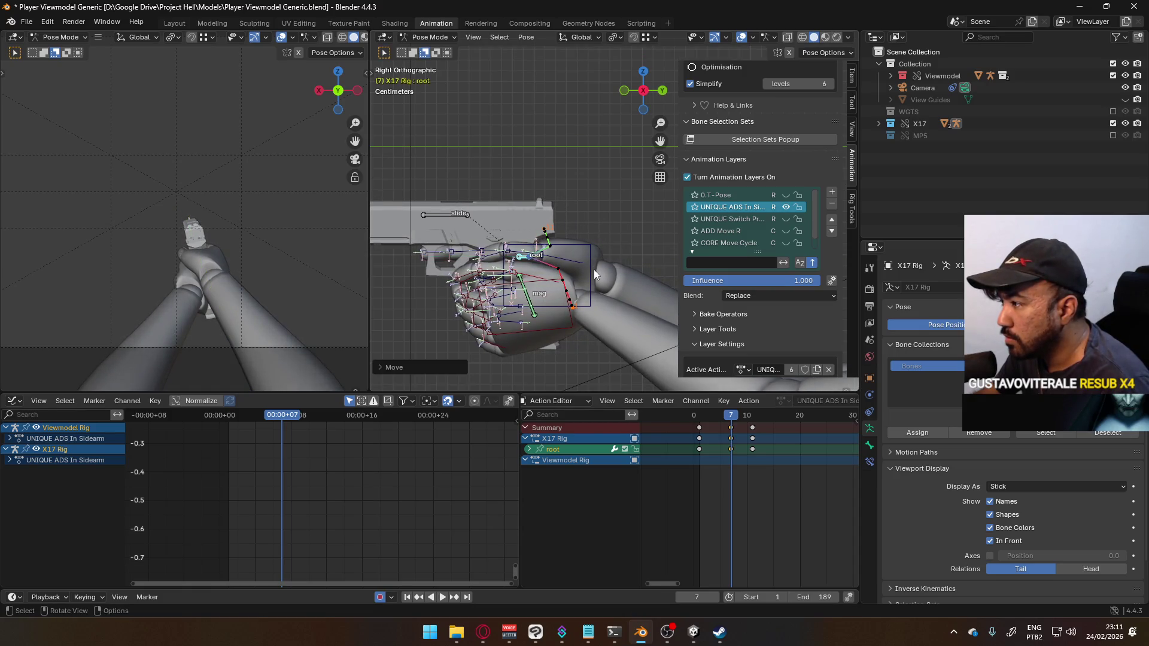
scroll(594, 269, "down", 4)
Step: Calculate the root bone's motion path from Quick Favorites
key("space")
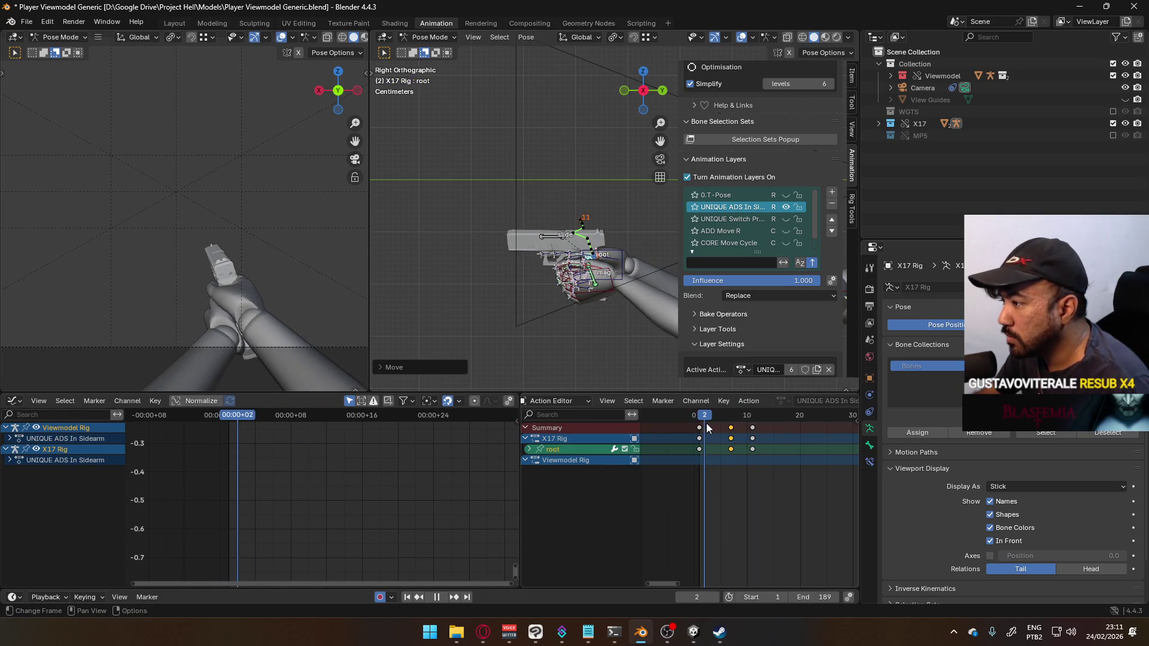
key("space")
key("q")
left_click(530, 225)
left_click(608, 278)
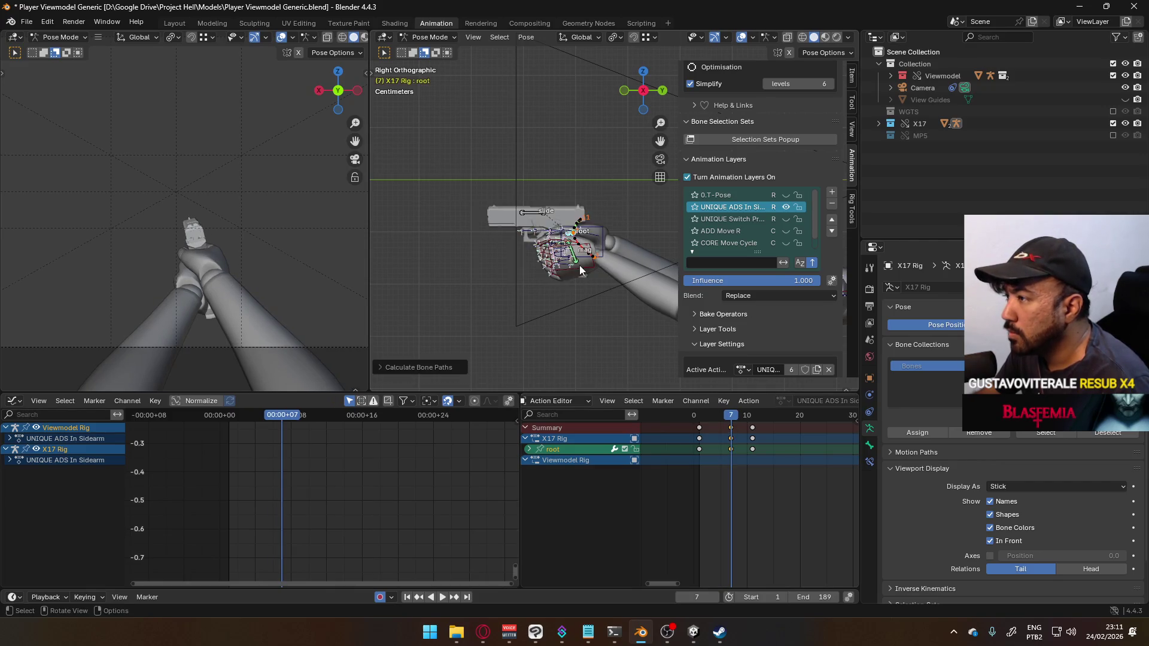
scroll(579, 265, "up", 5)
scroll(688, 347, "down", 1)
scroll(599, 312, "down", 2)
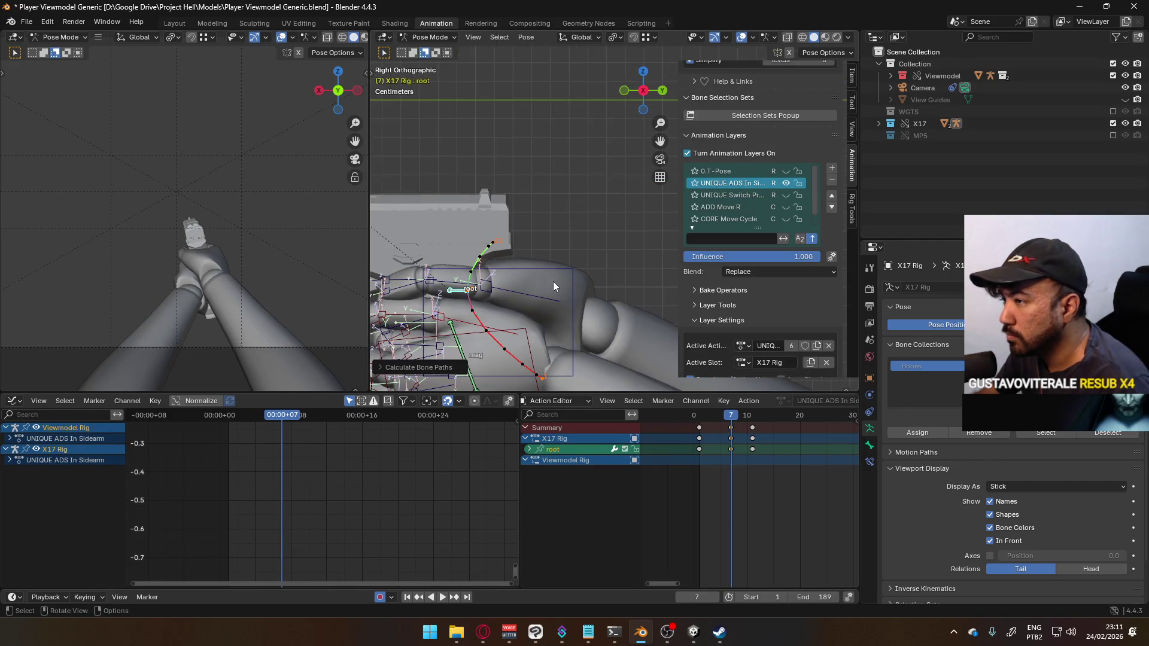
Step: Move the root bone along Y at frame 7 and replay the motion
key("g")
key("y")
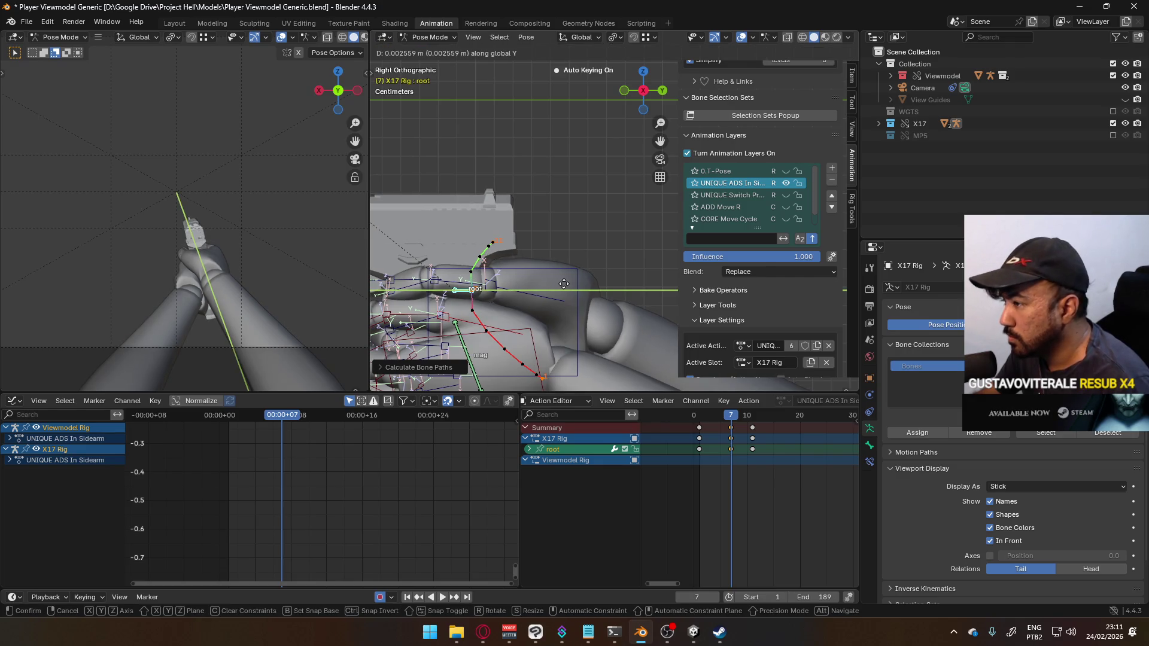
left_click(564, 284)
key("space")
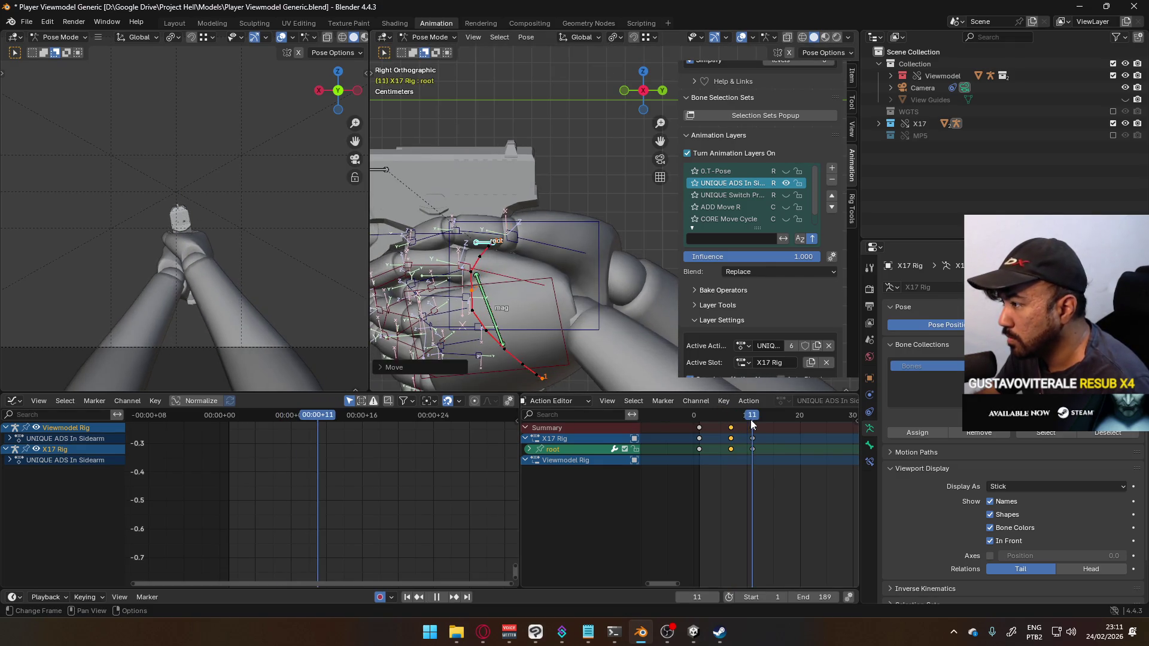
key("space")
Step: Raise the root bone at frame 9 and play back to frame 11
left_click(742, 415)
key("g")
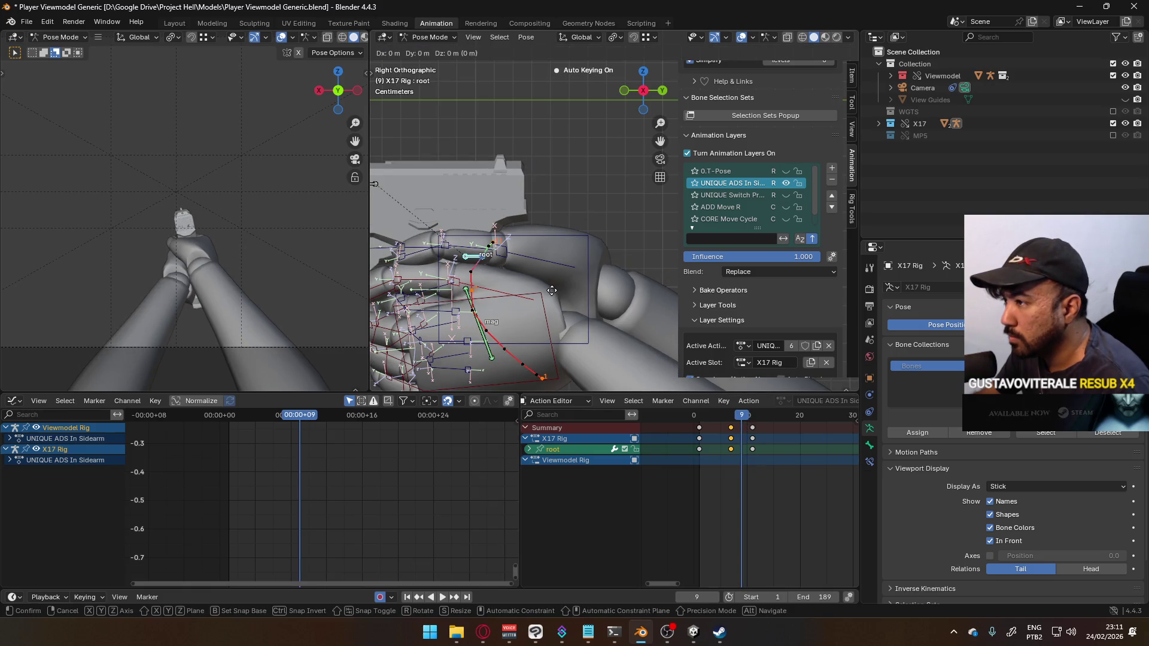
left_click(570, 320)
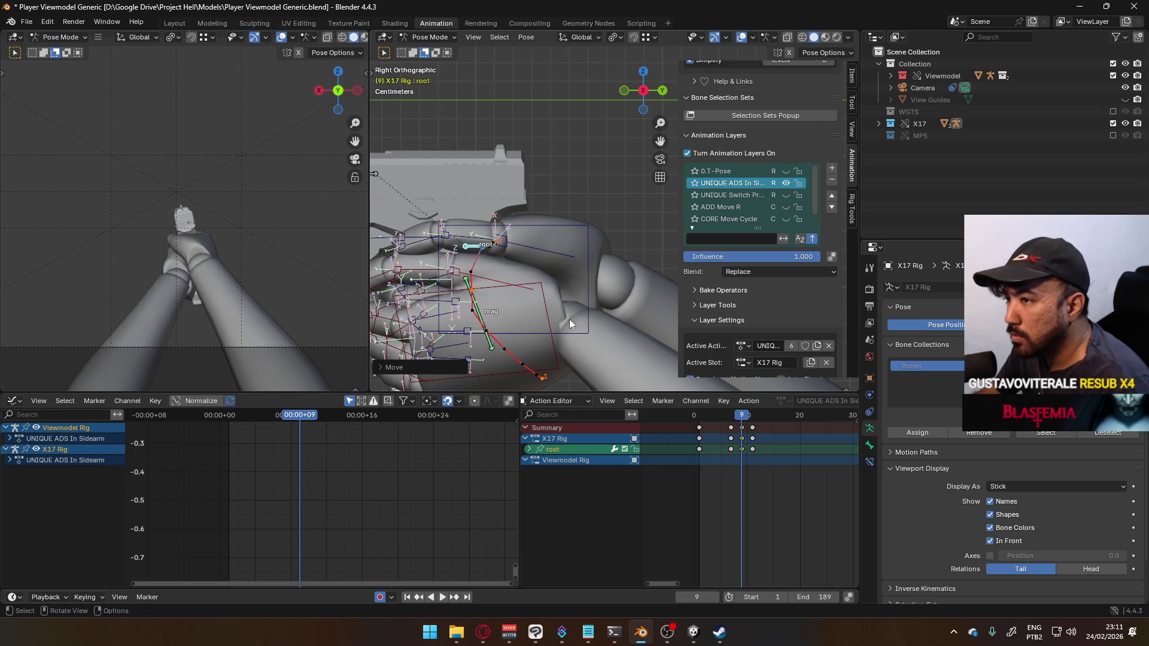
key("space")
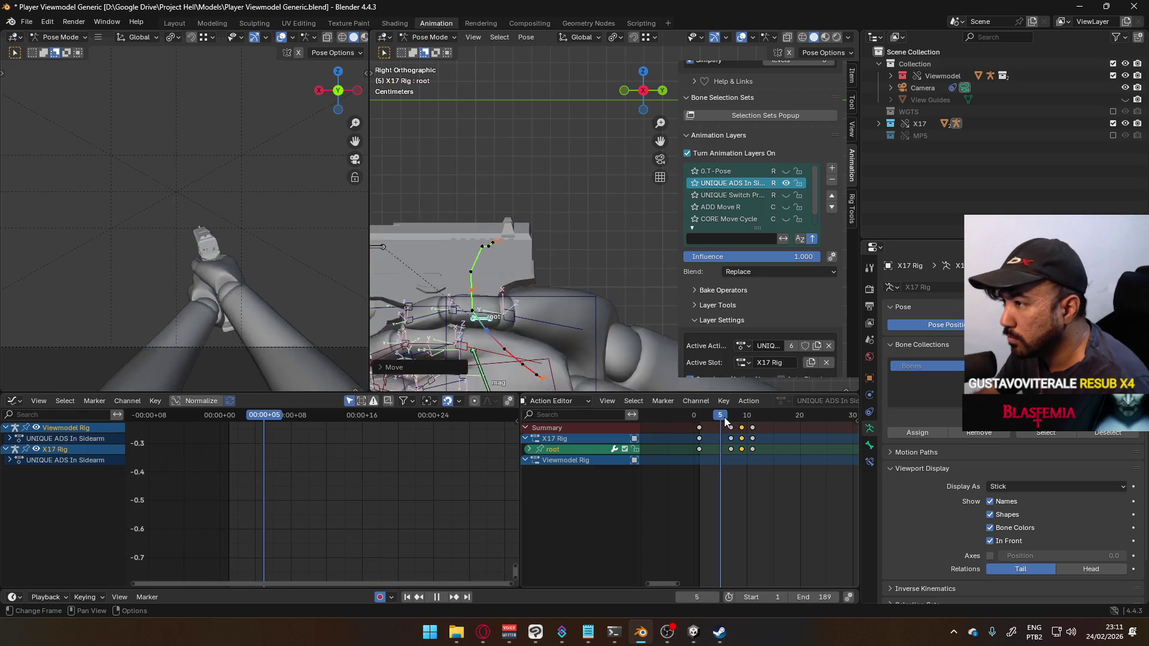
key("space")
Step: Recalculate the root bone's motion path and replay the animation
key("q")
left_click(625, 297)
left_click(615, 345)
mouse_move(558, 335)
middle_mouse_down("shift")
mouse_move(606, 289)
mouse_move(612, 304)
middle_mouse_up("shift")
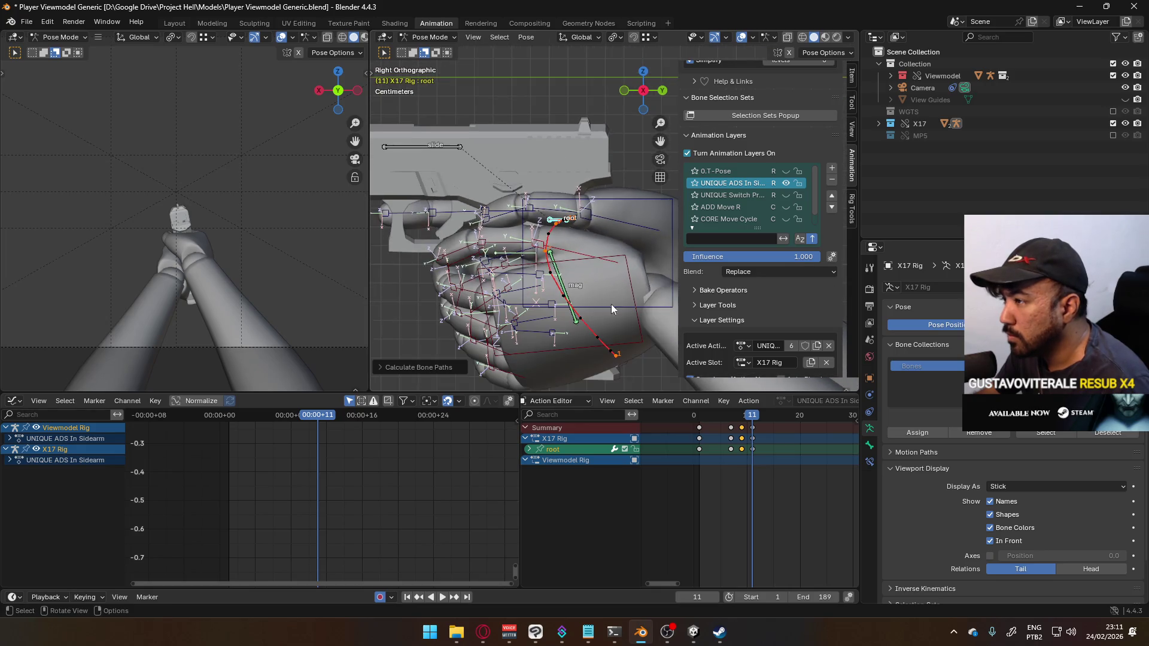
key("space")
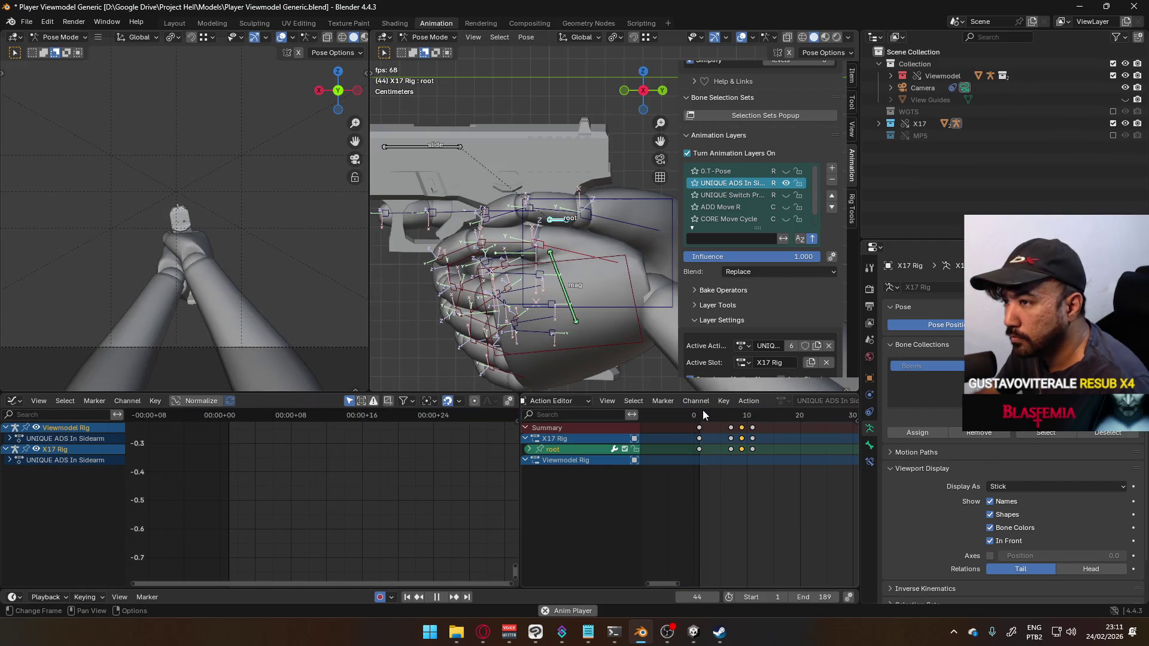
Step: Lower the X17 root bone at frame 4
scroll(748, 431, "down", 3)
mouse_move(726, 419)
left_mouse_down()
mouse_move(744, 422)
mouse_move(723, 419)
mouse_move(733, 423)
left_mouse_up()
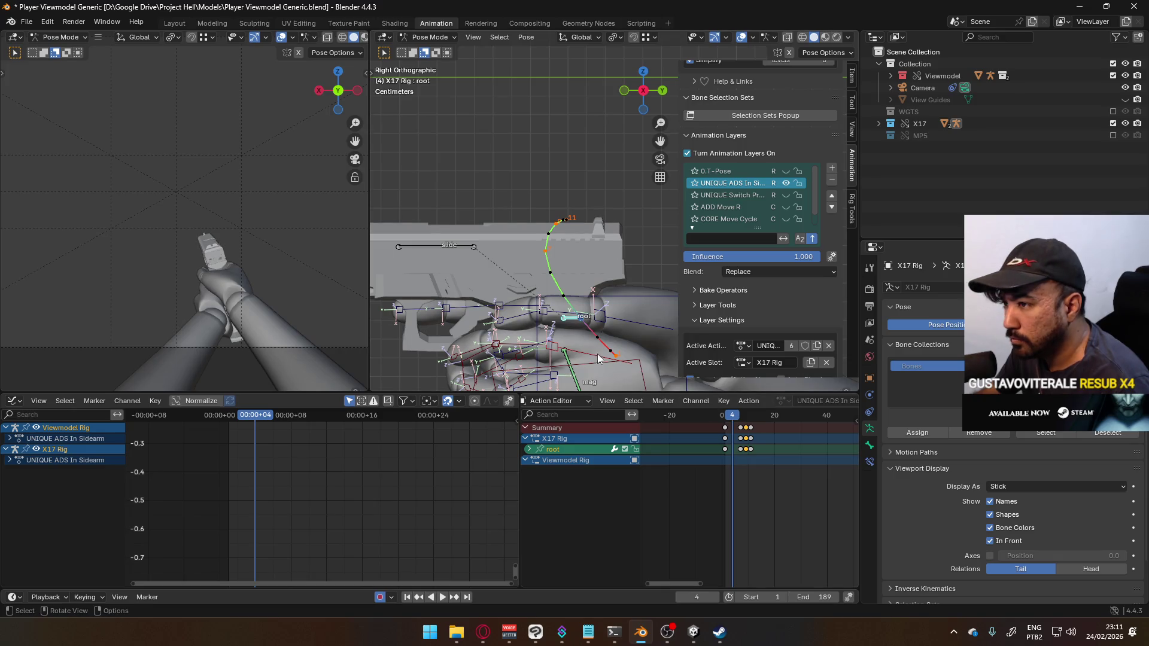
scroll(590, 316, "up", 1)
middle_click_drag(611, 335, 590, 316, "shift")
key("g")
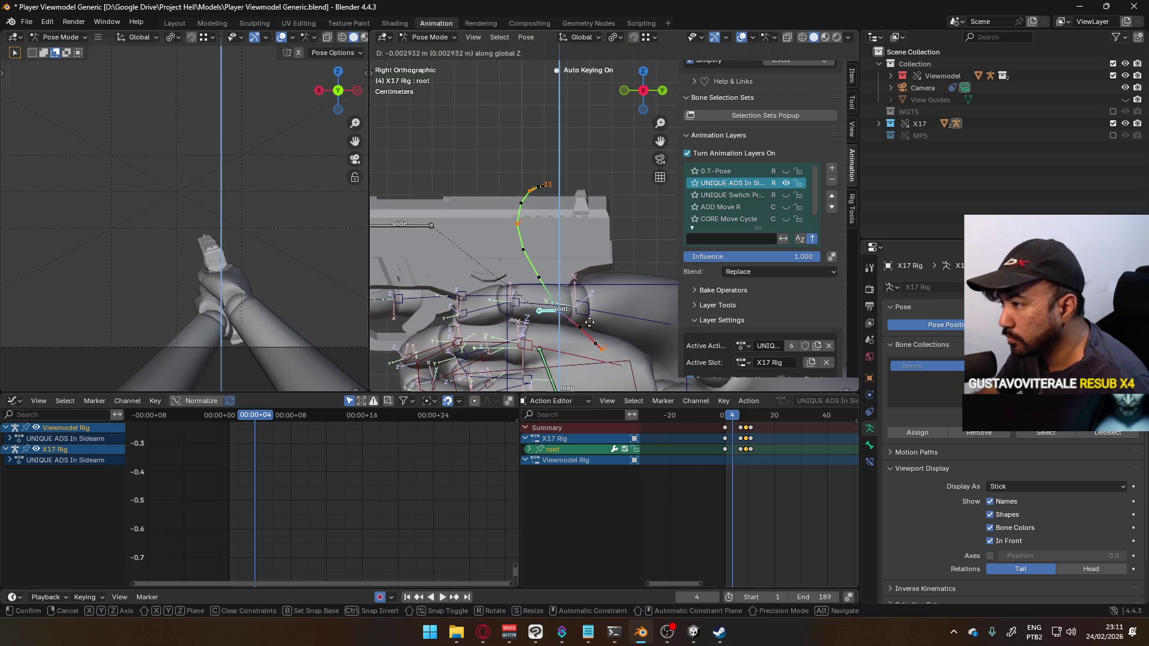
left_click(590, 329)
Step: Calculate the bone motion path in front view and readjust the root bone
key("KP_1")
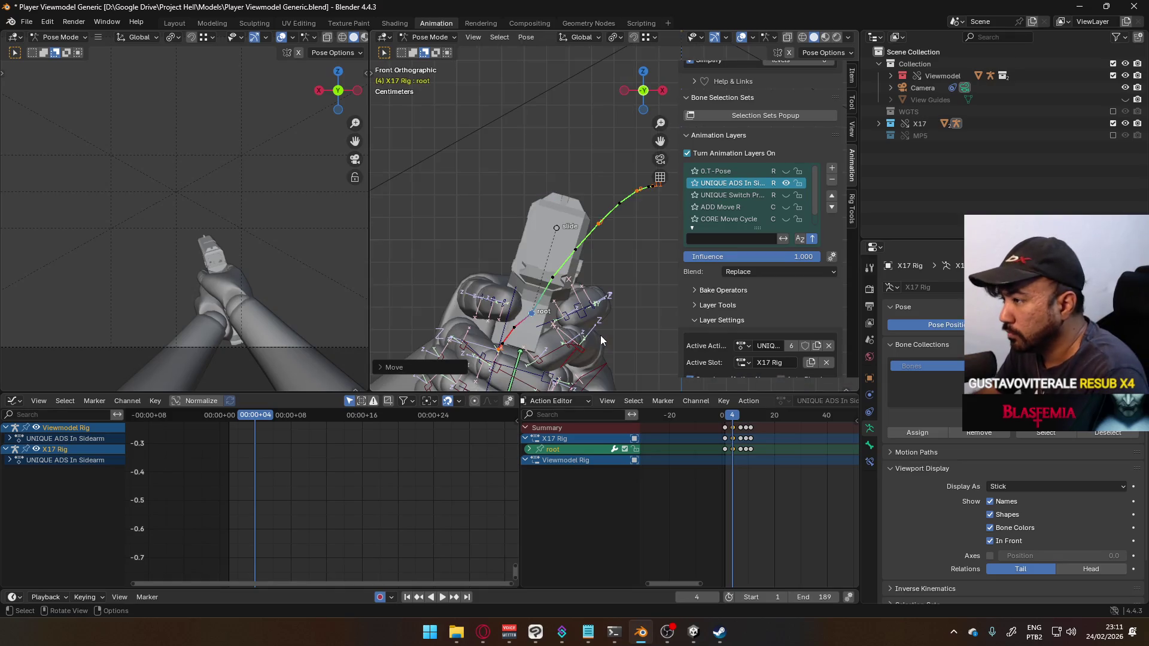
key("q")
left_click(601, 336)
left_click(575, 390)
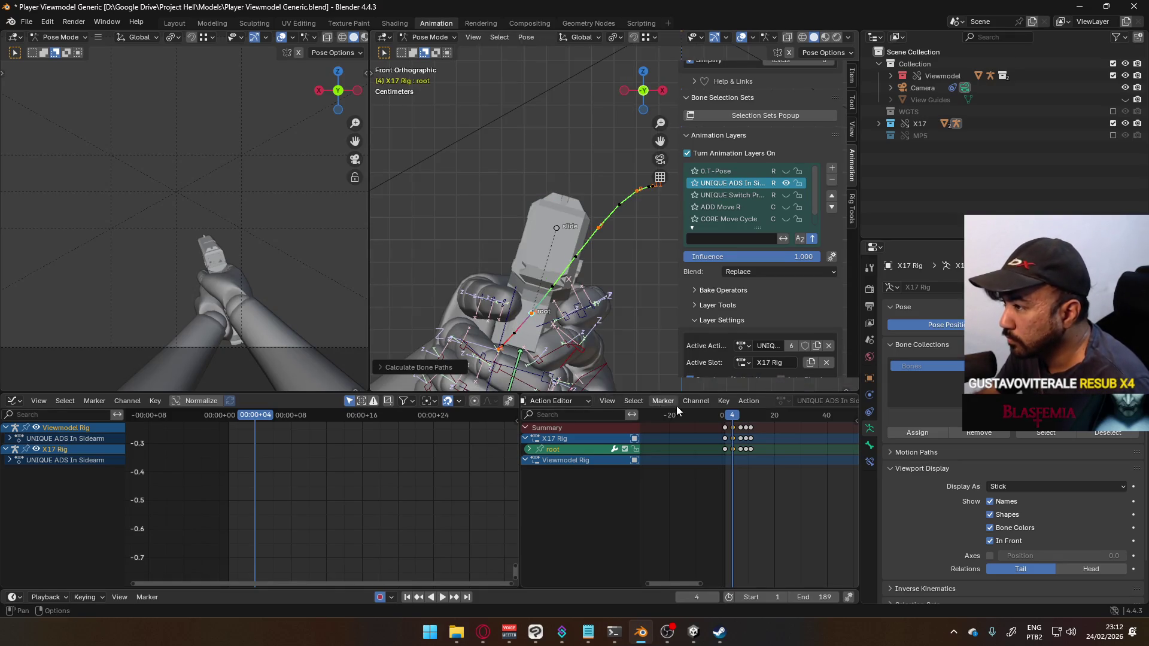
key("g")
left_click(588, 325)
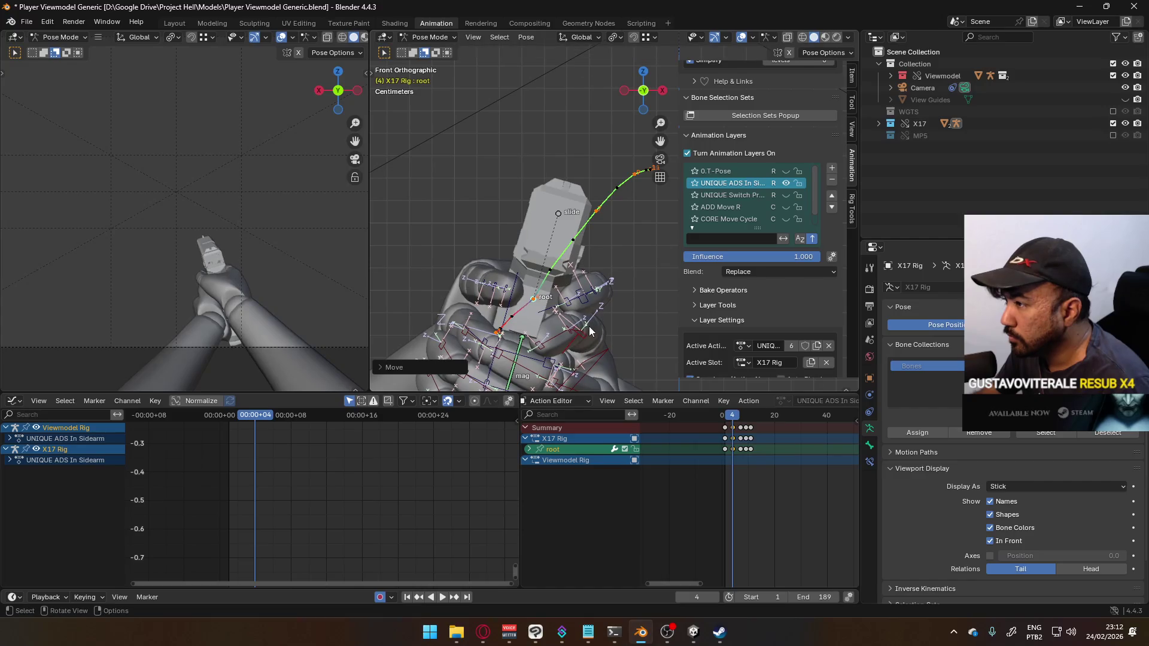
Step: Reposition the root bone at frame 7, recalculate its path, and replay from the start
left_click_drag(732, 417, 741, 417)
key("g")
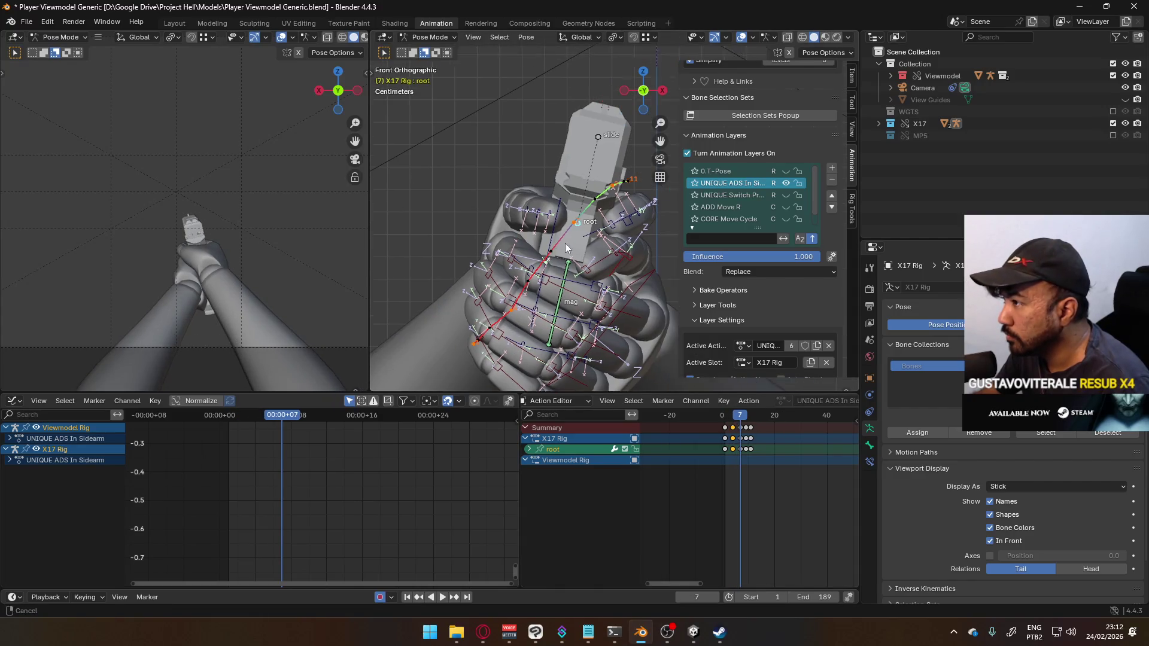
left_click(611, 257)
key("q")
left_click(604, 300)
left_click(578, 356)
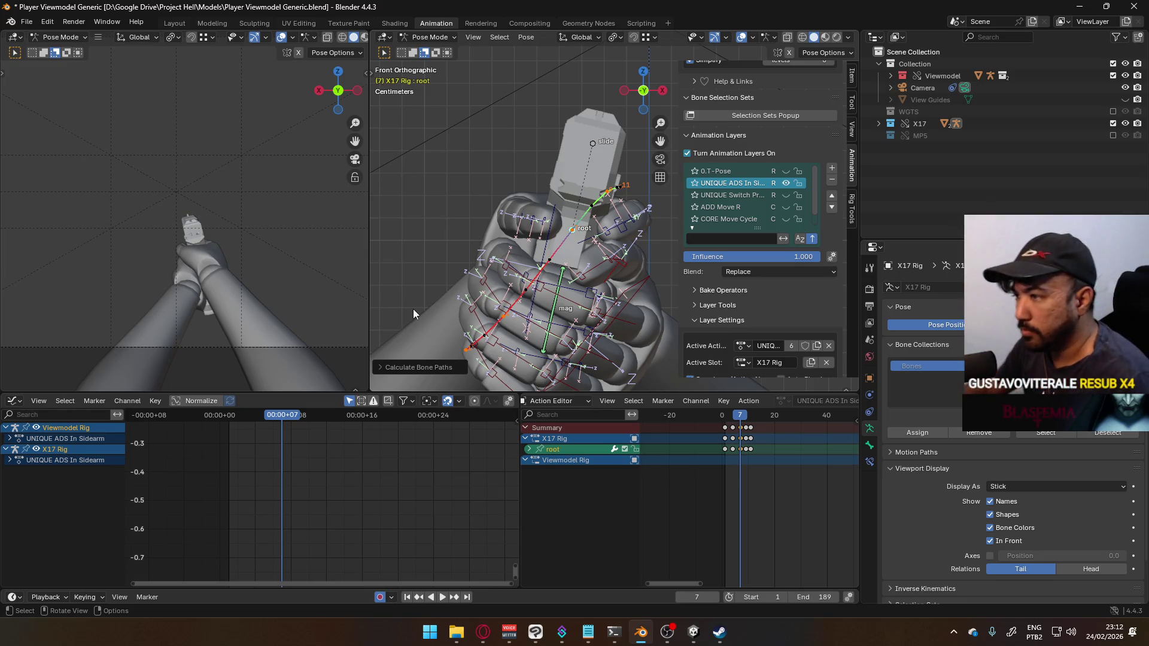
left_click(726, 419)
key("space")
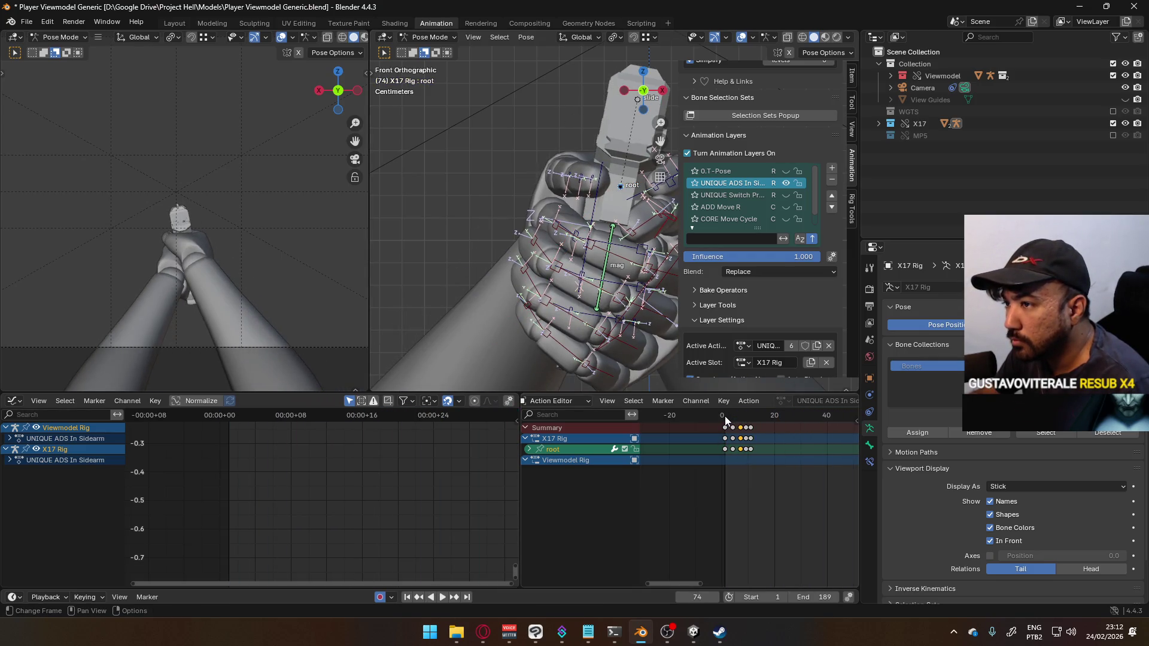
Step: Select all rig bones and insert location and rotation keys at frame 11
left_click(723, 418)
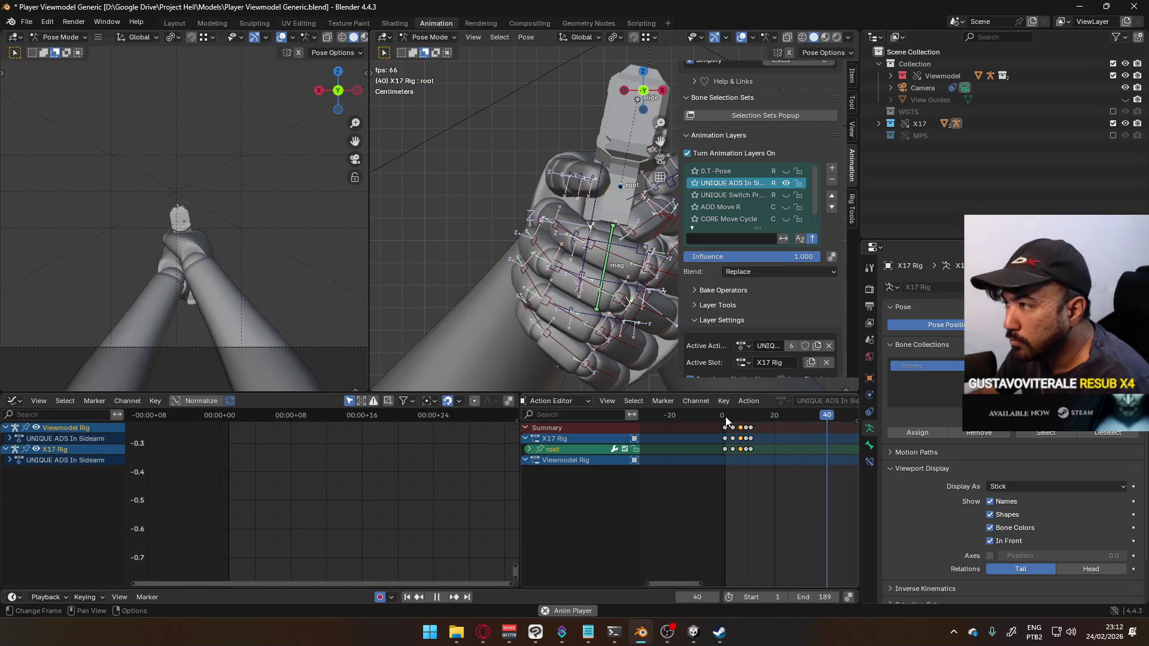
key("space")
key("a")
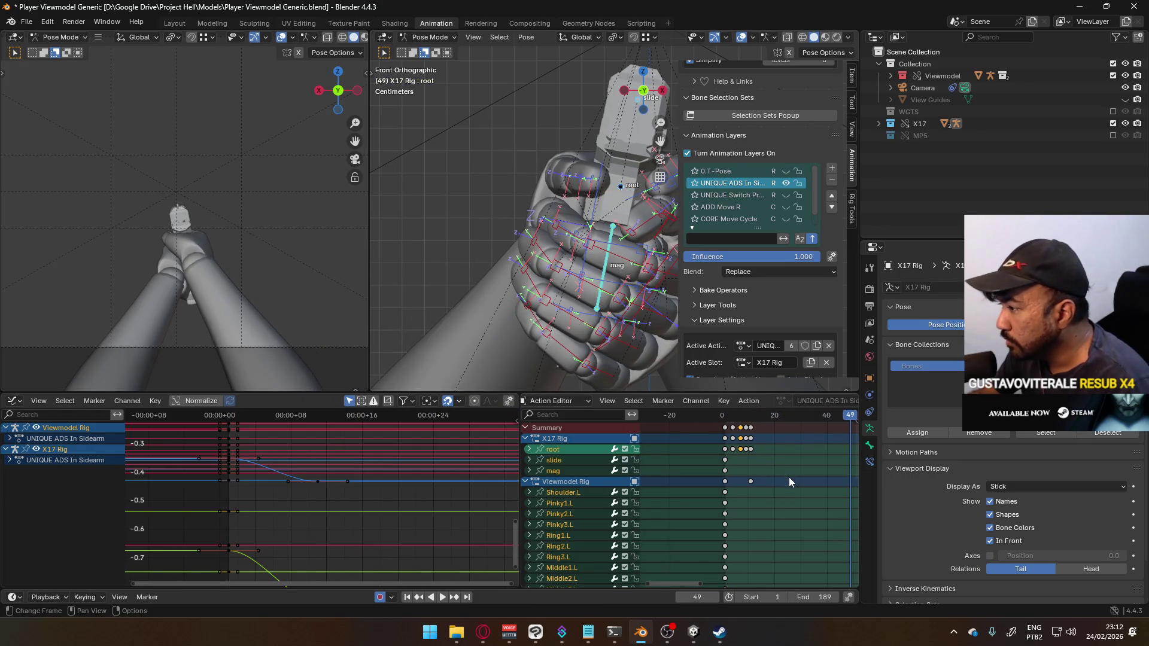
left_click(752, 418)
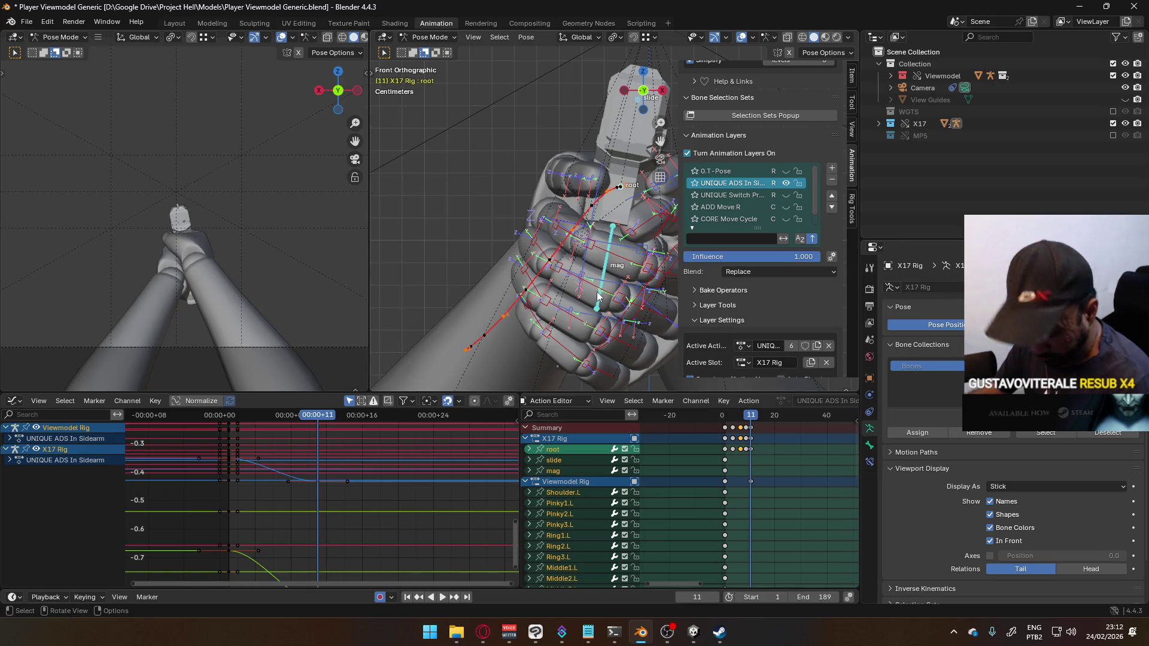
key("i")
Step: Paste the copied frame-11 keys at frame 20 and play back the extended hold
key("a")
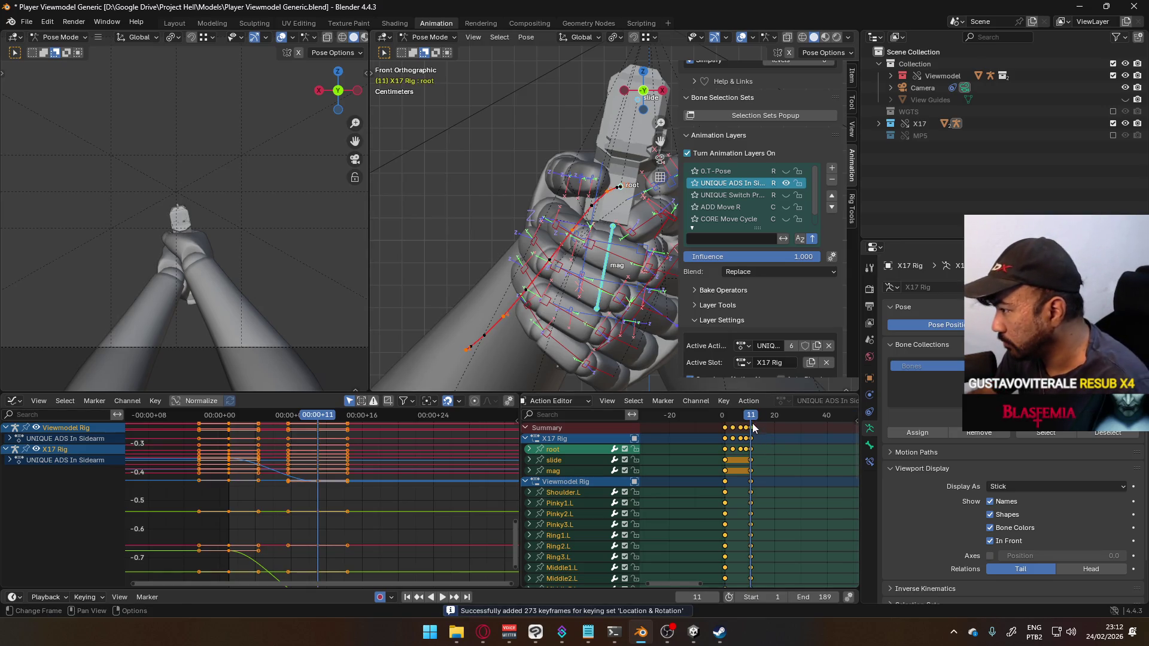
left_click(774, 416)
key("ctrl+v")
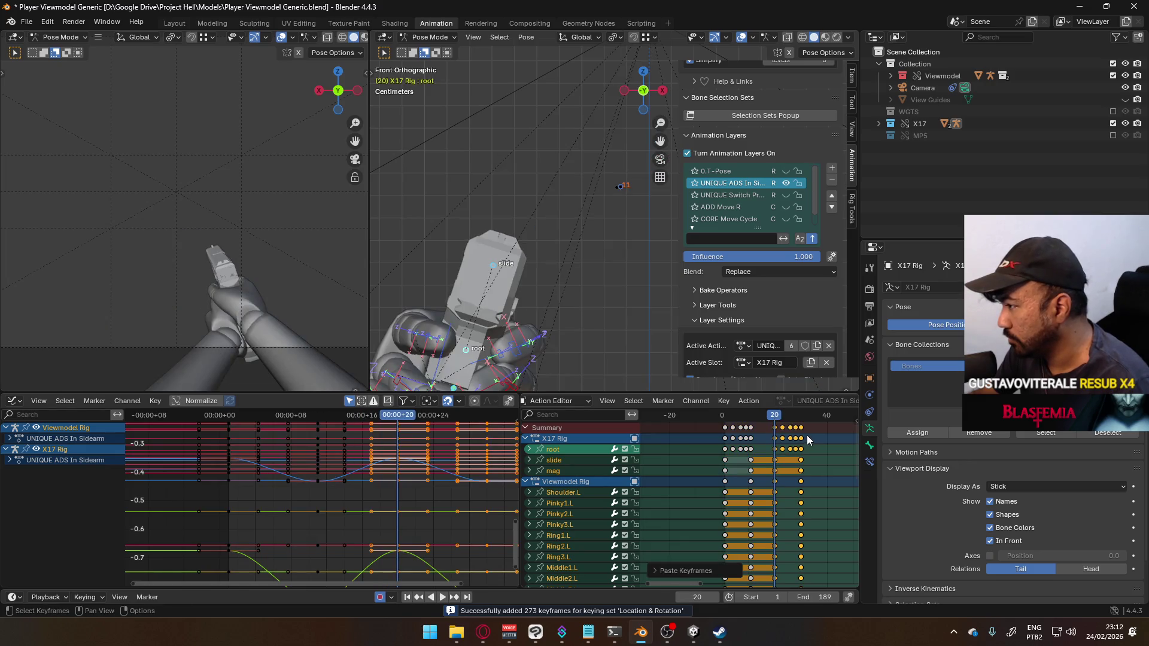
key("space")
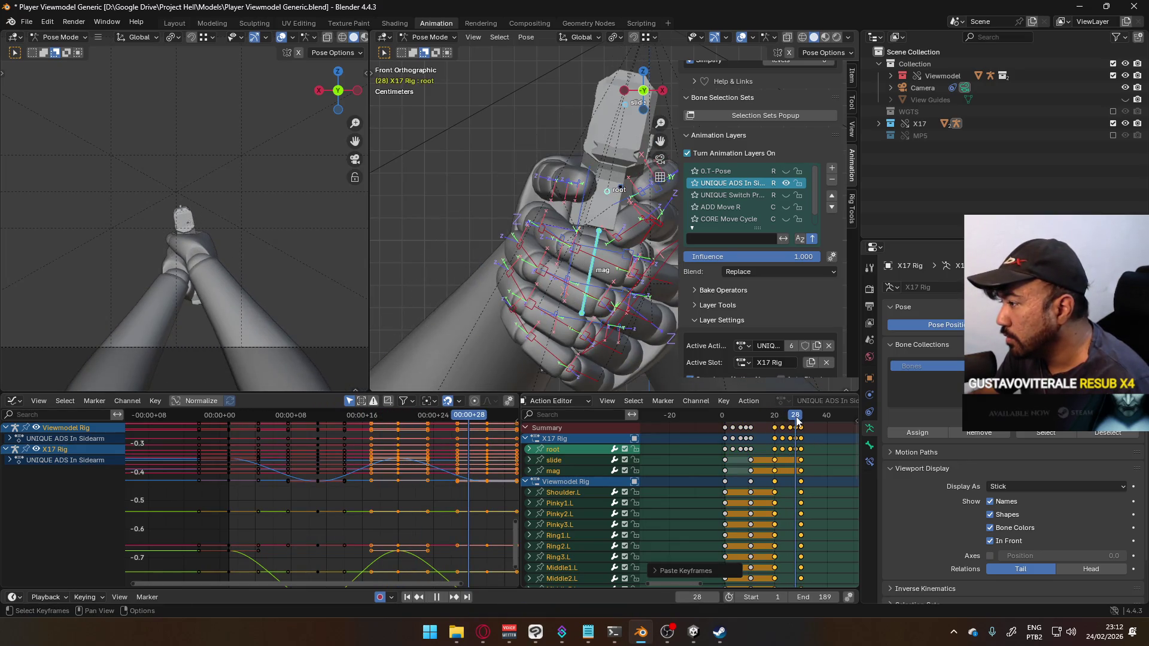
key("space")
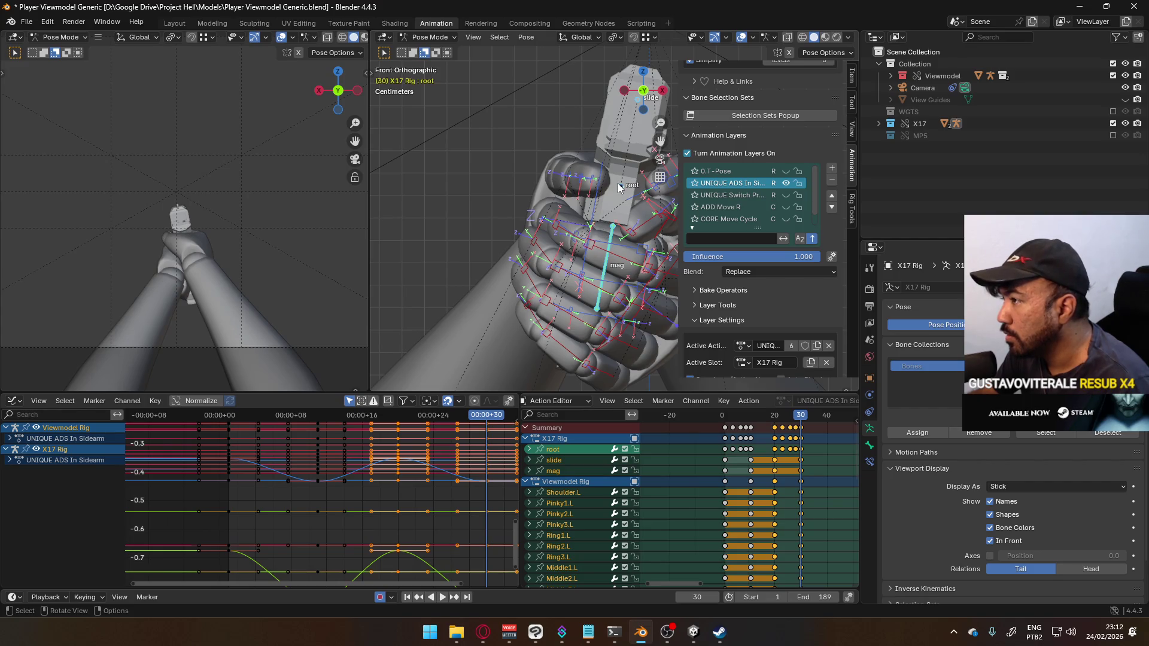
left_click(618, 188)
middle_click_drag(618, 188, 585, 228)
Step: Calculate the root bone's motion path and reposition the root at frame 28
left_click(586, 235)
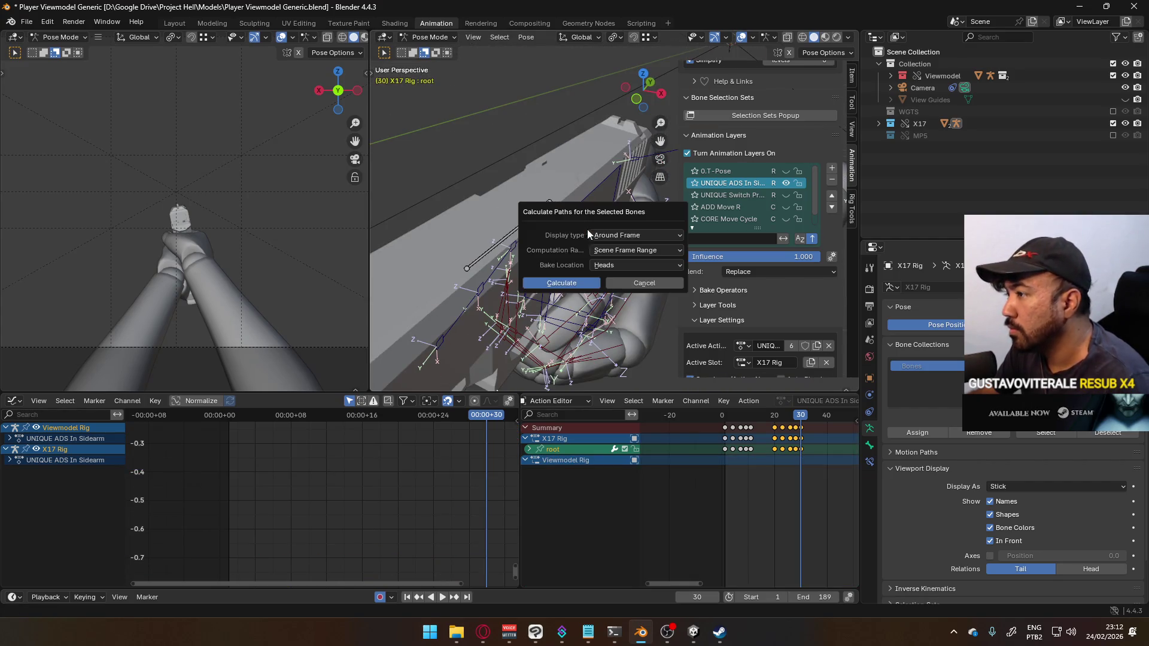
left_click(556, 279)
key("KP_1")
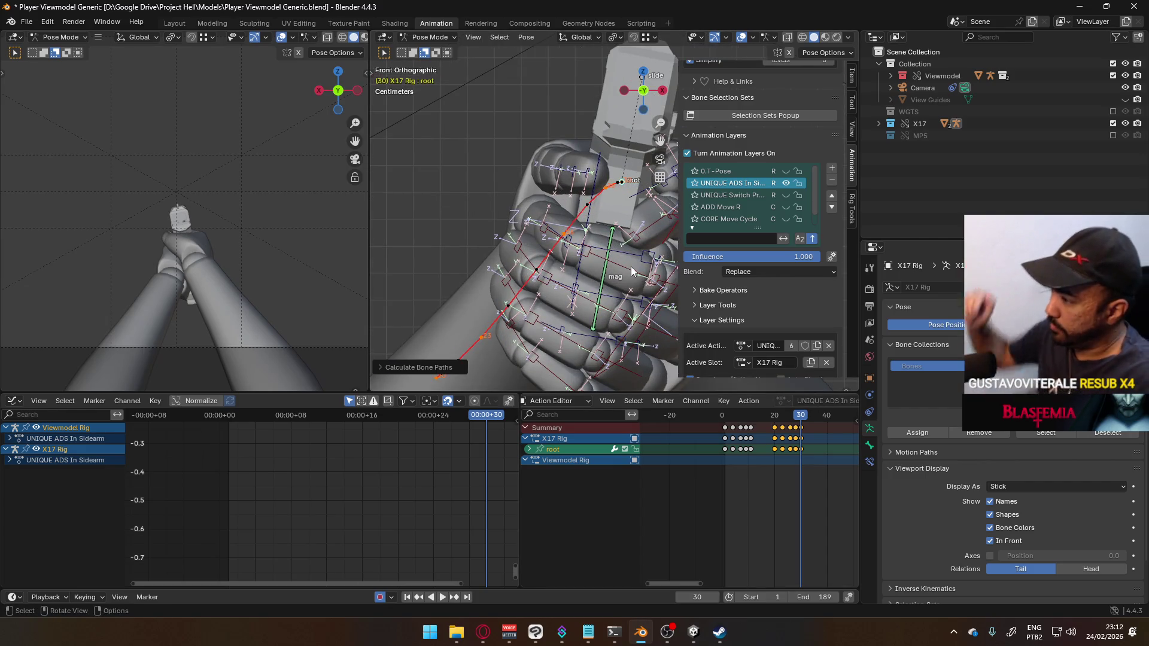
key("Left")
key("Left")
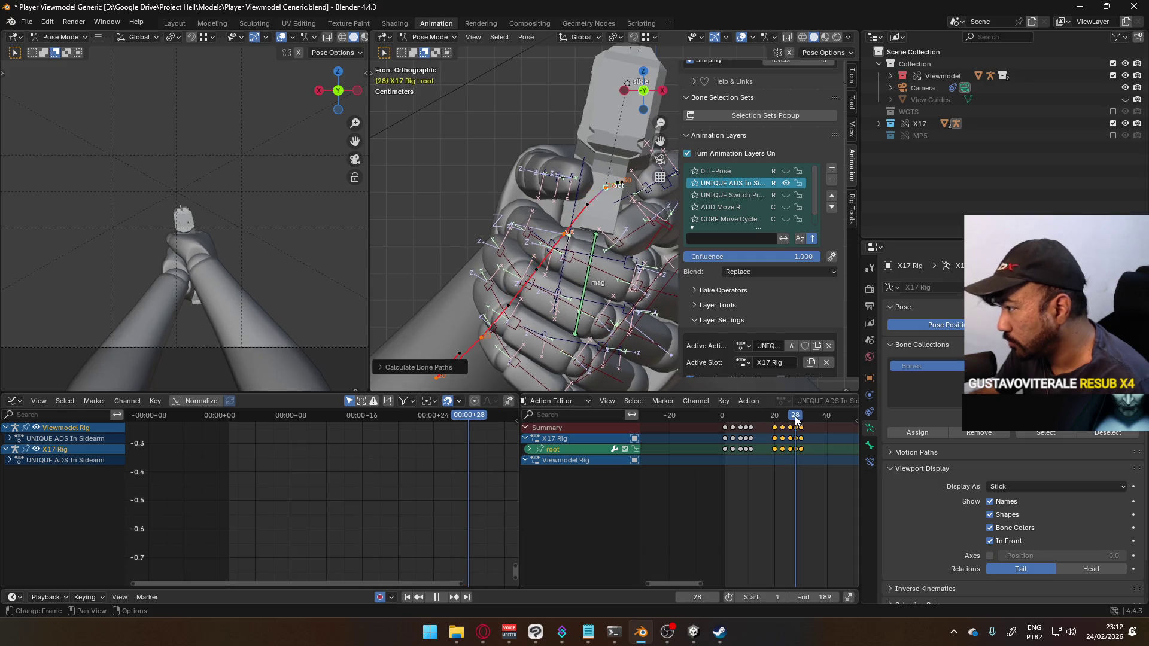
scroll(534, 232, "up", 2)
key("g")
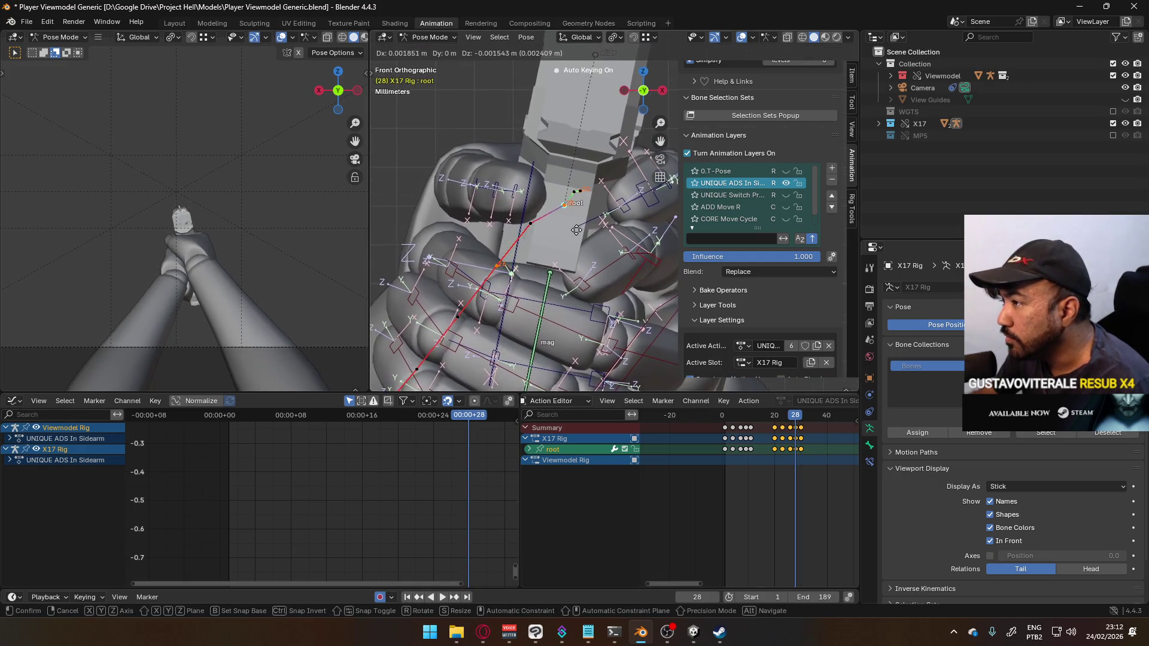
left_click(757, 358)
Step: Nudge the root bone at frames 26 and 23, then recalculate the motion paths
key("Left")
key("Left")
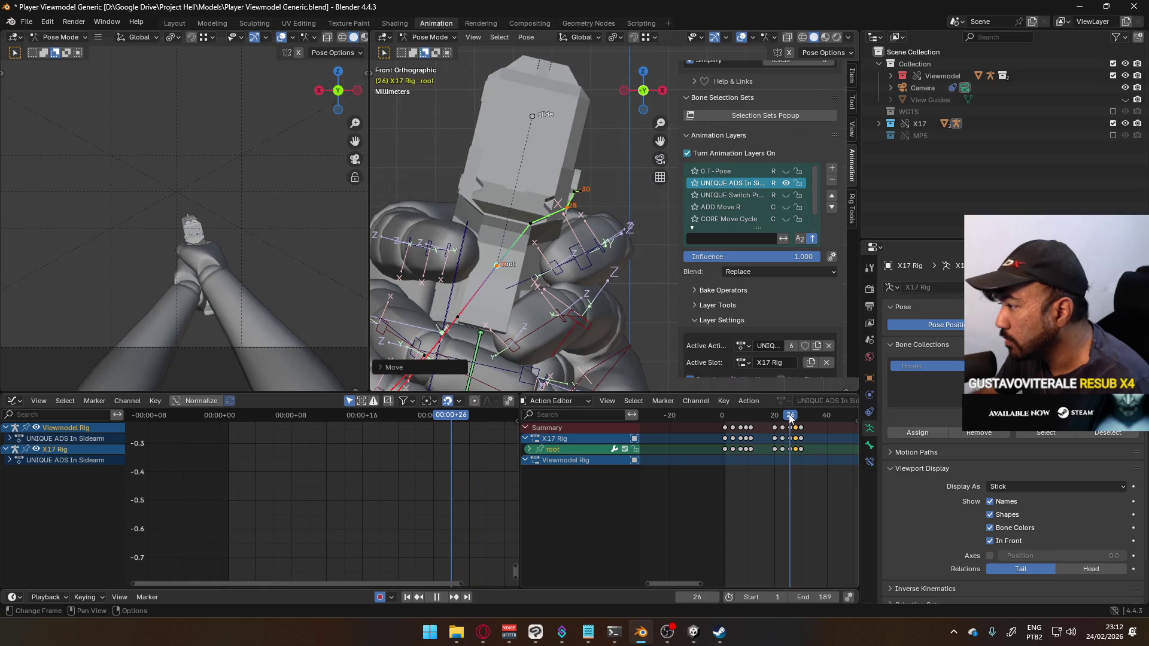
key("g")
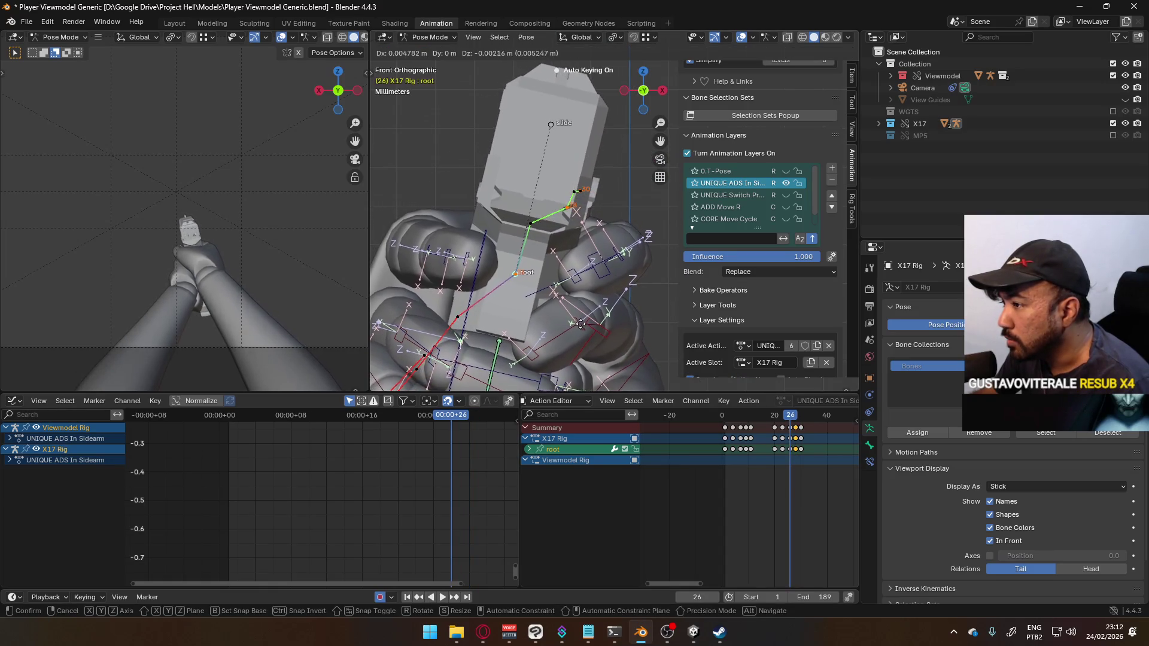
left_click(584, 330)
left_click_drag(792, 419, 785, 414)
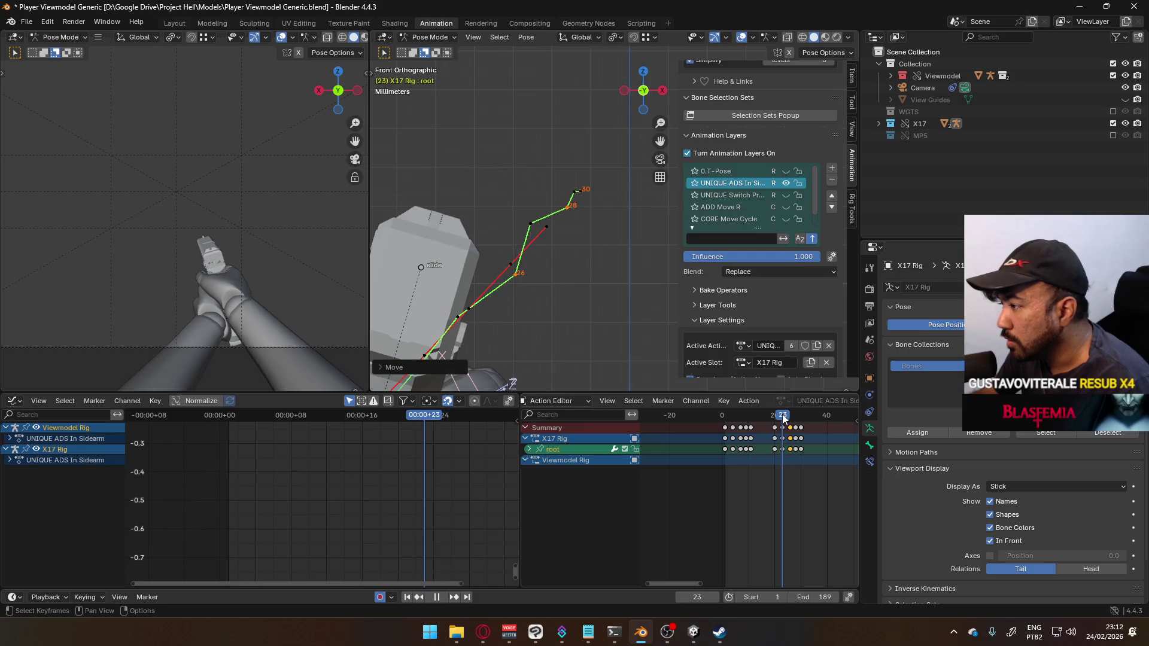
key("g")
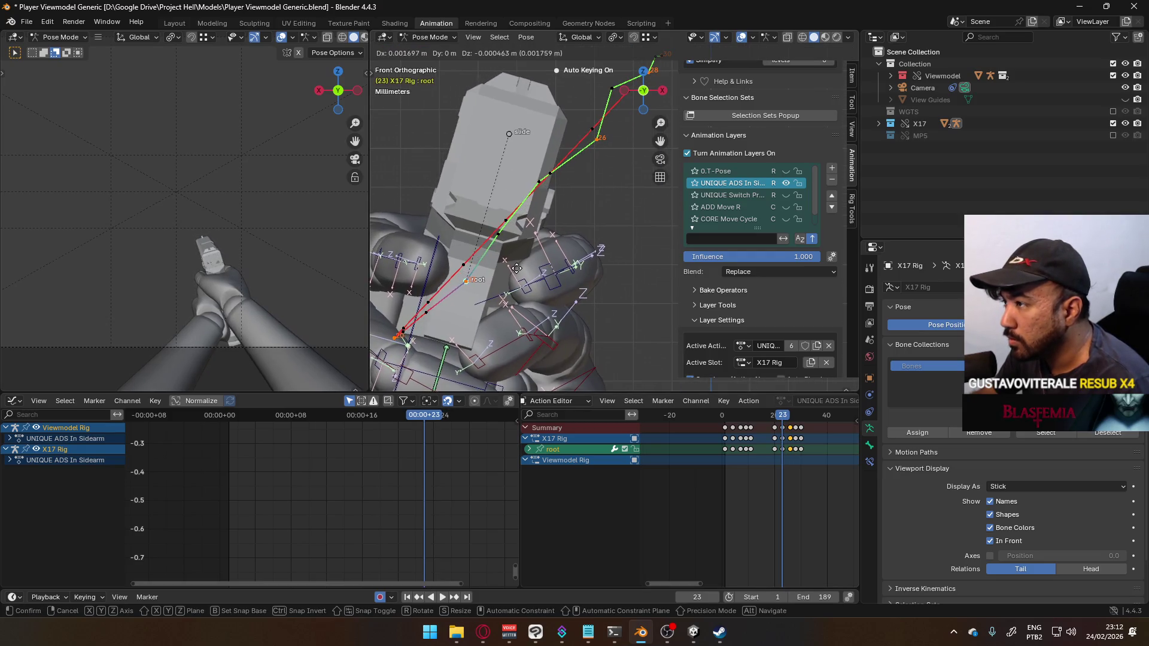
left_click(518, 268)
left_click(504, 324)
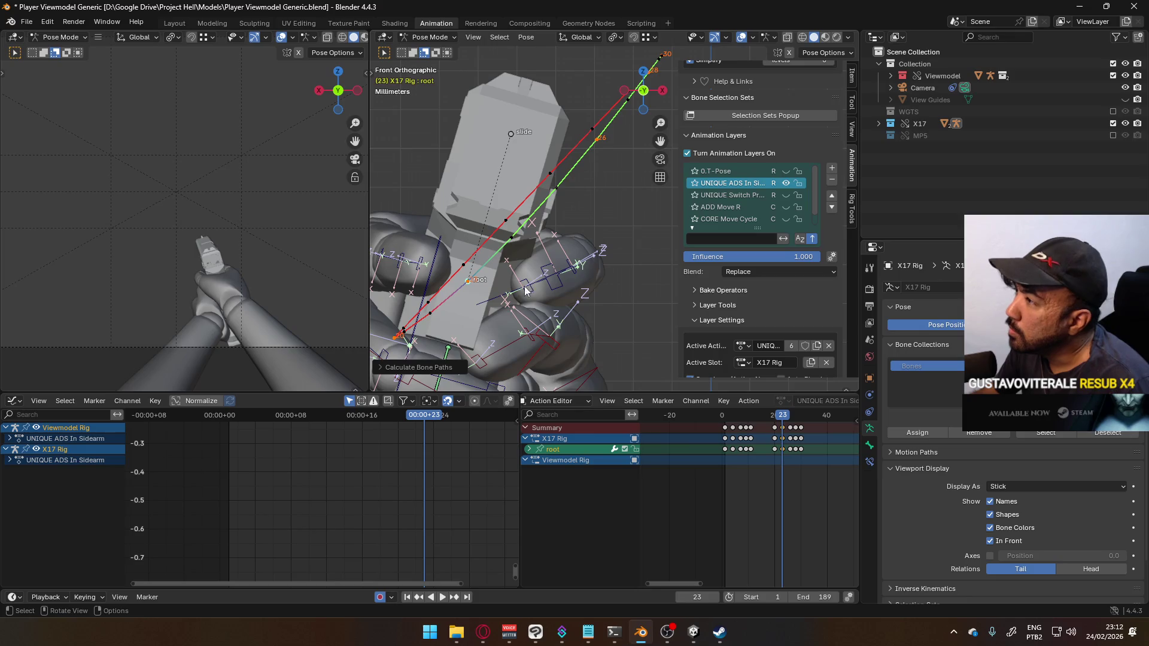
Step: Adjust the root again at frame 28 and recalculate its motion path
left_click_drag(788, 411, 790, 414)
key("Right")
key("Right")
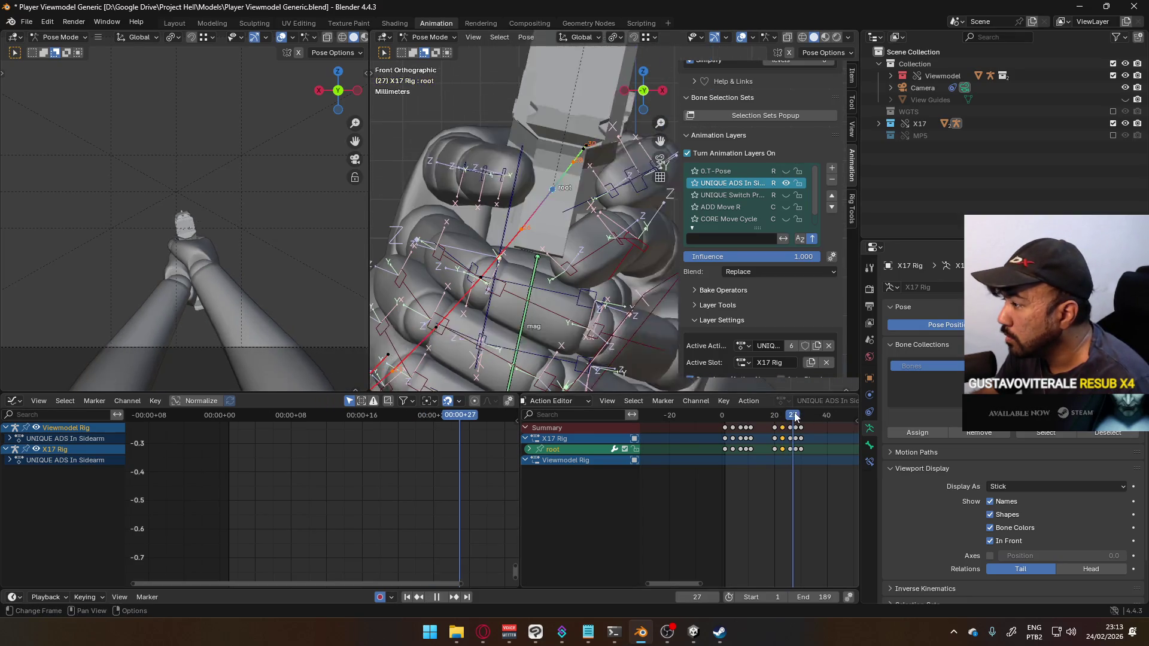
key("g")
left_click(606, 234)
key("q")
left_click(608, 235)
left_click(591, 289)
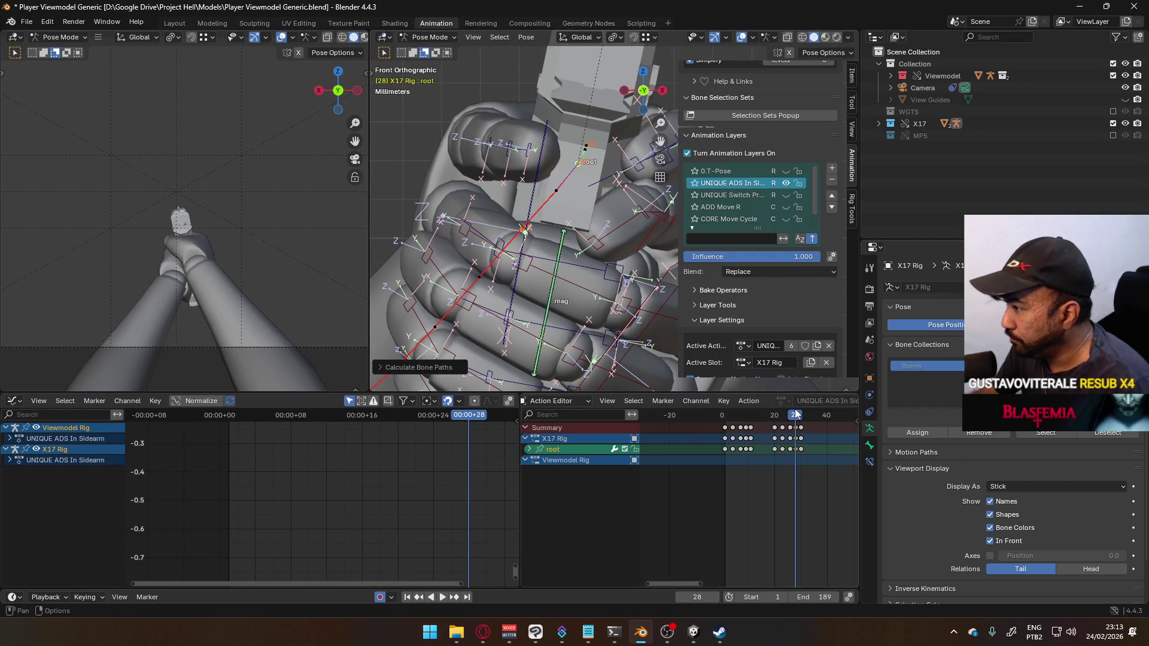
Step: Undo the frame-26 root adjustment and recalculate the motion paths
left_click_drag(796, 413, 792, 415)
key("ctrl+z")
key("q")
left_click(573, 290)
left_click(562, 344)
scroll(564, 308, "down", 5)
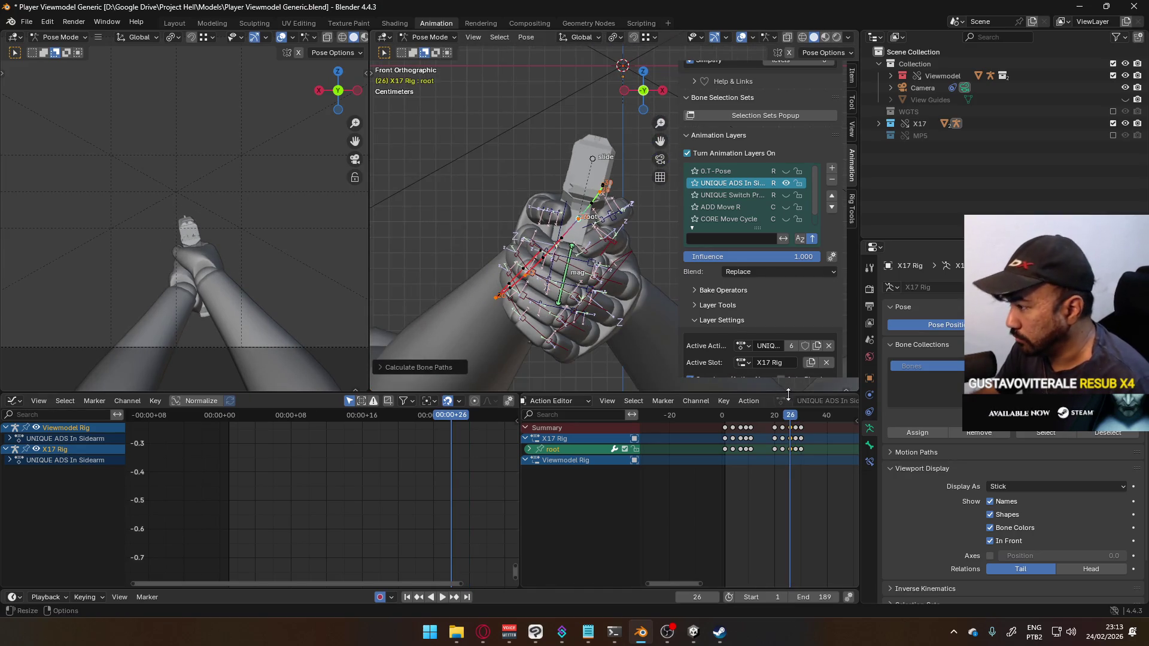
Step: Play the animation from the start and box-select the later group of keyframes
left_click_drag(782, 414, 727, 422)
key("space")
key("space")
scroll(821, 432, "down", 2)
scroll(822, 432, "down", 2)
mouse_move(799, 467)
left_mouse_down()
mouse_move(724, 416)
mouse_move(728, 429)
mouse_move(817, 433)
left_mouse_up()
scroll(817, 433, "up", 3)
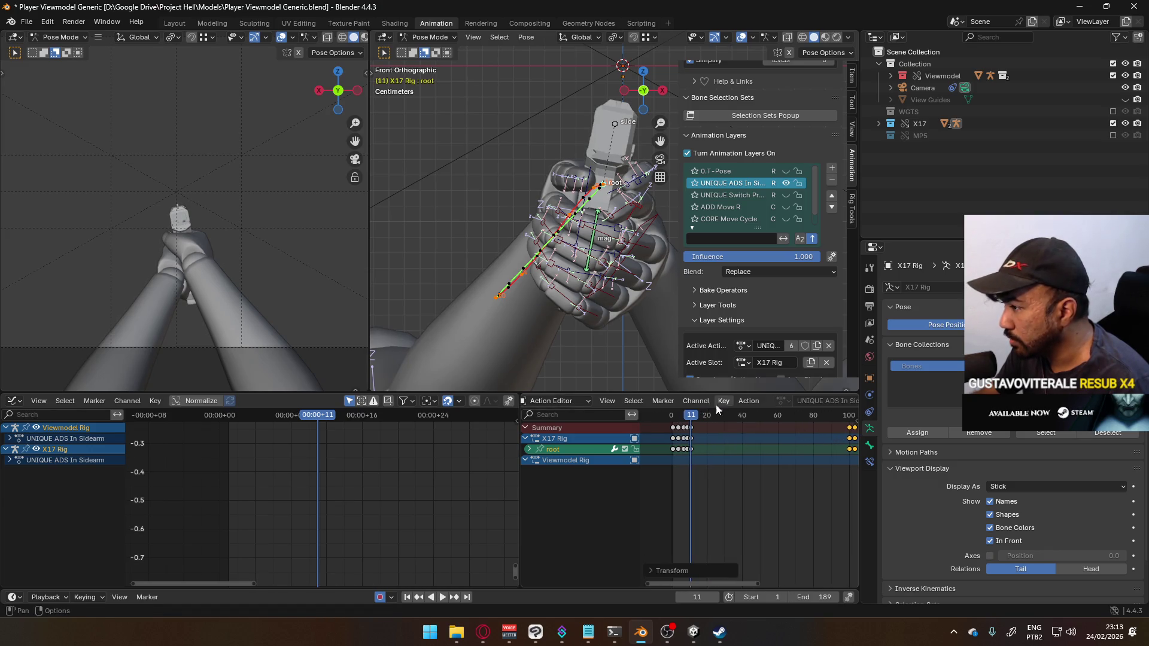
Step: Paste the copied keyframes at frame 99
key("space")
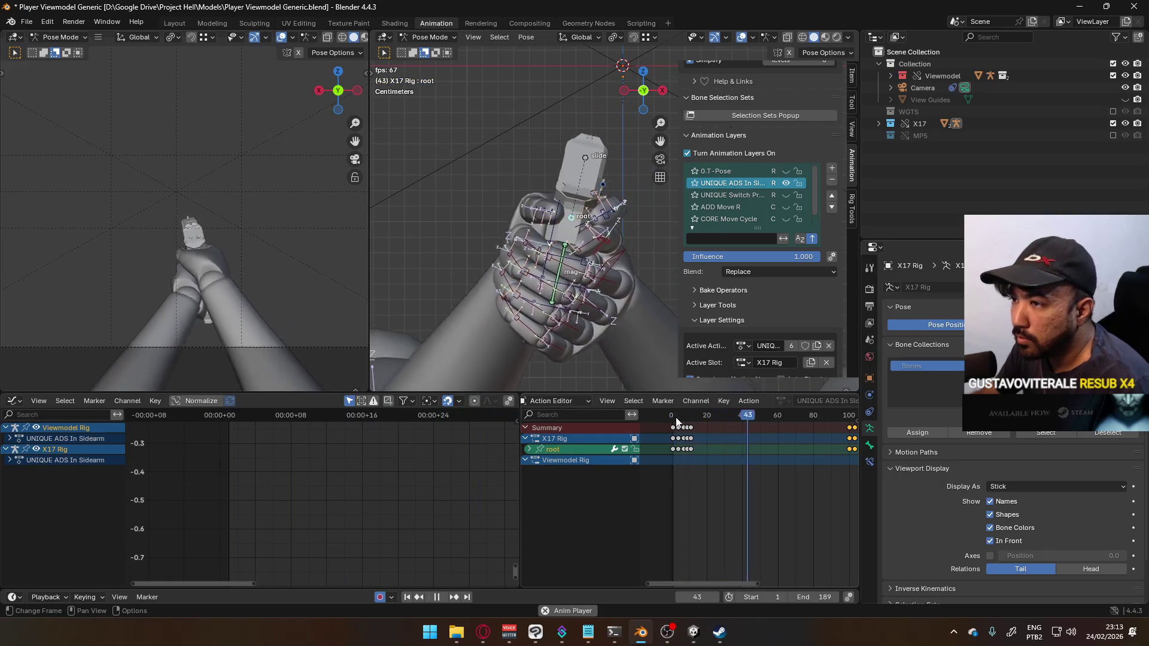
key("Escape")
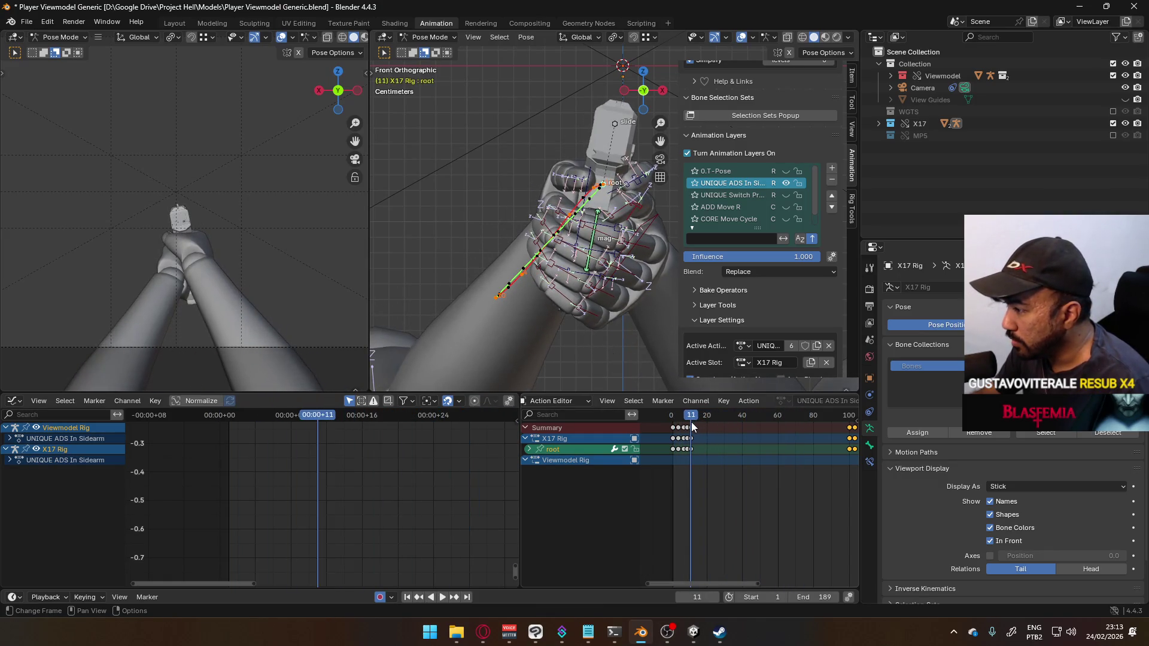
left_click(694, 426)
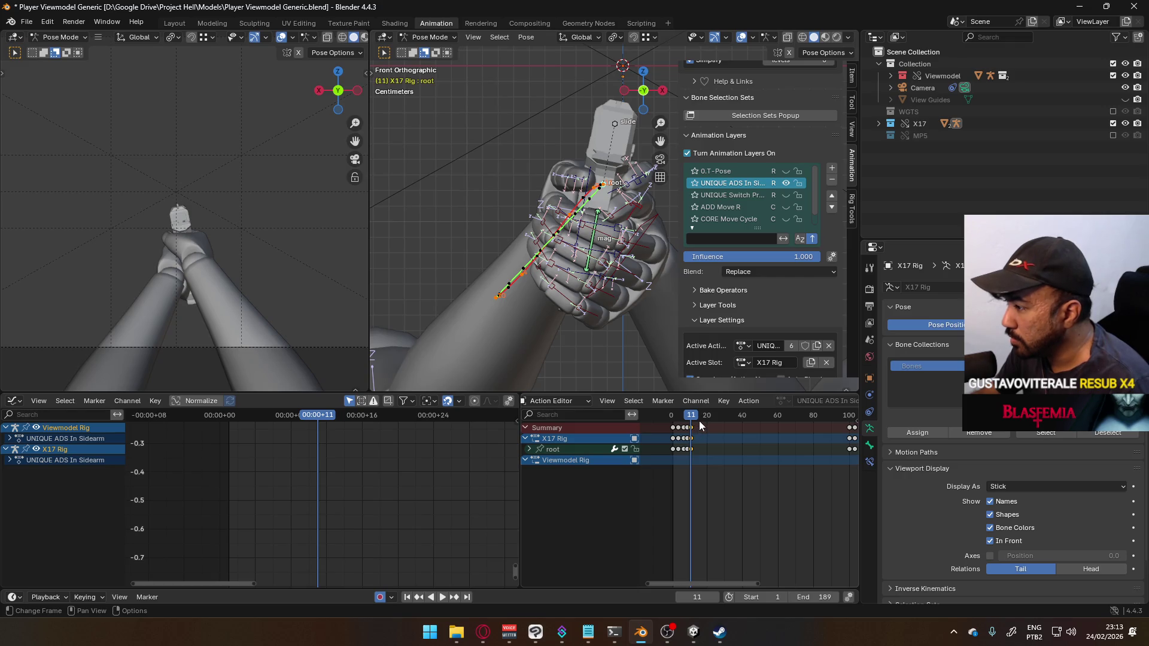
scroll(699, 423, "up", 2)
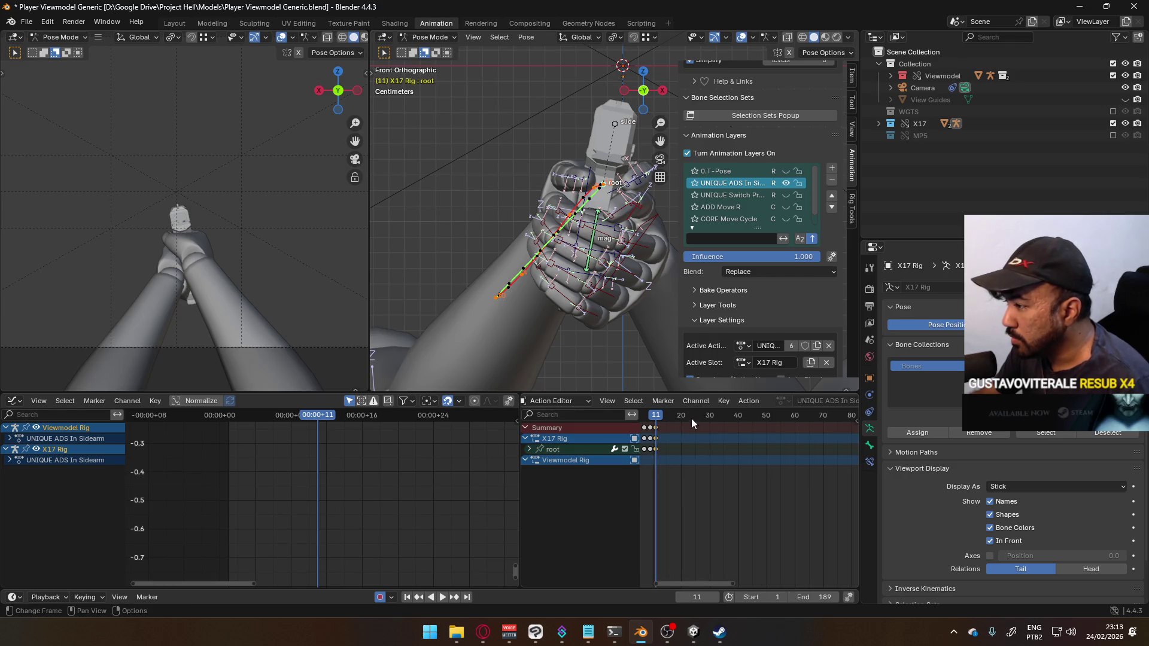
scroll(806, 436, "down", 1)
middle_click_drag(806, 436, 747, 448)
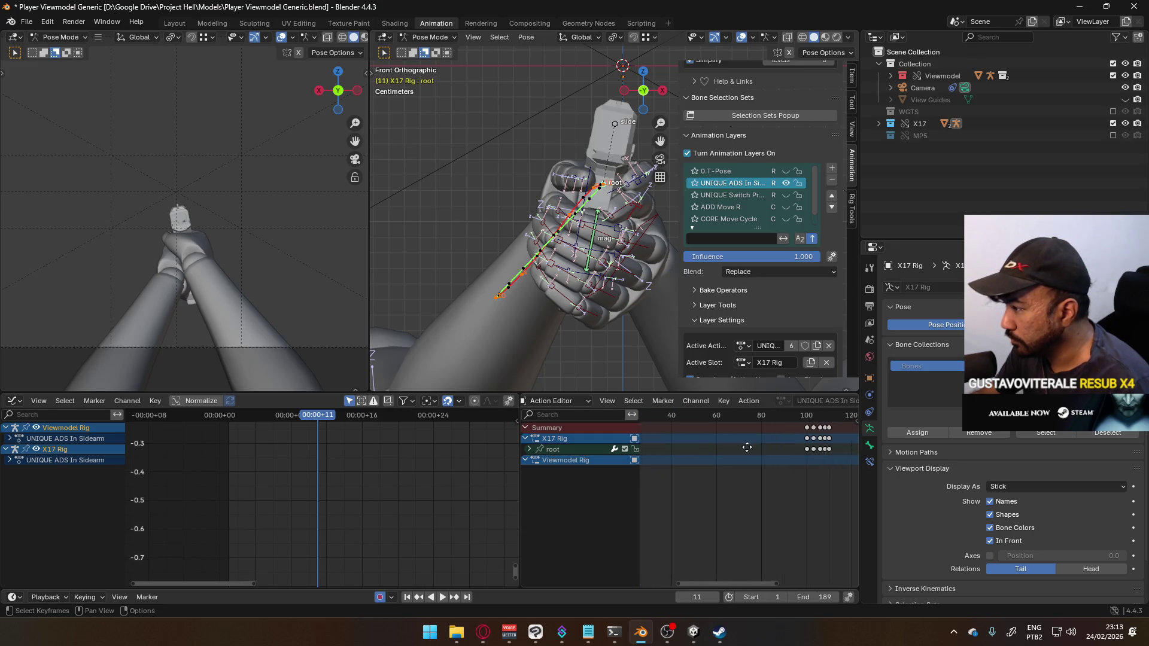
key("space")
left_click(791, 416)
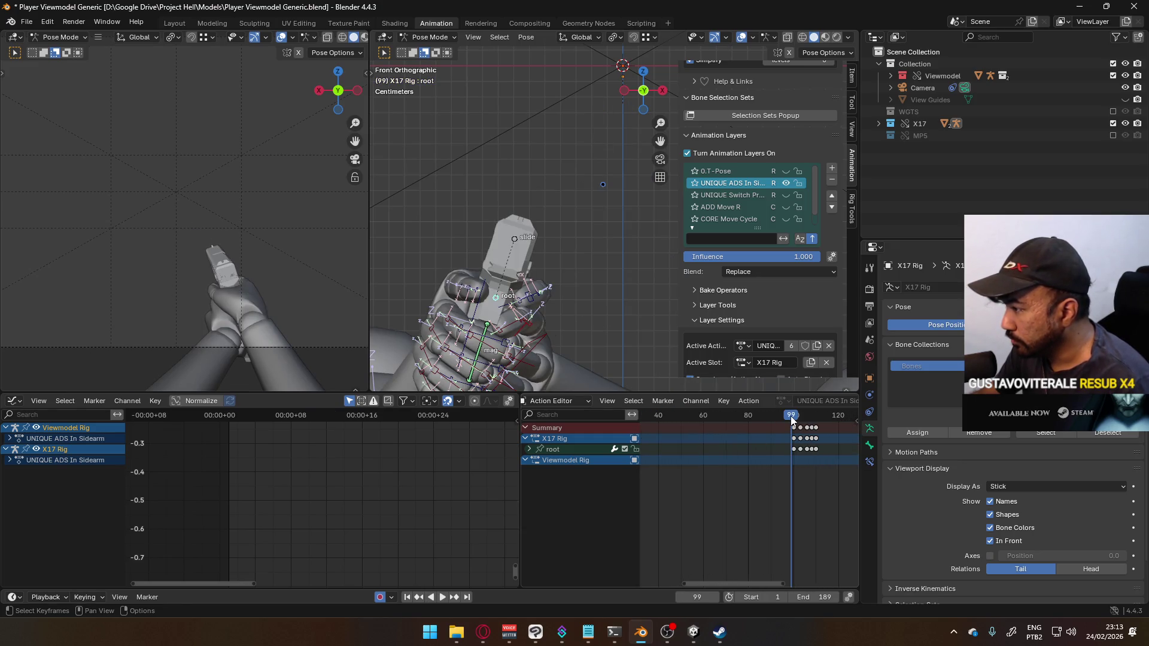
key("ctrl+v")
Step: Play the animation from frame 1, checking frames 43 and 11
scroll(785, 422, "down", 4)
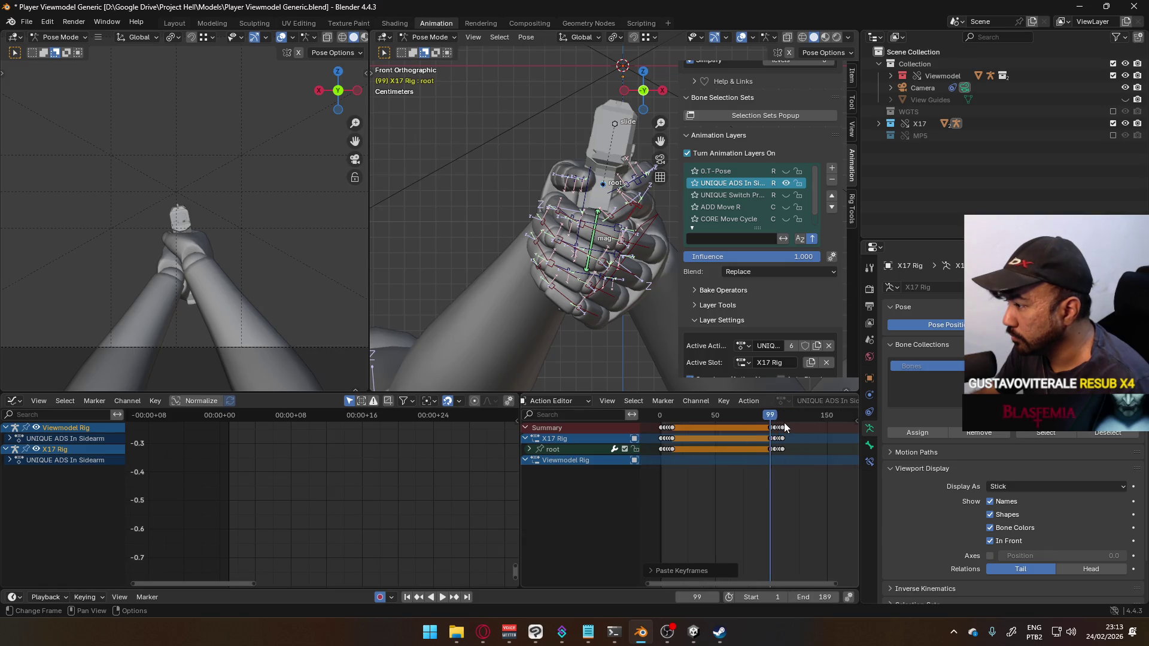
left_click_drag(776, 416, 706, 429)
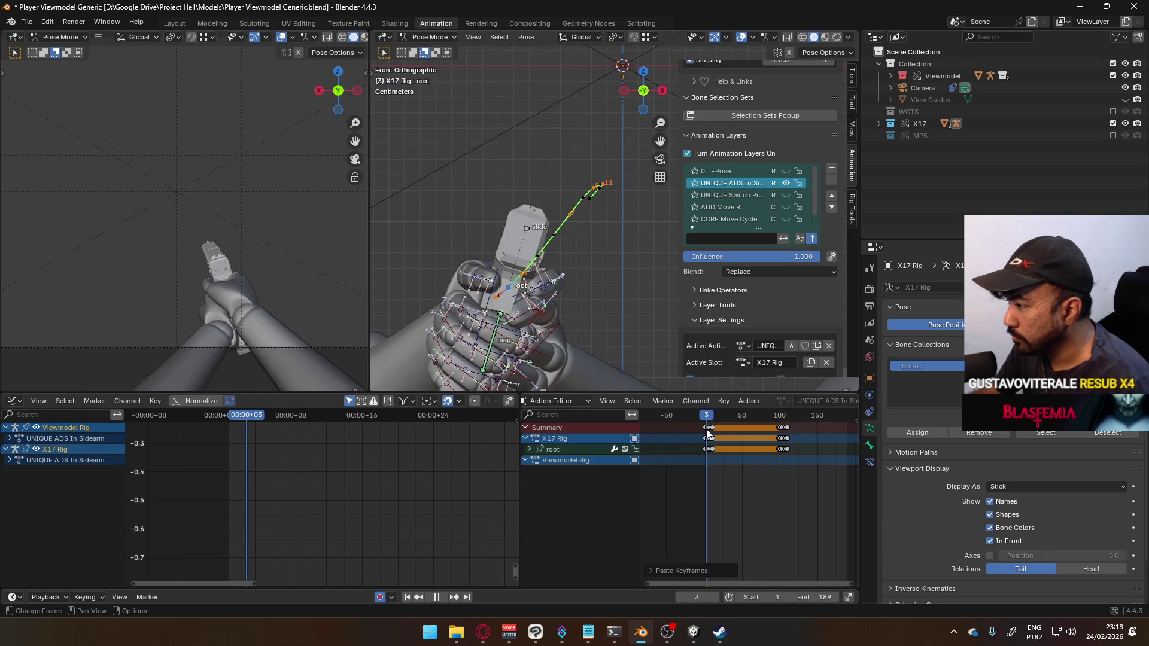
key("space")
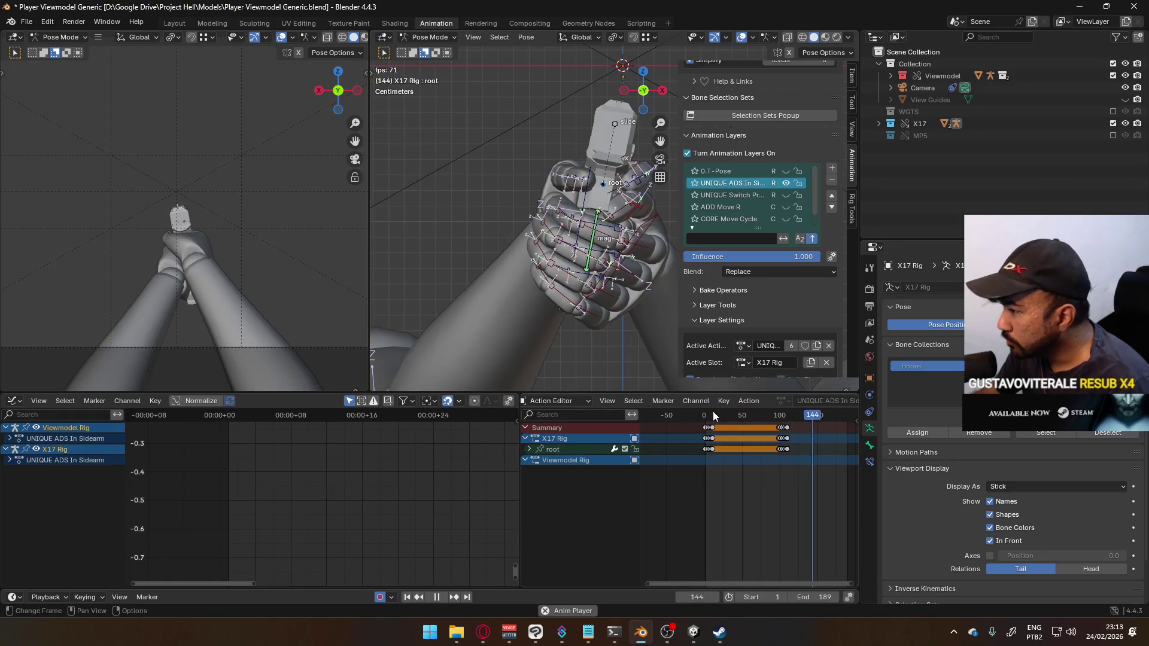
left_click(735, 422)
key("space")
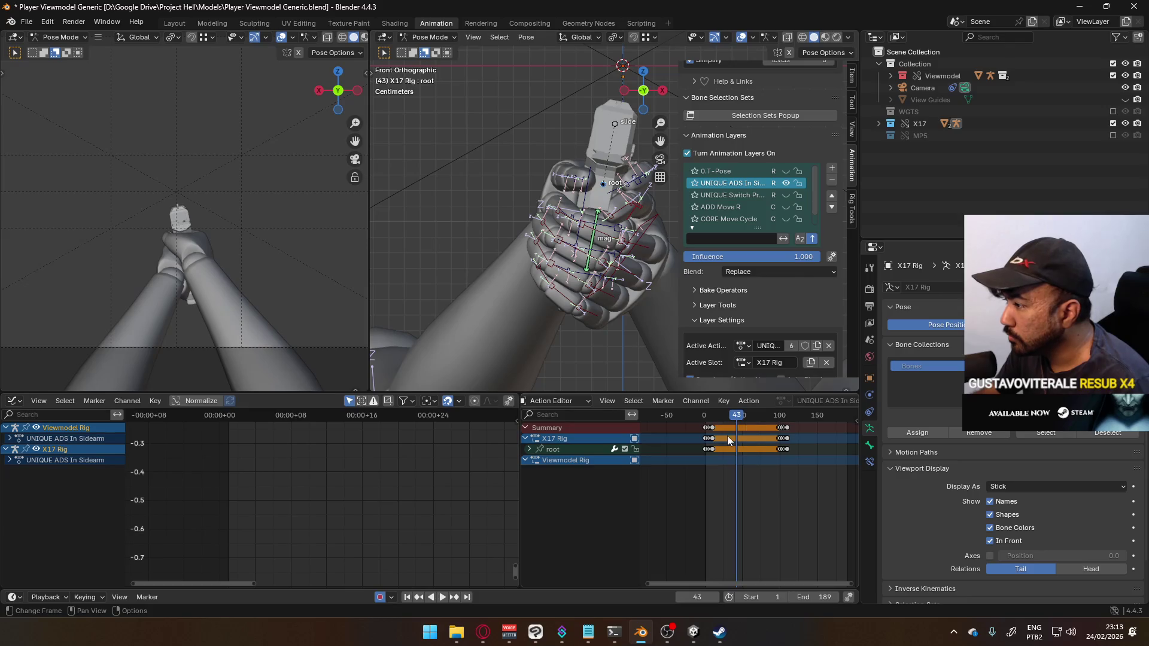
scroll(727, 437, "up", 5)
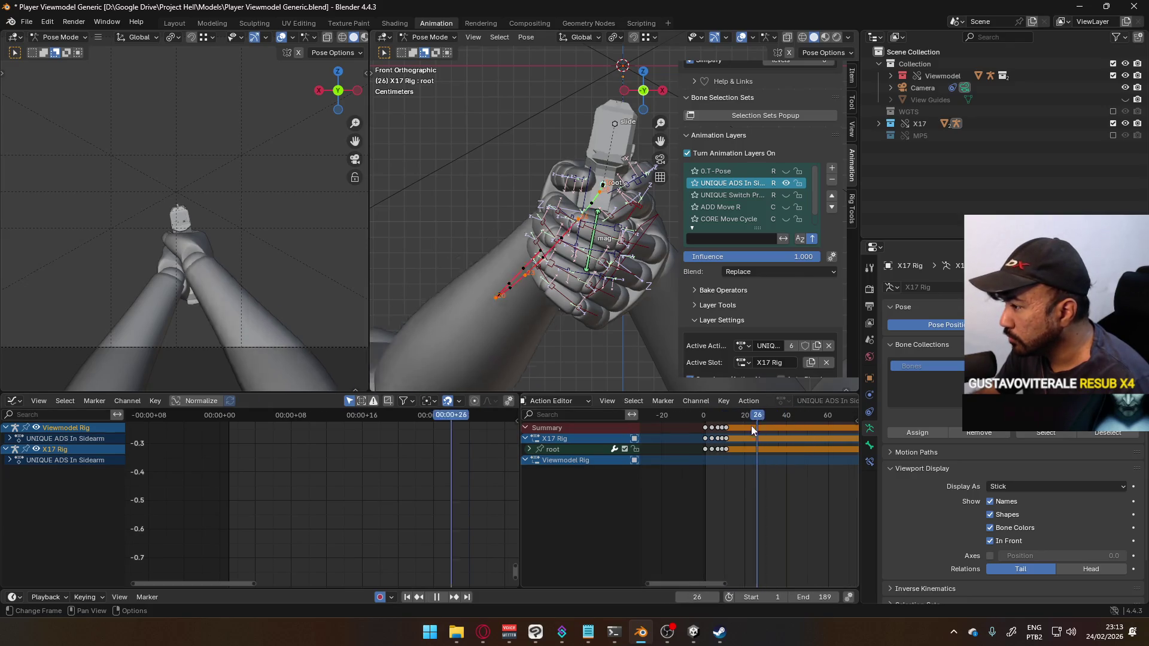
left_click(727, 431)
key("space")
Step: Select all rig bones and delete the keyframes near frames 20 and 30
key("a")
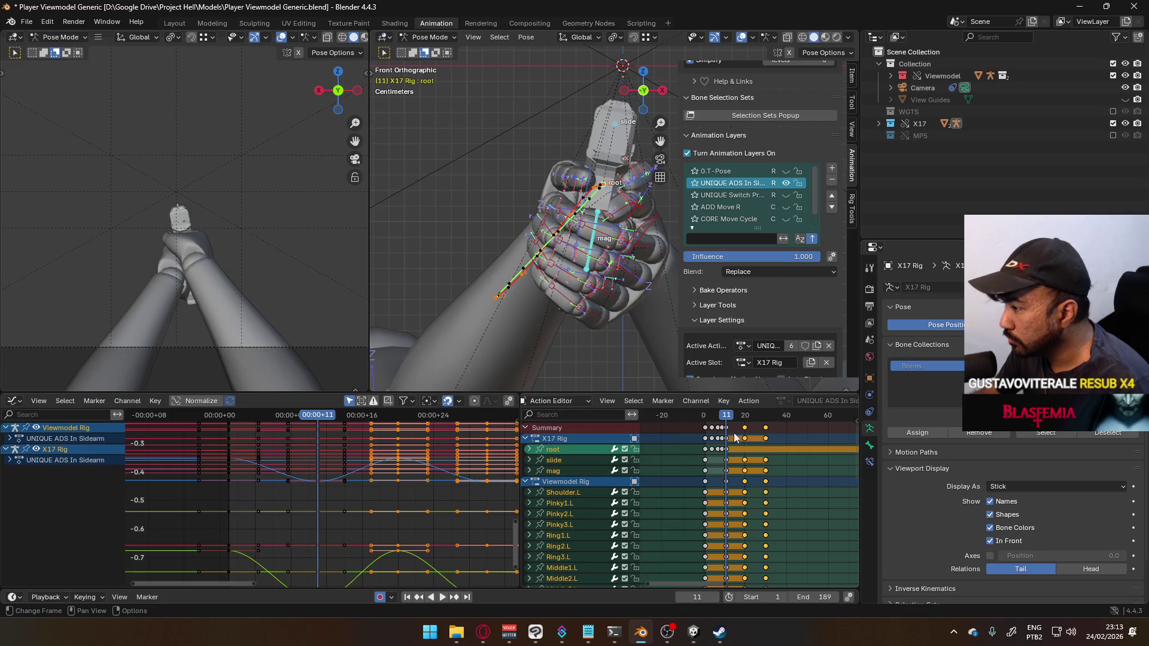
scroll(797, 442, "down", 4)
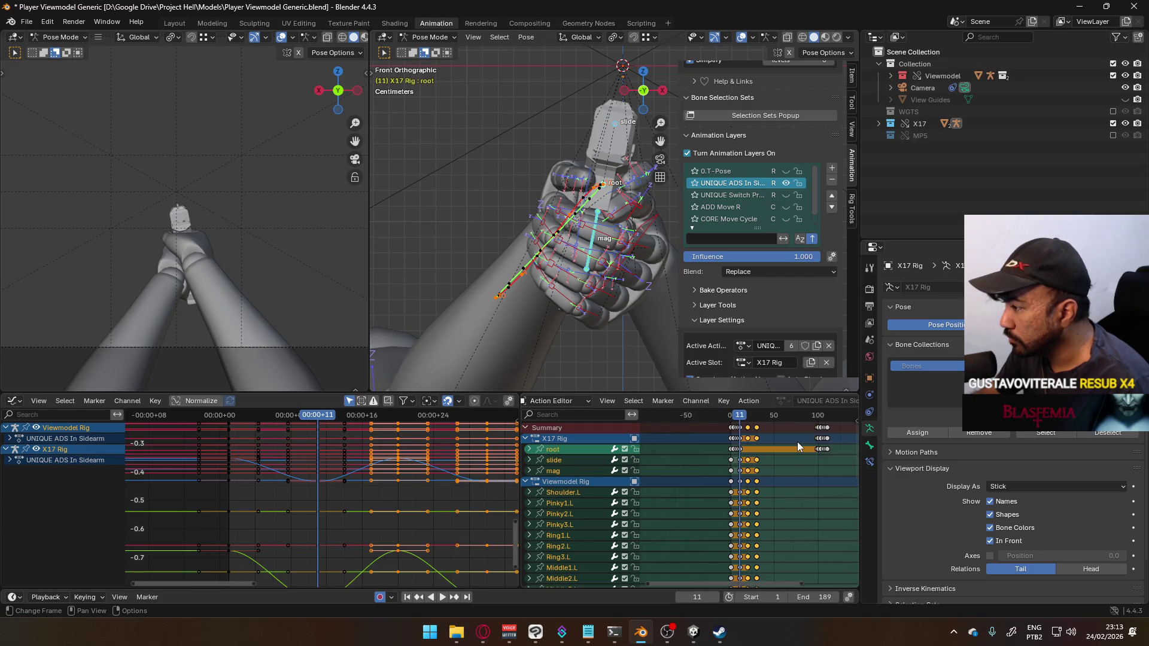
scroll(792, 441, "up", 1)
left_click(792, 441)
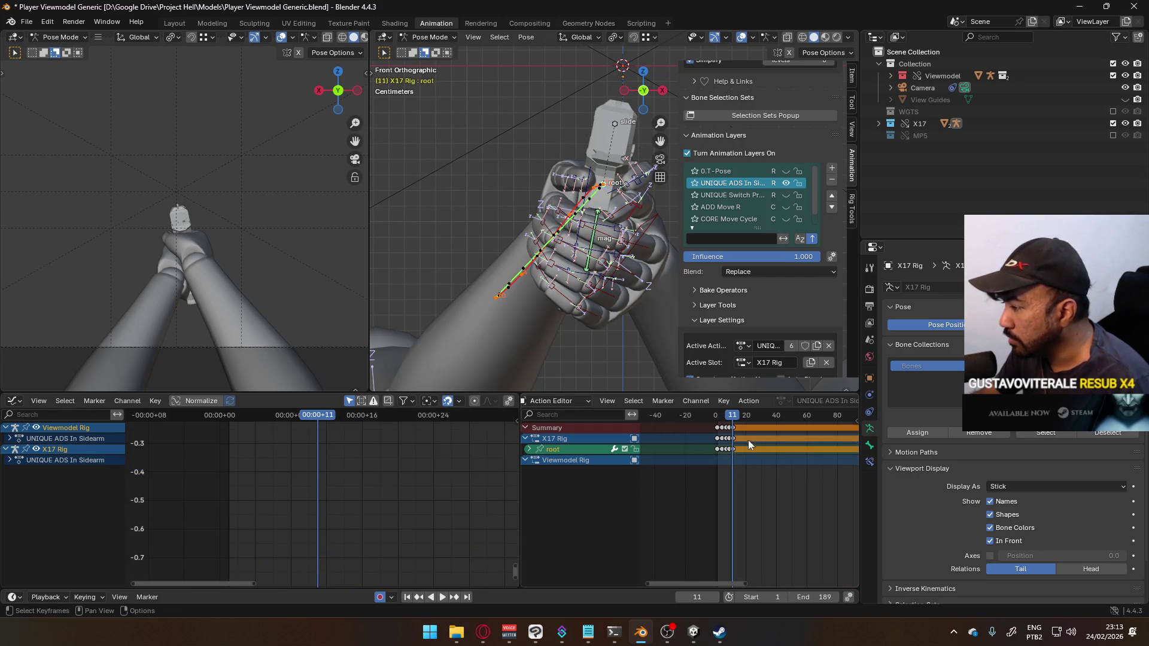
key("a")
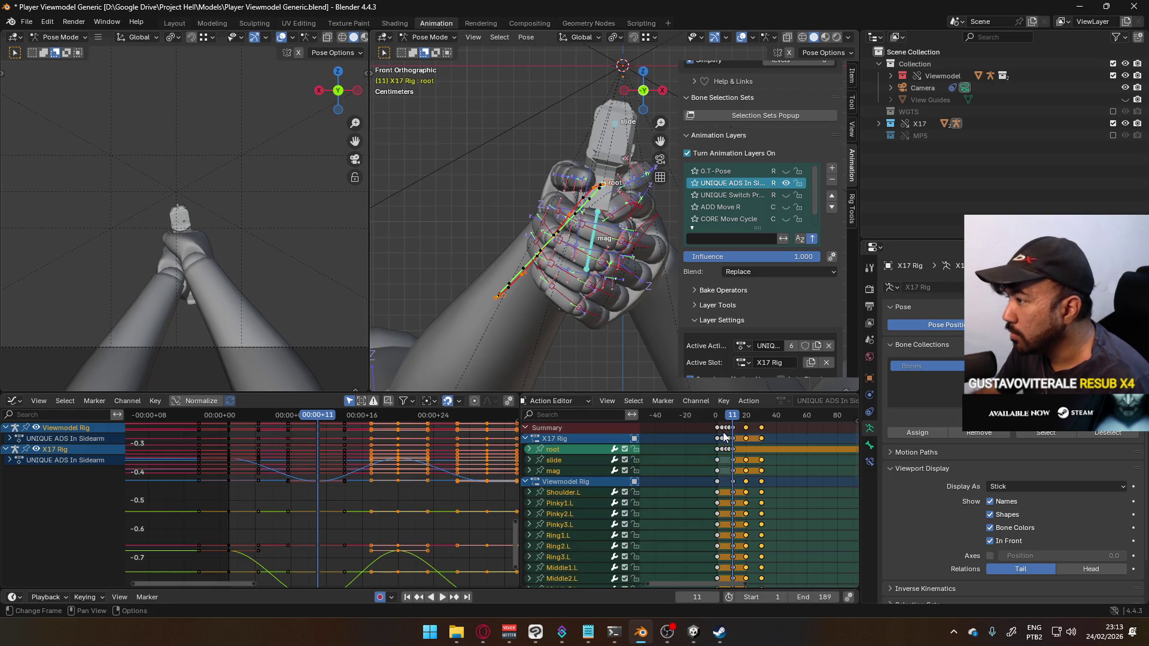
key("ctrl+z")
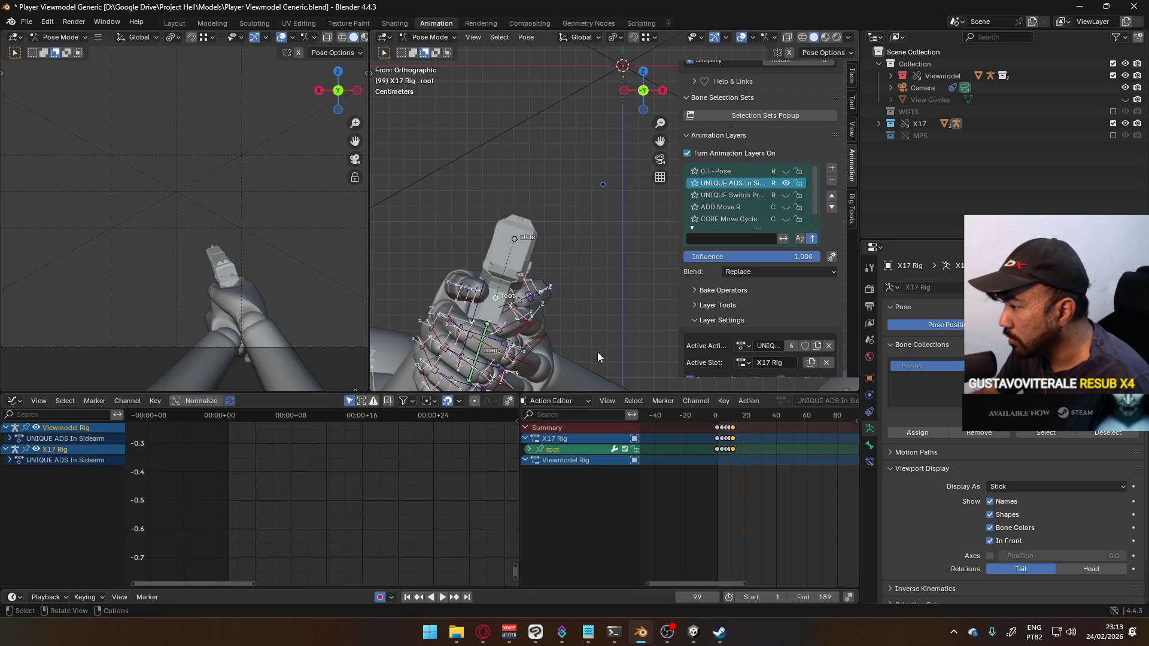
key("a")
left_click_drag(797, 460, 736, 420)
key("Delete")
Step: Copy the frame-11 keyframe column and paste it at frame 99
left_click(734, 415)
key("space")
left_click(734, 427, "alt")
key("space")
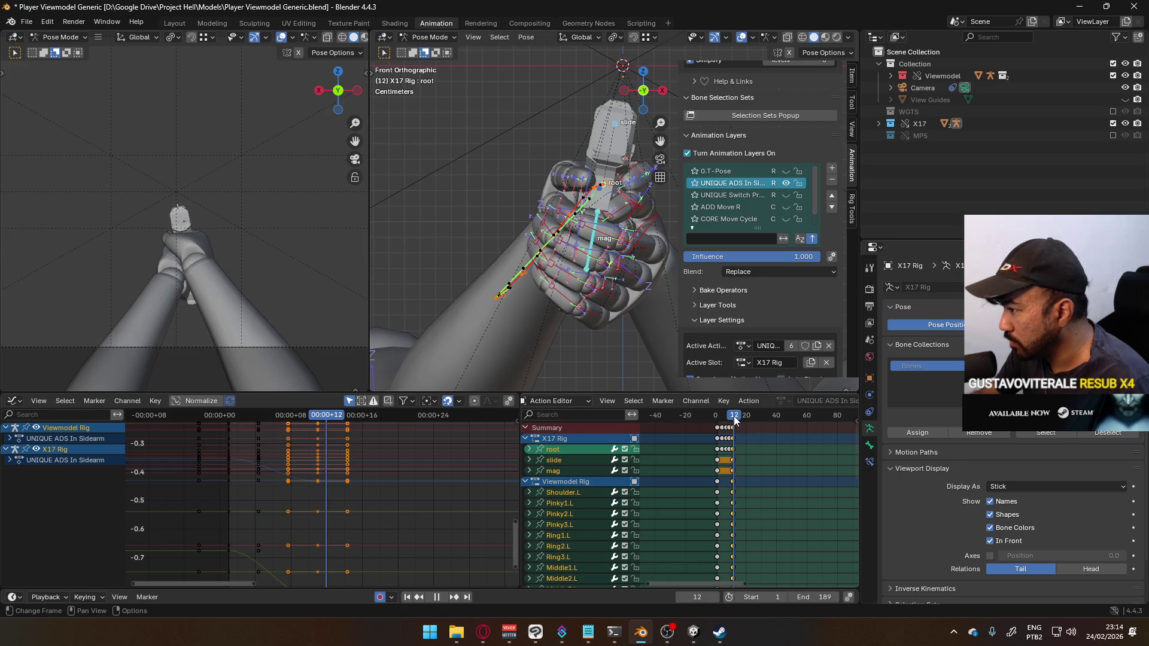
scroll(803, 421, "down", 4)
key("ctrl+v")
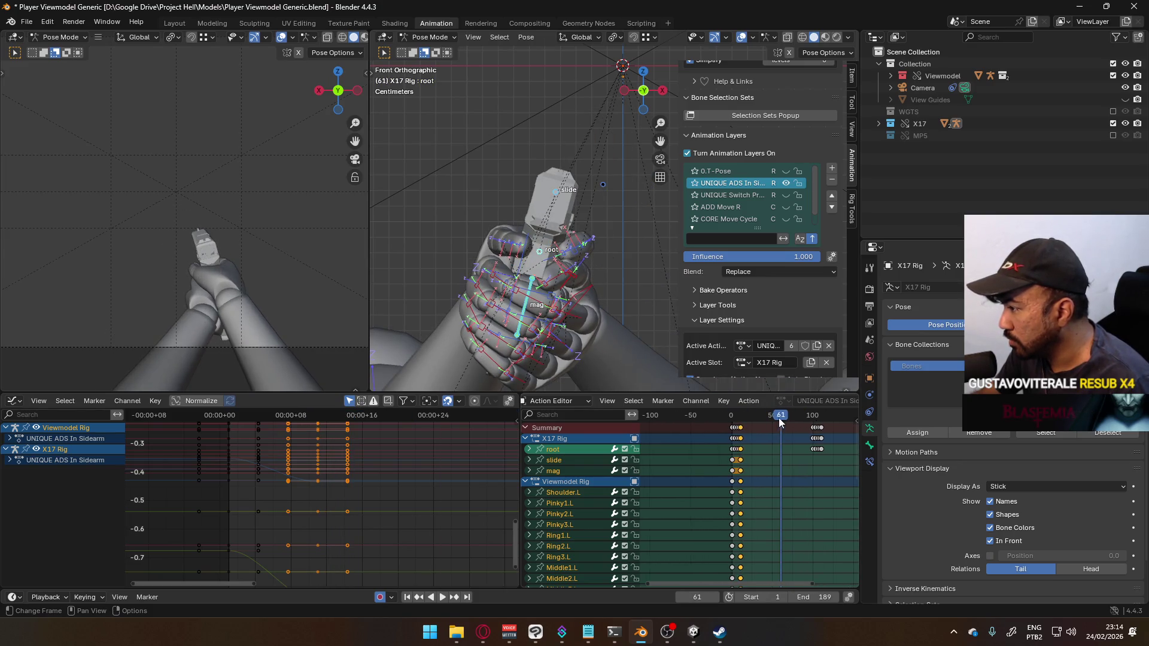
left_click_drag(806, 425, 813, 426)
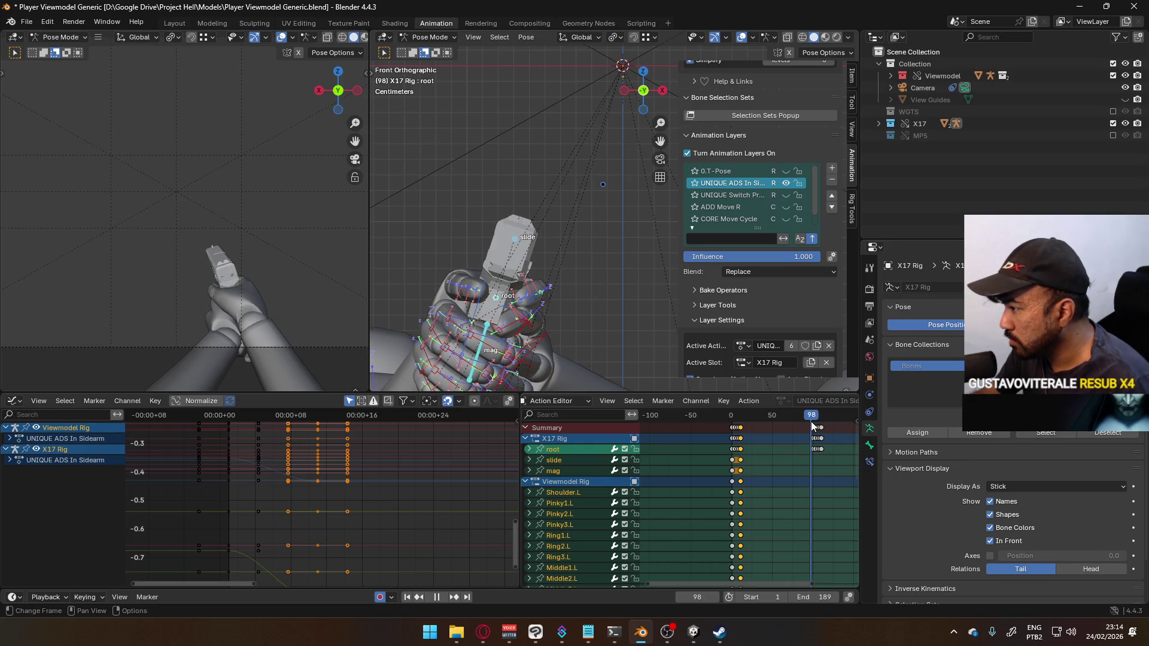
key("ctrl+v")
left_click_drag(813, 426, 733, 430)
Step: Scale all keyframes by 2 from frame 0 to double their spacing
key("space")
key("space")
left_click(732, 429)
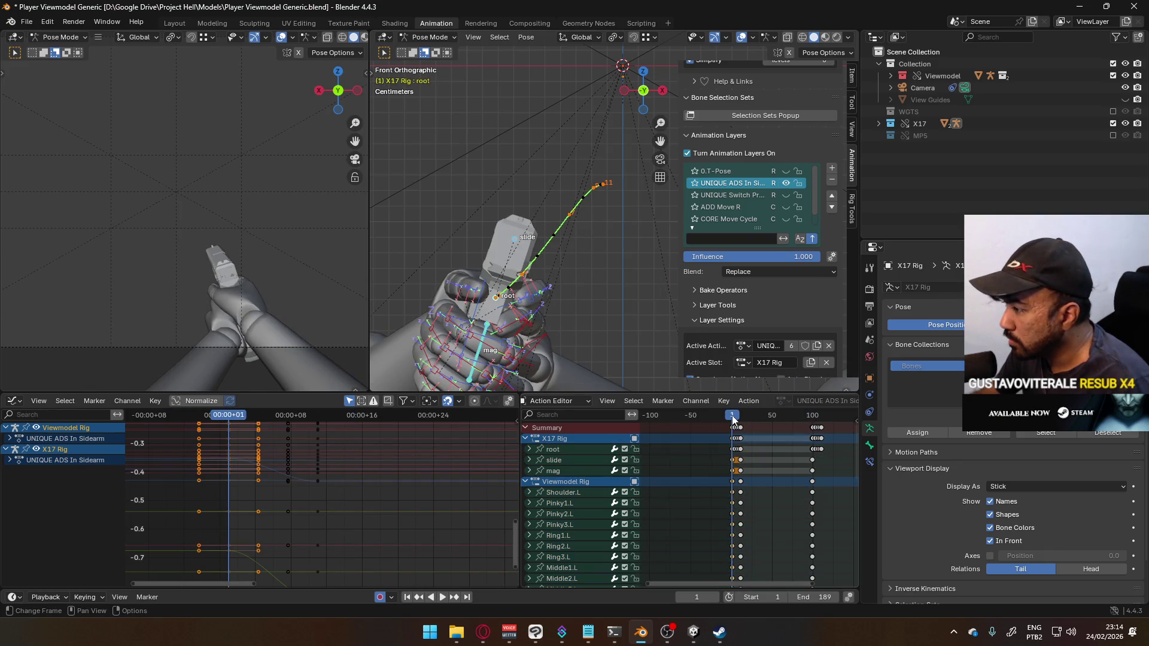
key("space")
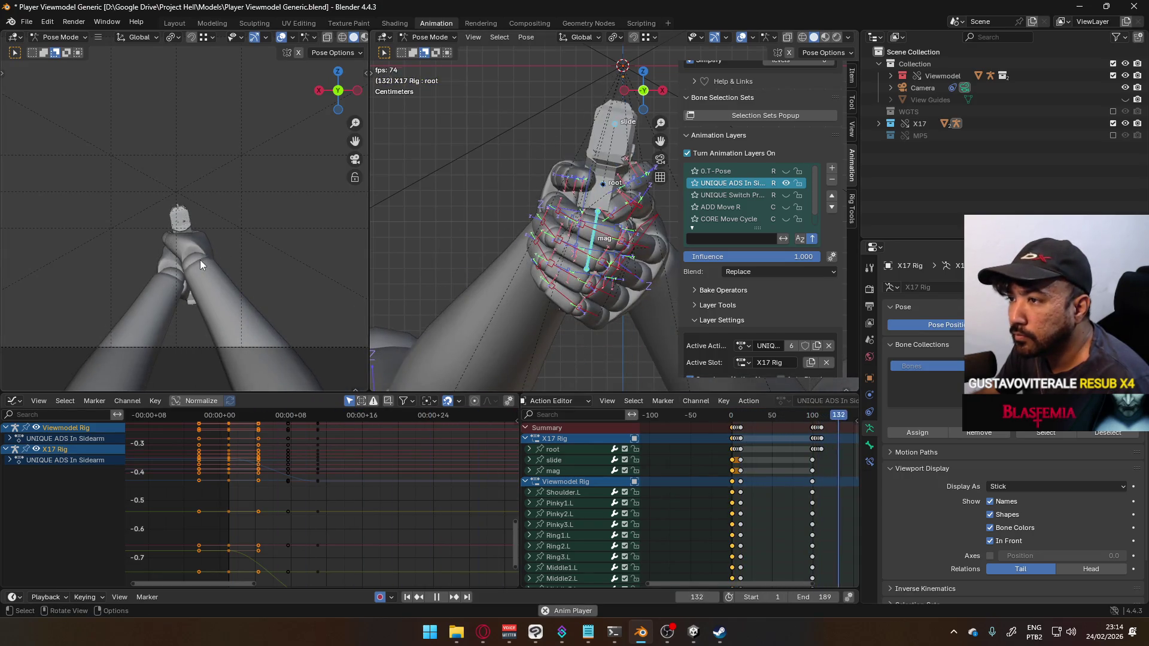
key("space")
left_click(735, 419)
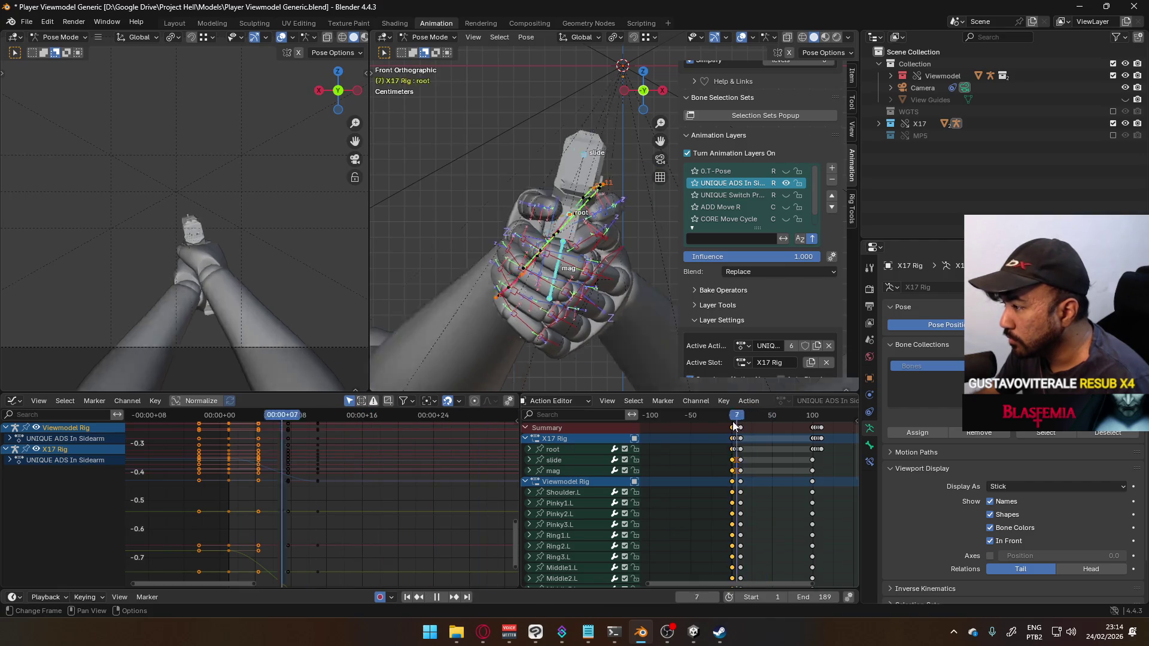
left_click(731, 421)
key("space")
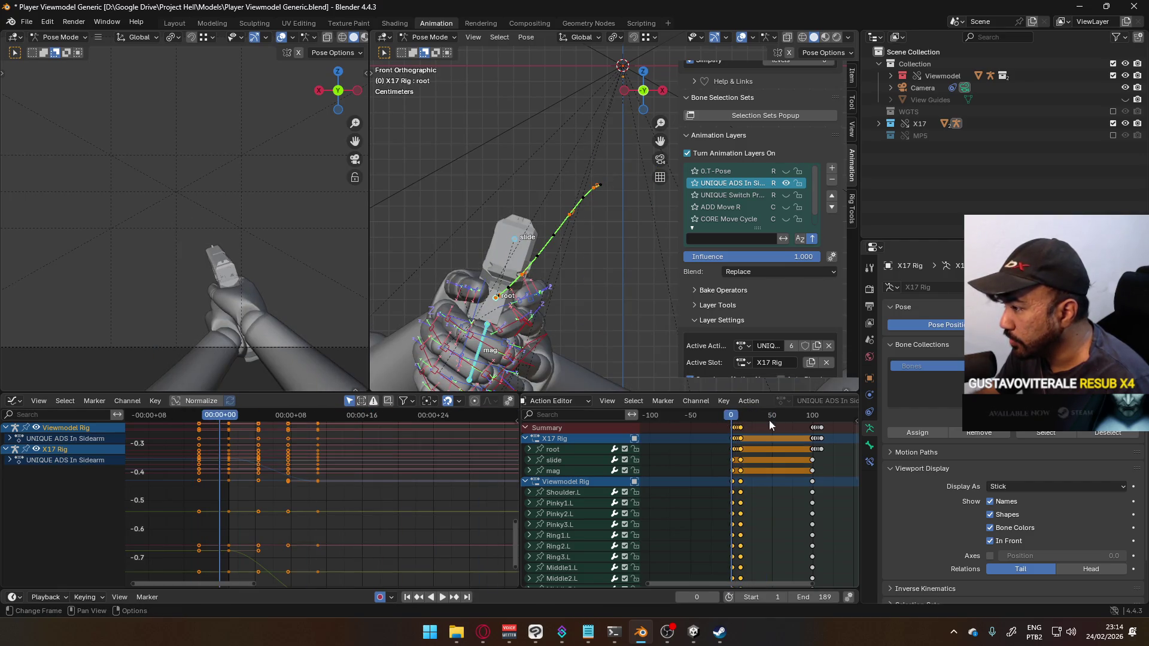
type("s2")
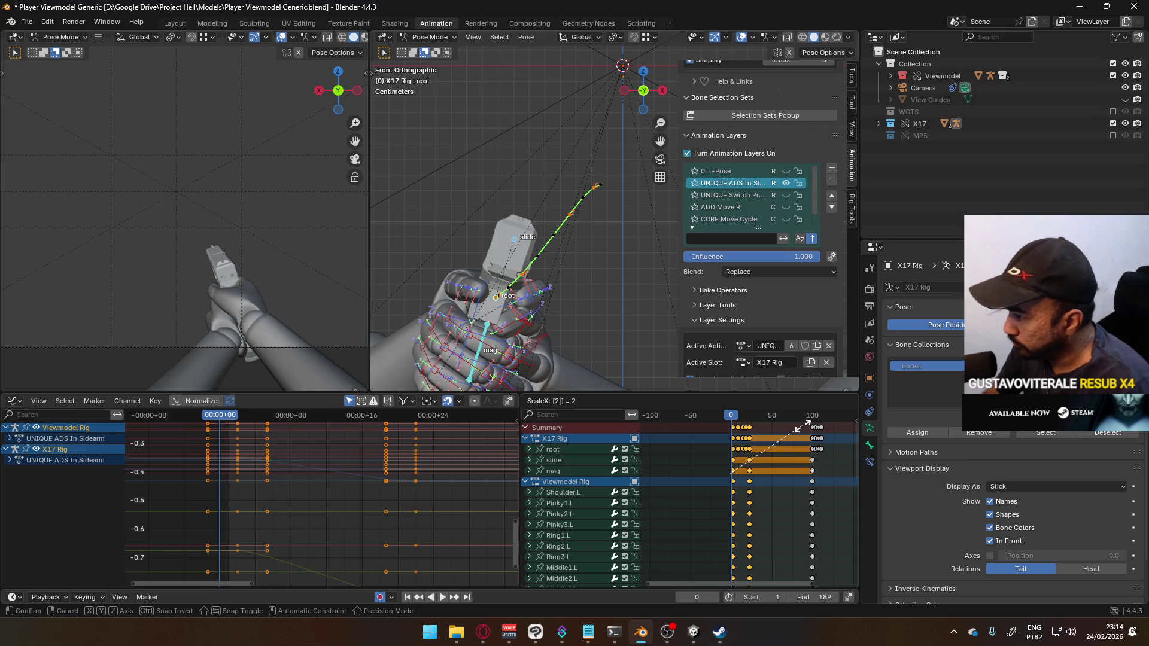
key("Return")
scroll(725, 424, "up", 2, "ctrl")
key("space")
Step: Scale the keys by 2 again from frame 1 and play back the slower motion
type("s2")
key("Return")
key("space")
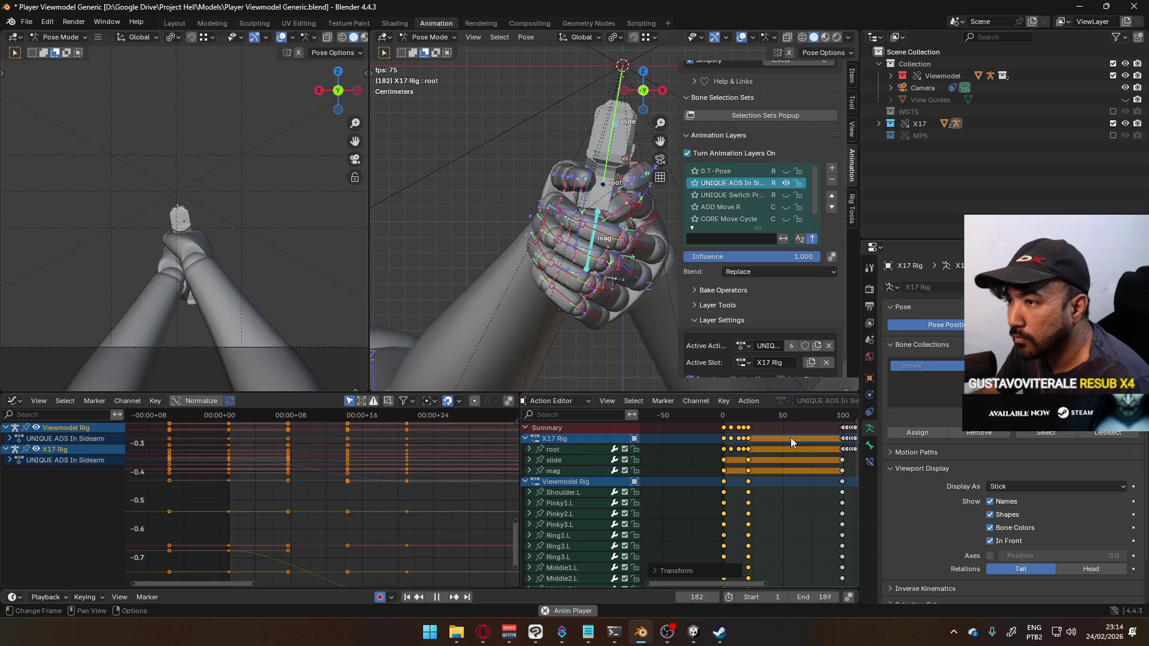
key("space")
Step: Box-select the keys after frame 100, scale them by 2 in time, and play from frame 0
middle_click_drag(792, 440, 724, 438)
scroll(724, 439, "up", 3)
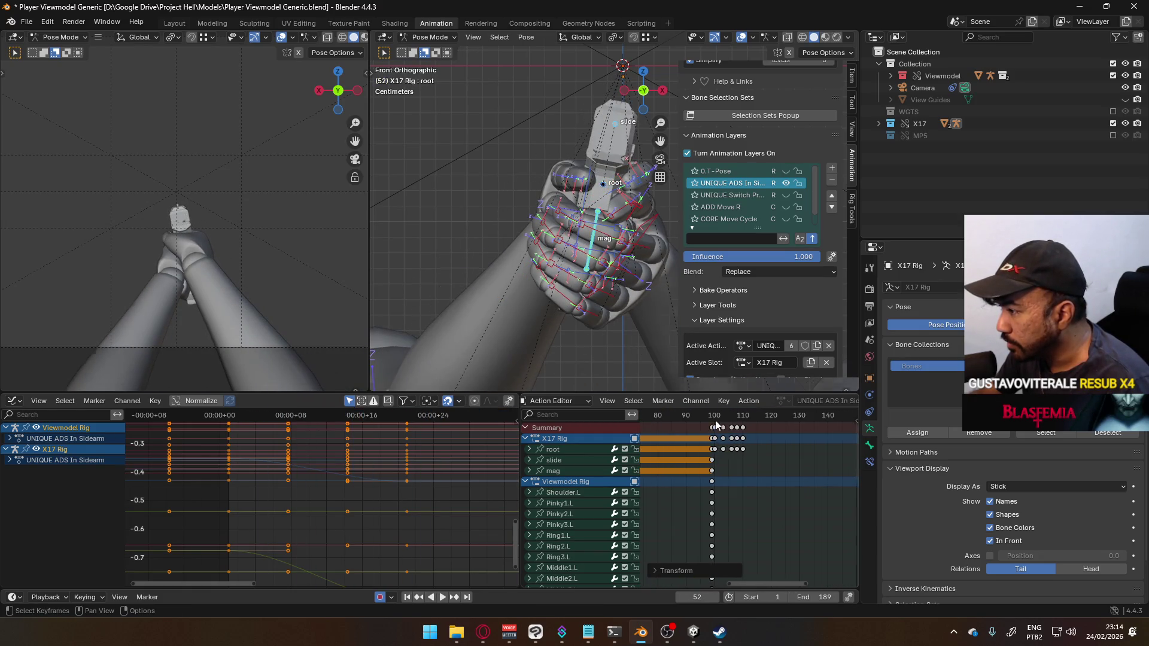
left_click(716, 420)
left_click_drag(811, 461, 717, 428)
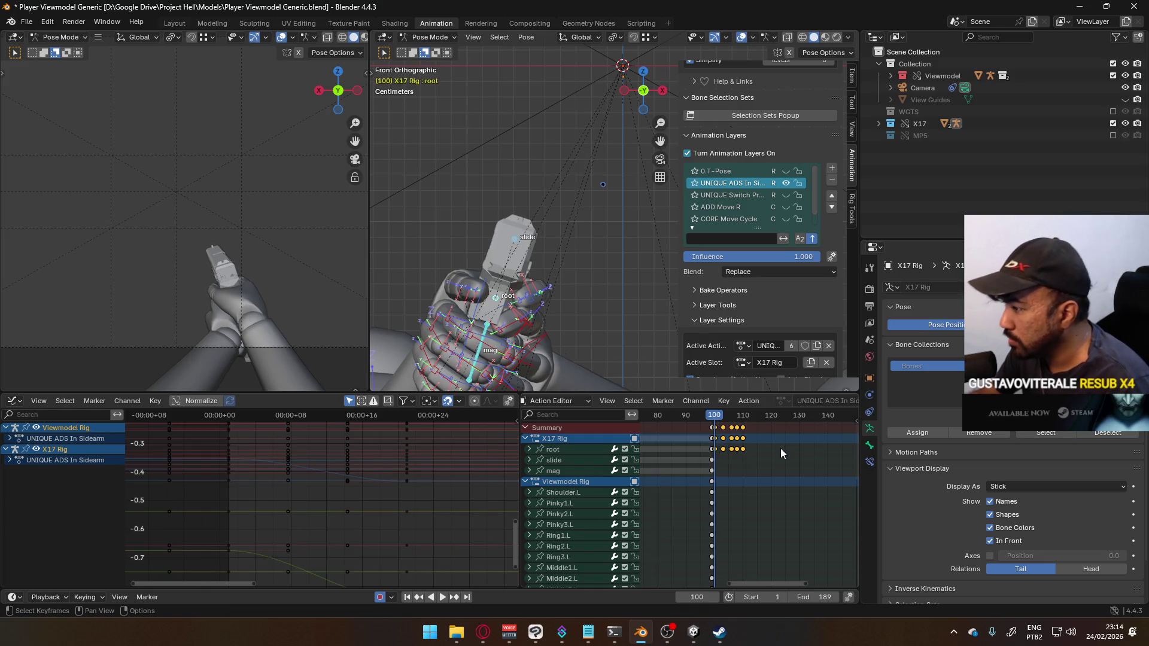
key("s")
key("Return")
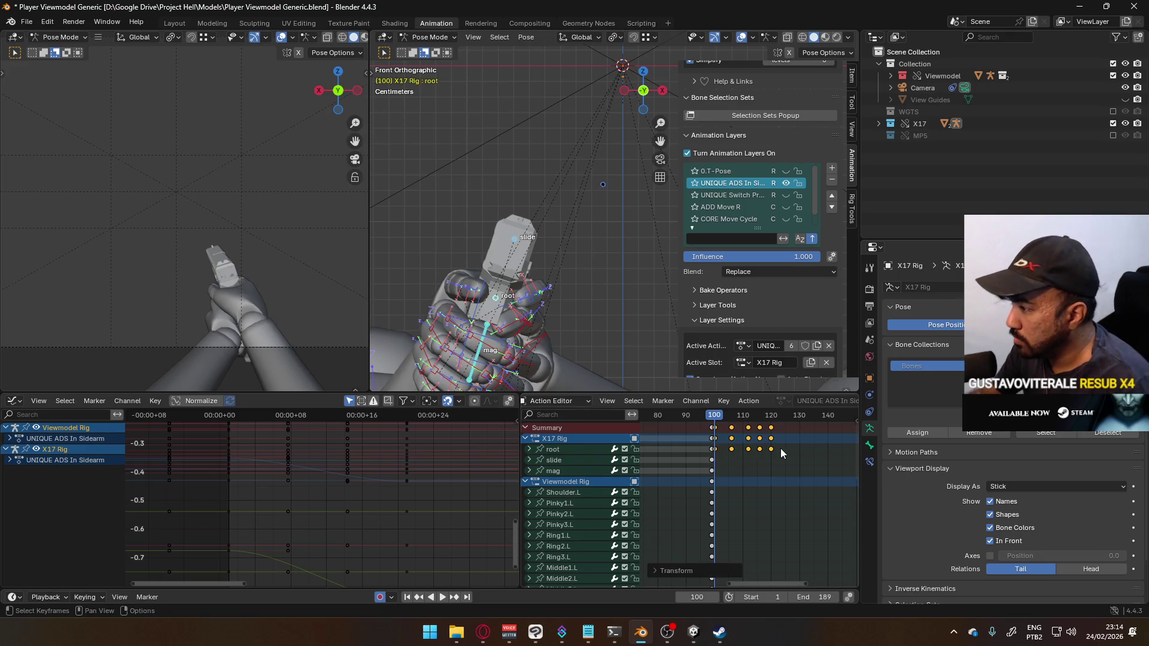
scroll(767, 454, "down", 5)
left_click_drag(761, 415, 687, 434)
key("space")
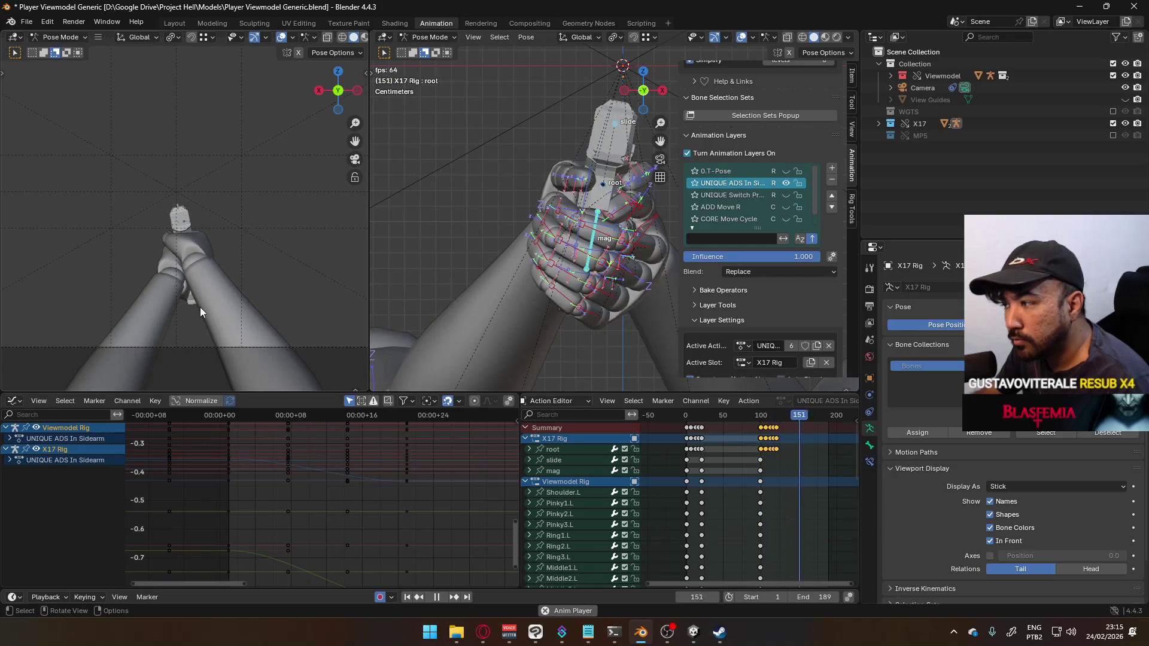
Step: Shift the selected X17 Rig keys 20 frames later with G 20
scroll(706, 451, "up", 4)
key("space")
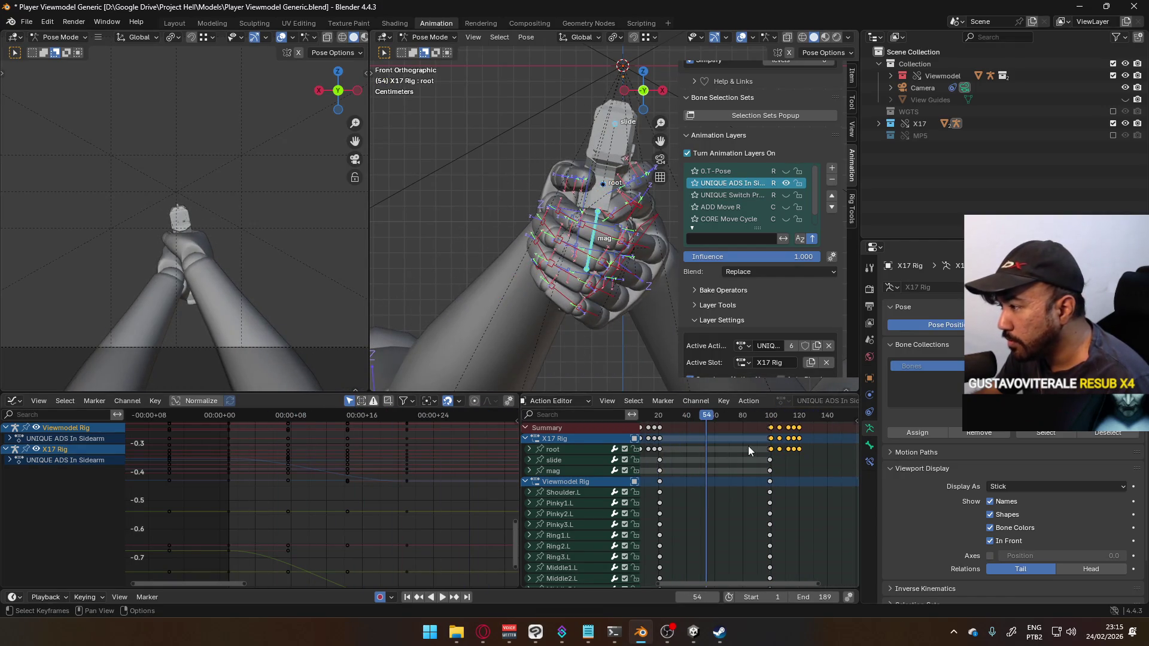
scroll(748, 447, "up", 2, "ctrl")
left_click(690, 415)
left_click_drag(690, 431, 770, 450)
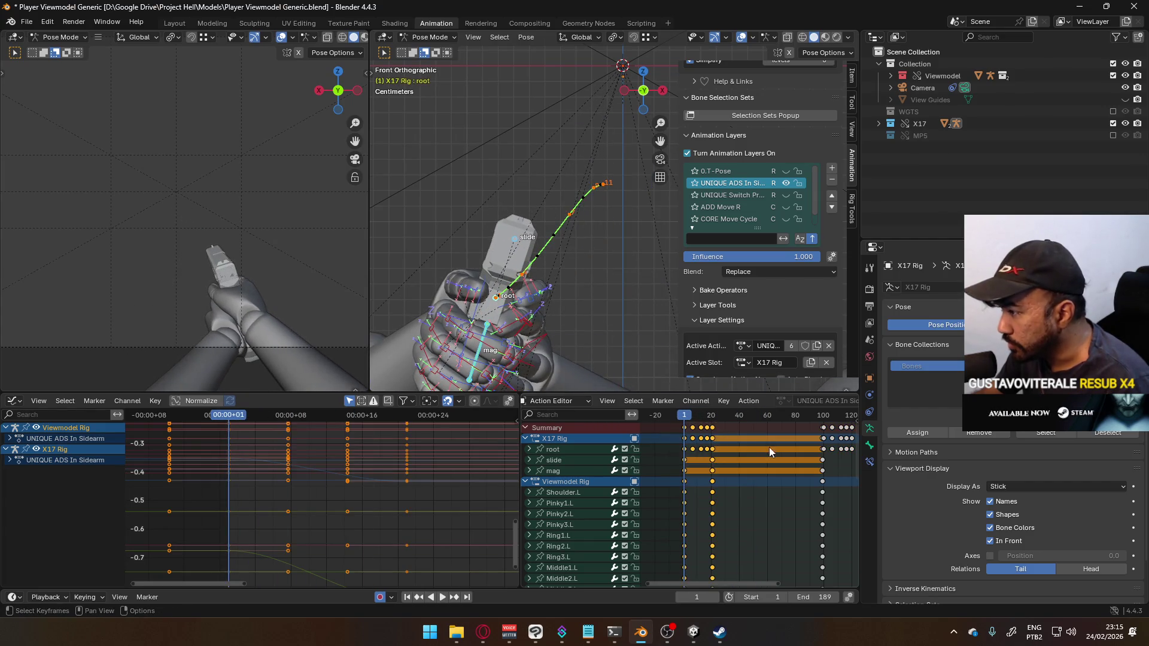
type("g20")
key("Return")
scroll(760, 485, "down", 3)
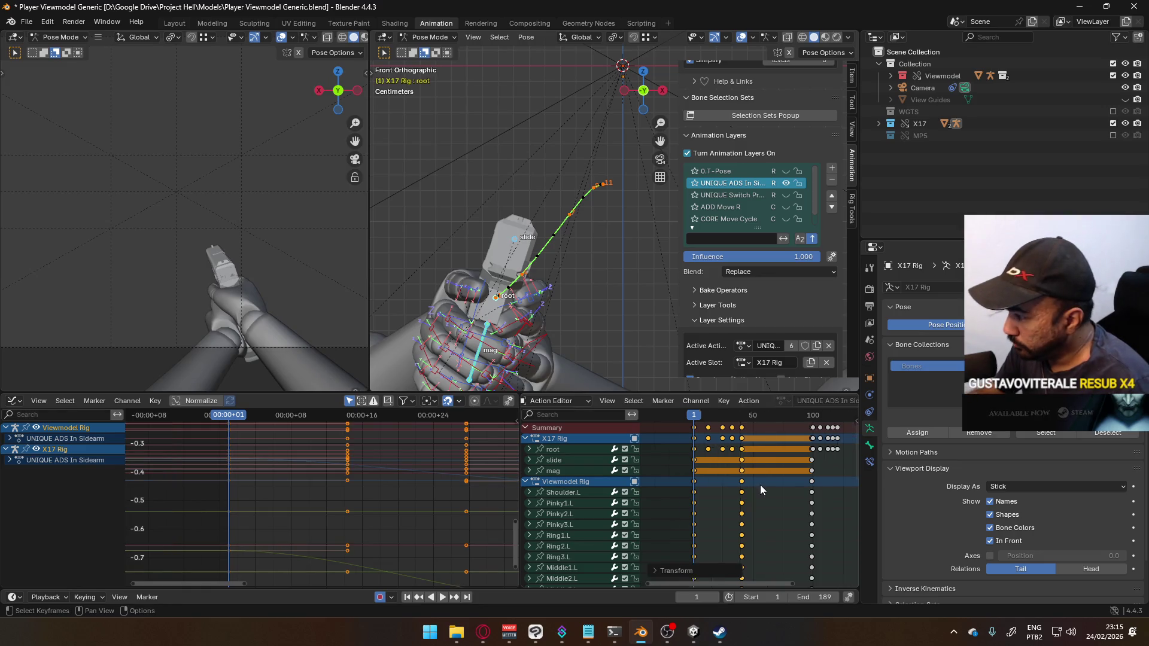
scroll(748, 485, "up", 3)
left_click(760, 440)
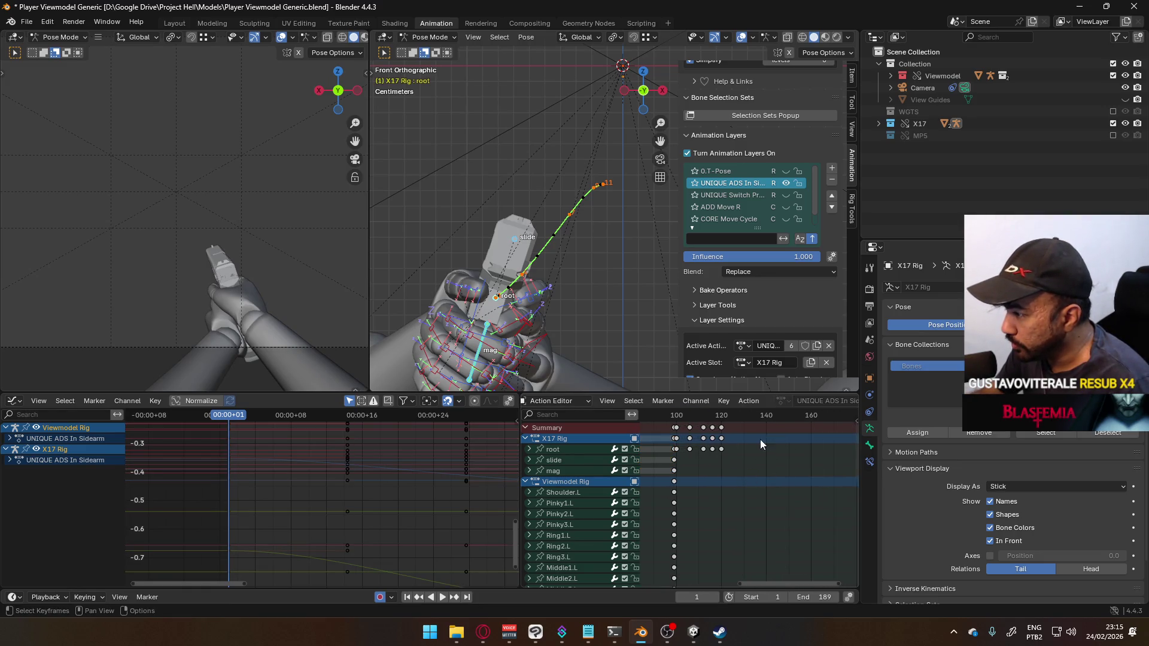
Step: Scale the X17 Rig keys after frame 100 in time, widen the left viewport, and review playback
left_click(677, 419)
key("space")
key("Escape")
left_click_drag(765, 470, 677, 423)
key("s")
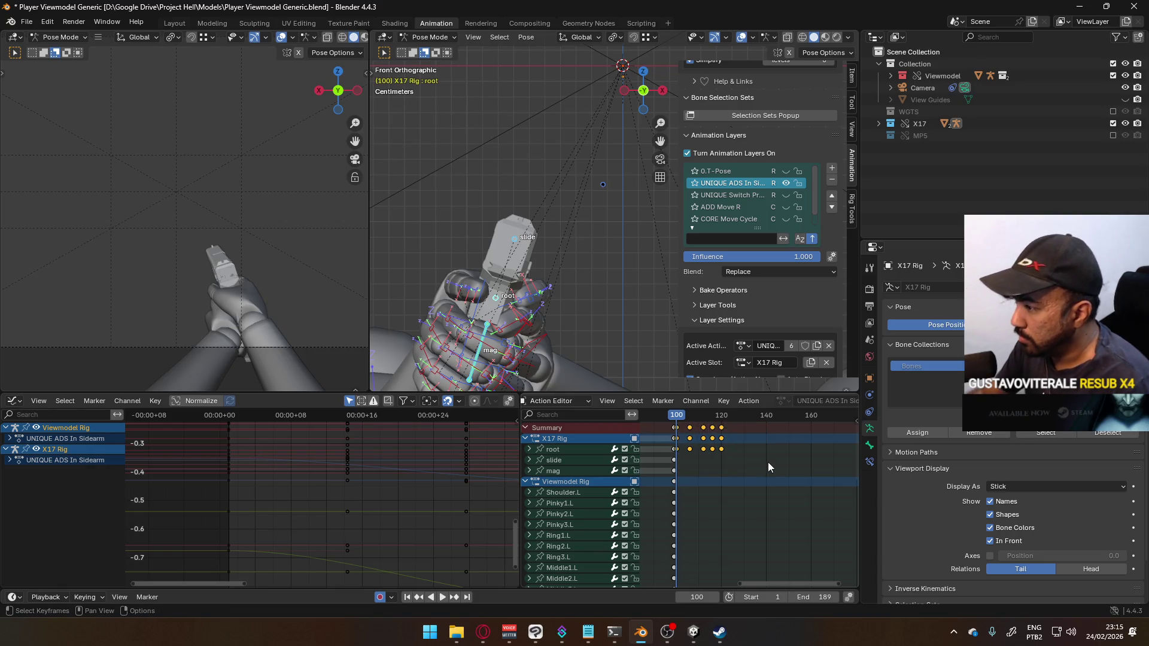
left_click(767, 462)
scroll(767, 462, "down", 6)
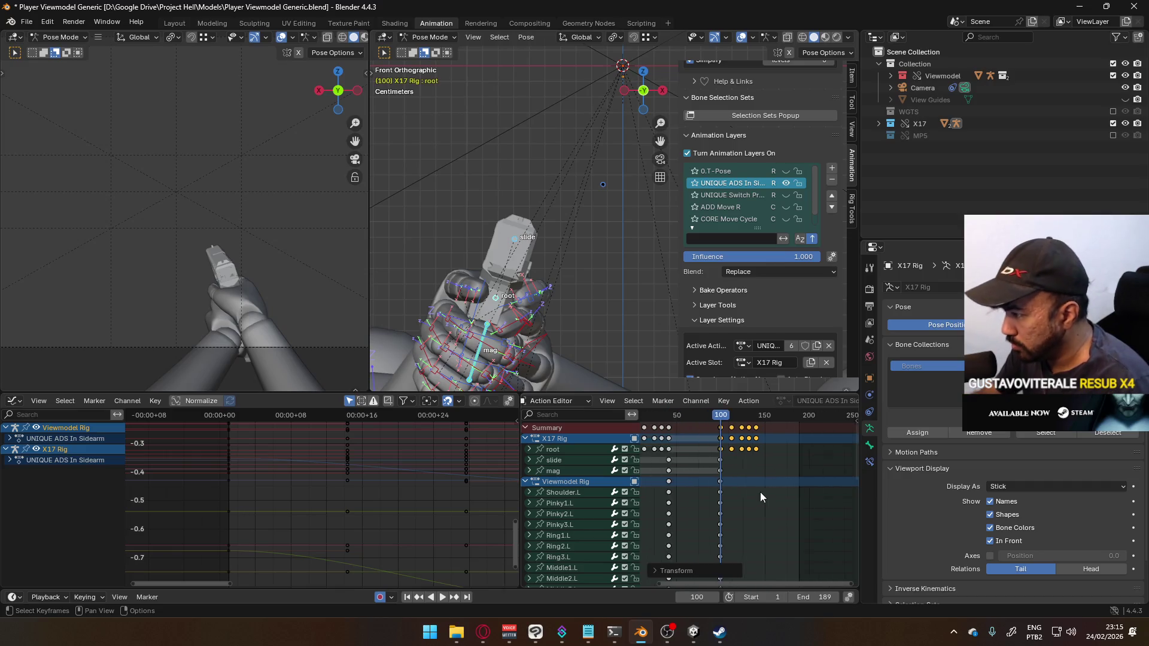
mouse_move(723, 423)
left_mouse_down()
mouse_move(663, 423)
mouse_move(682, 423)
left_mouse_up()
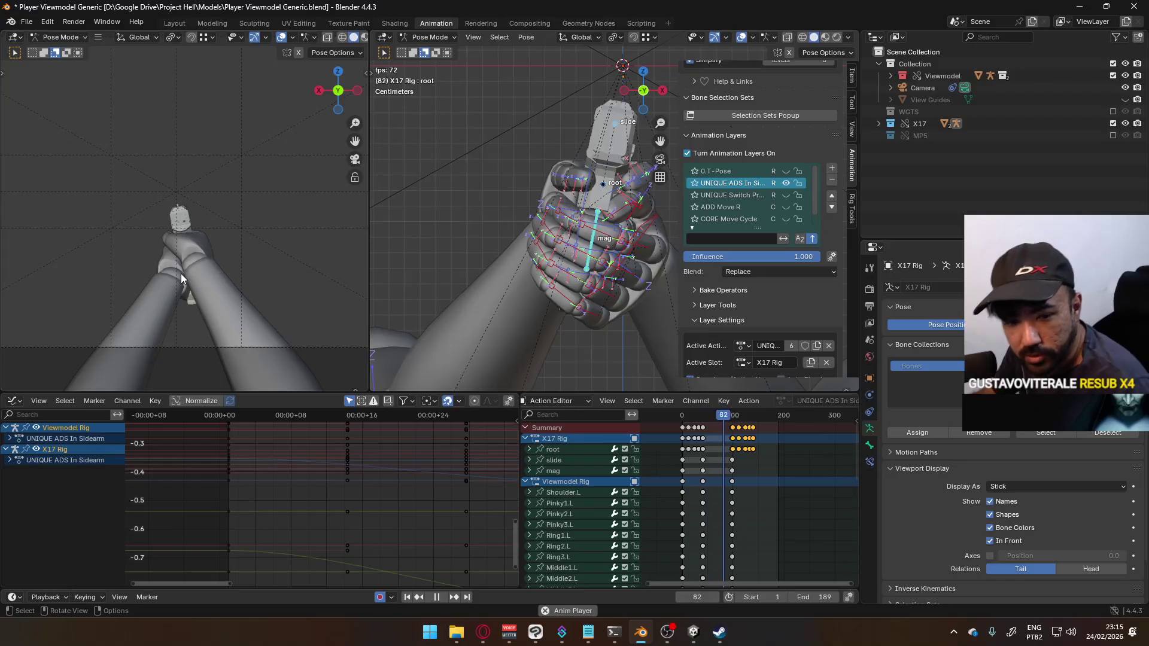
left_click_drag(369, 252, 456, 251)
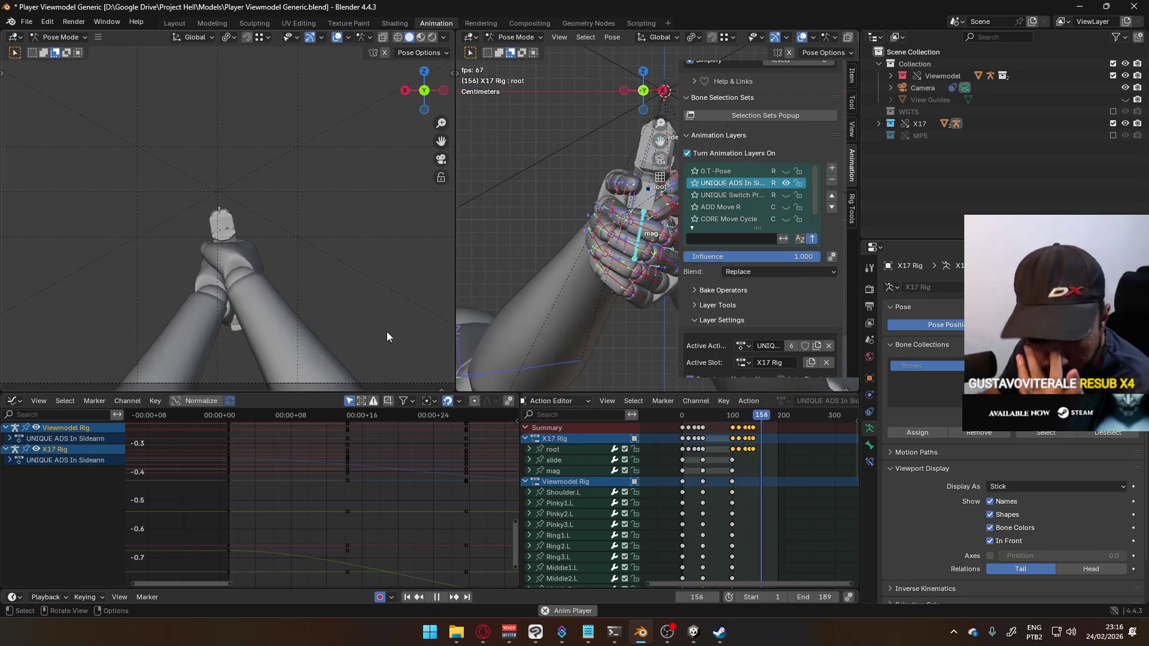
key("space")
Step: Delete the in-between keyframes and the frame-100 keys in the lower channels
scroll(709, 452, "up", 4)
scroll(707, 459, "up", 2)
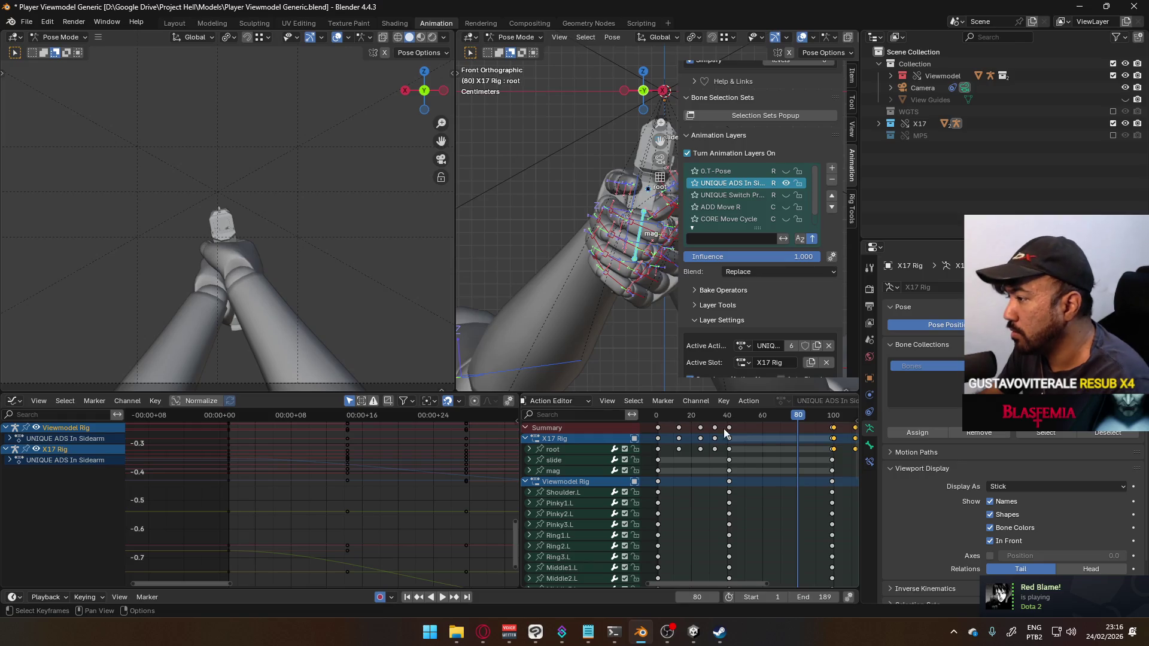
scroll(754, 436, "down", 2)
left_click_drag(751, 437, 697, 423)
key("Delete")
left_click(803, 430)
key("Delete")
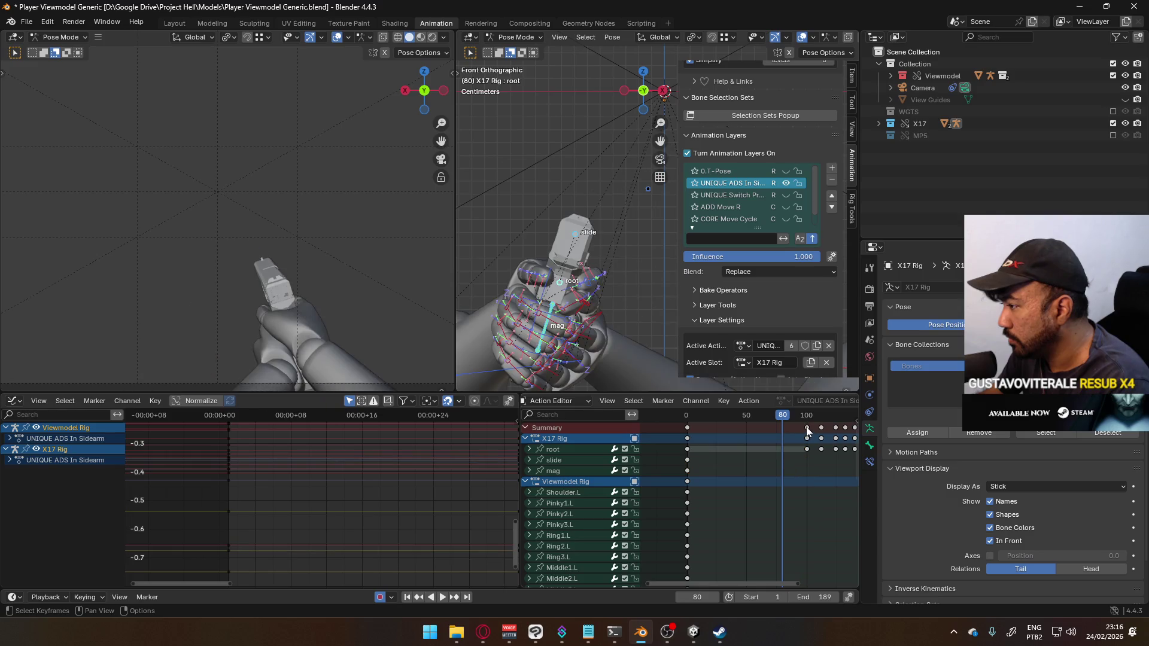
Step: Move the keys after the current frame 98 frames earlier and play from frame 1
left_click(806, 427)
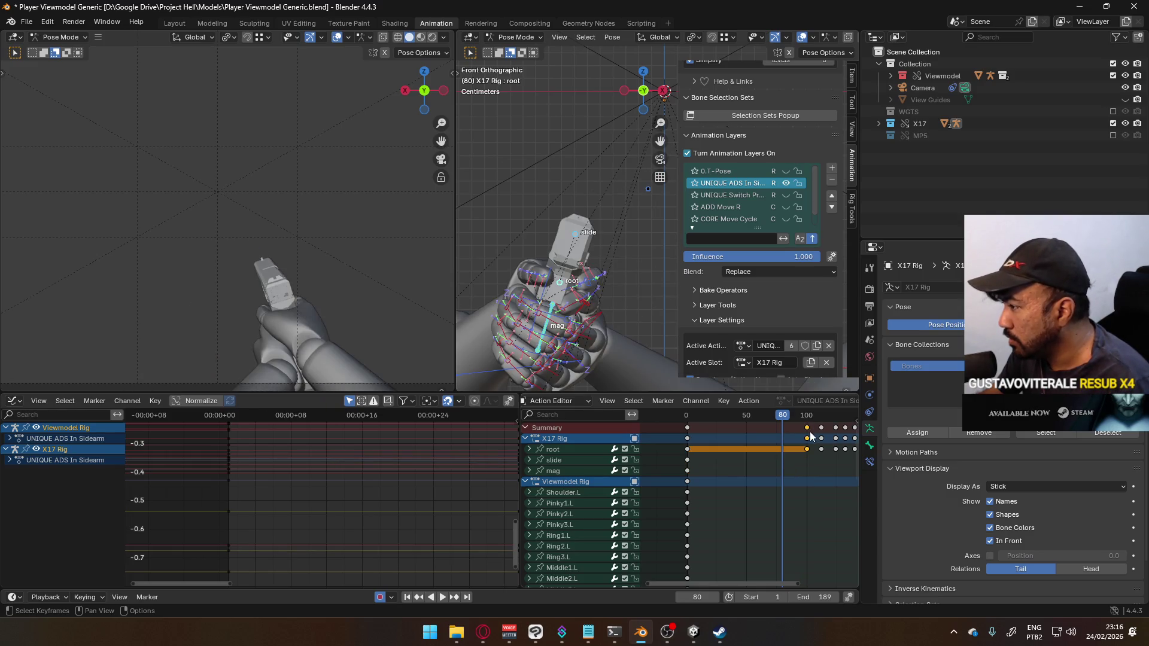
left_click(808, 430, "ctrl")
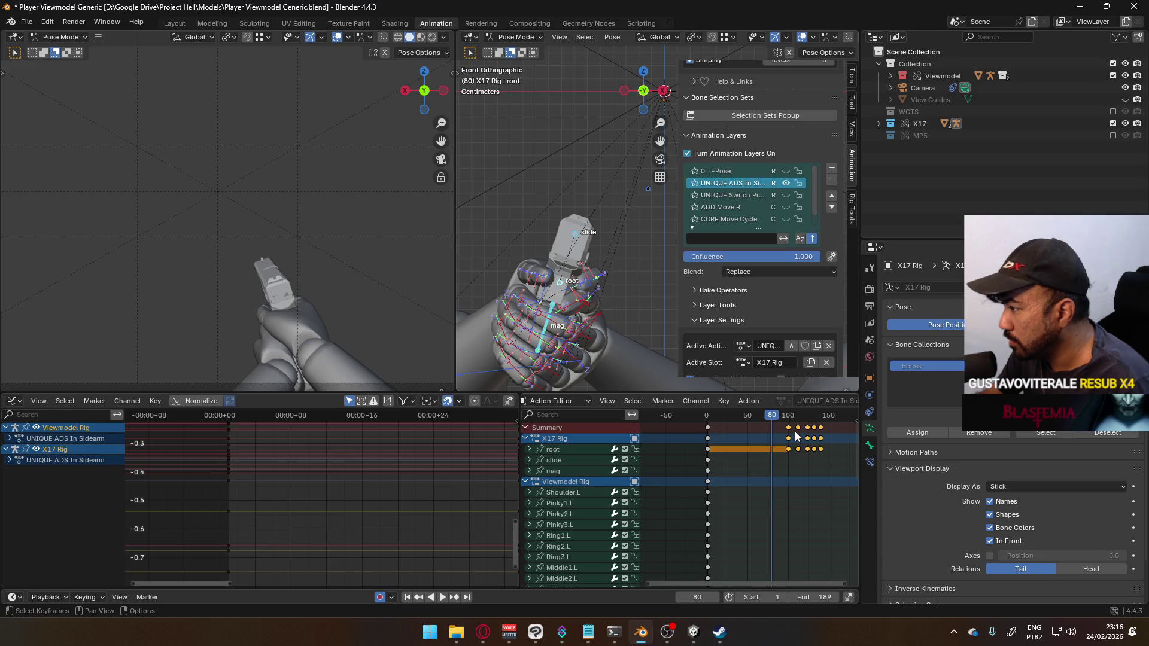
key("g")
scroll(749, 431, "down", 2)
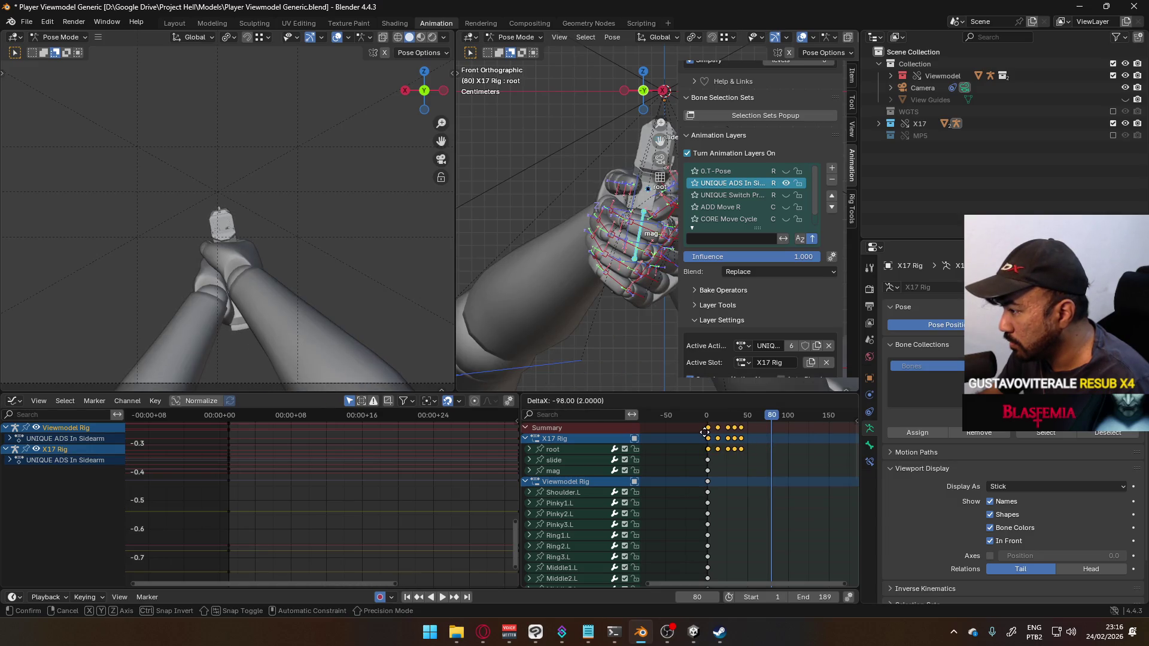
left_click(705, 432)
scroll(721, 446, "up", 6)
scroll(723, 449, "up", 2)
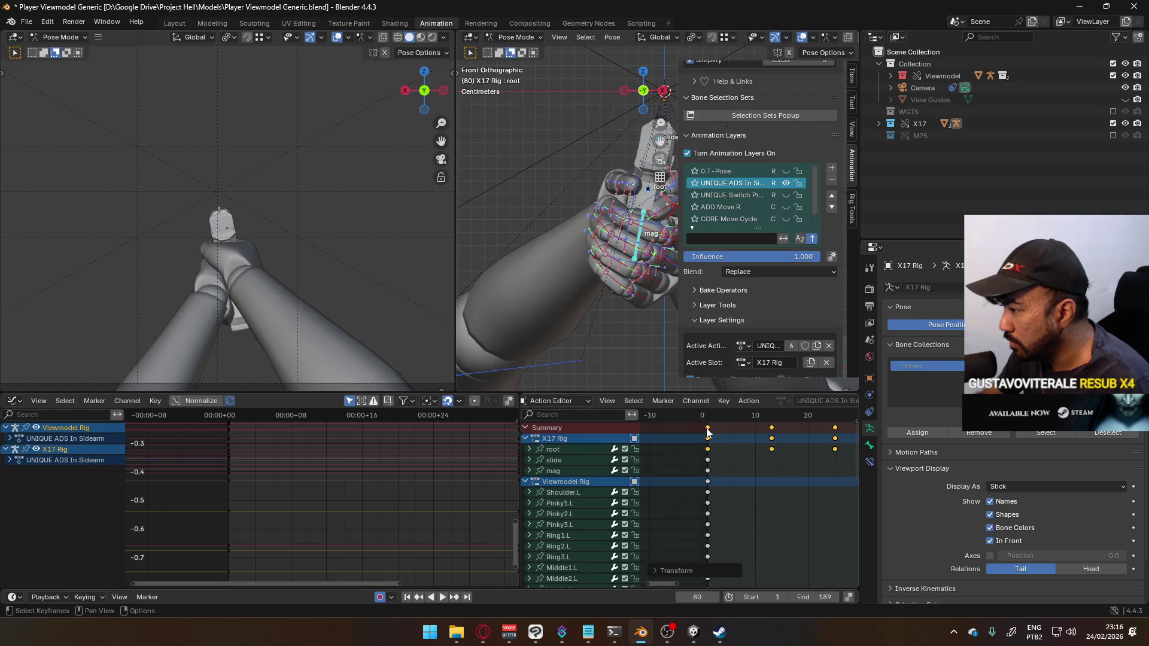
left_click(710, 420)
key("space")
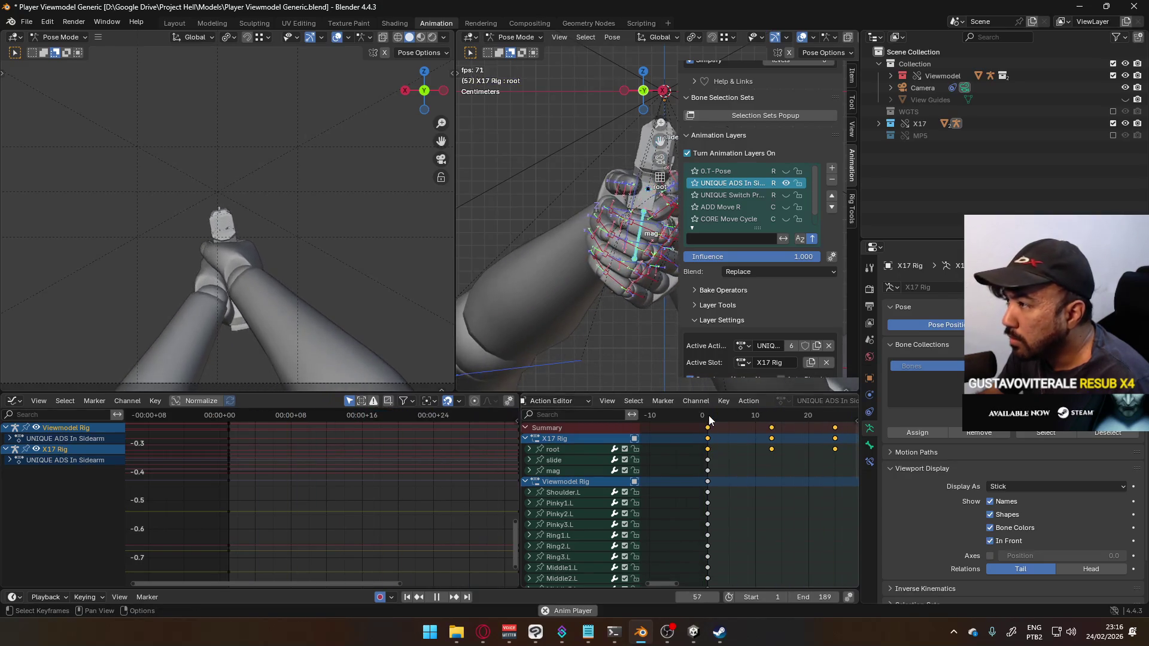
Step: Clear the existing bone motion paths and stop playback
key("q")
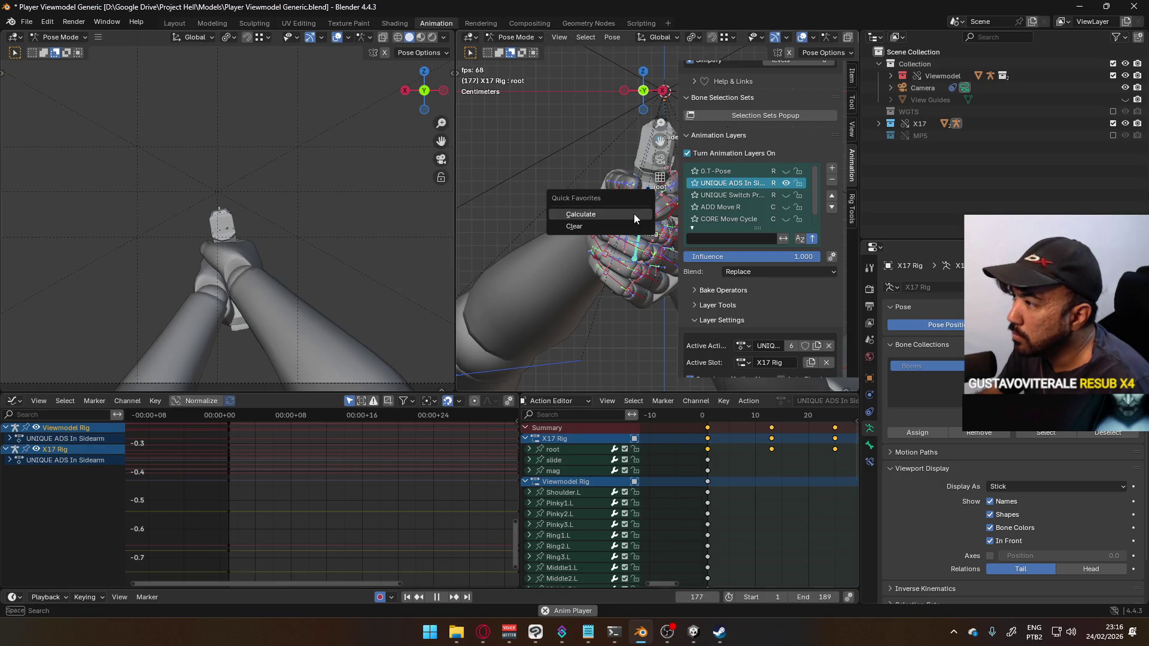
left_click(617, 228)
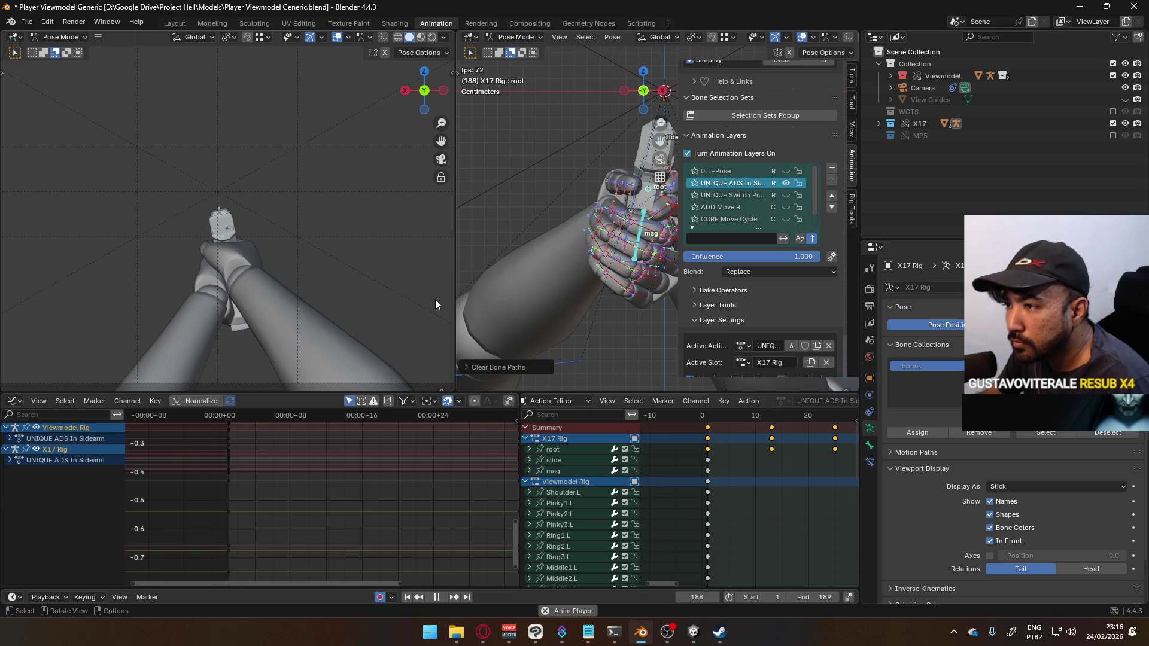
scroll(749, 441, "down", 5)
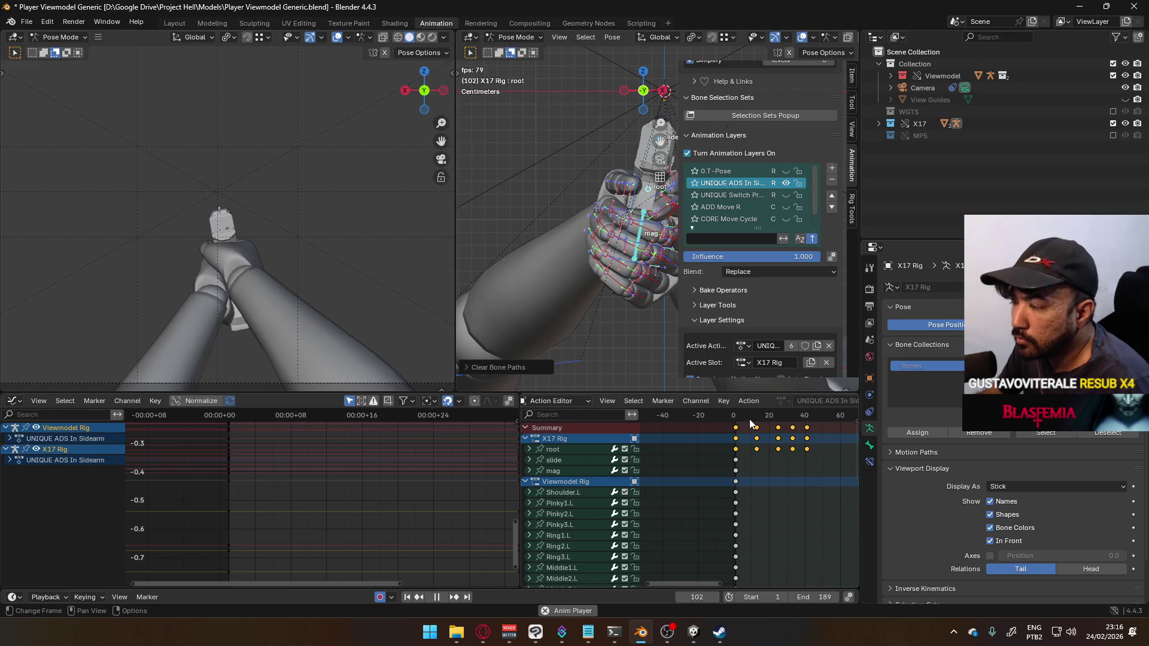
middle_click_drag(658, 243, 605, 259, "shift")
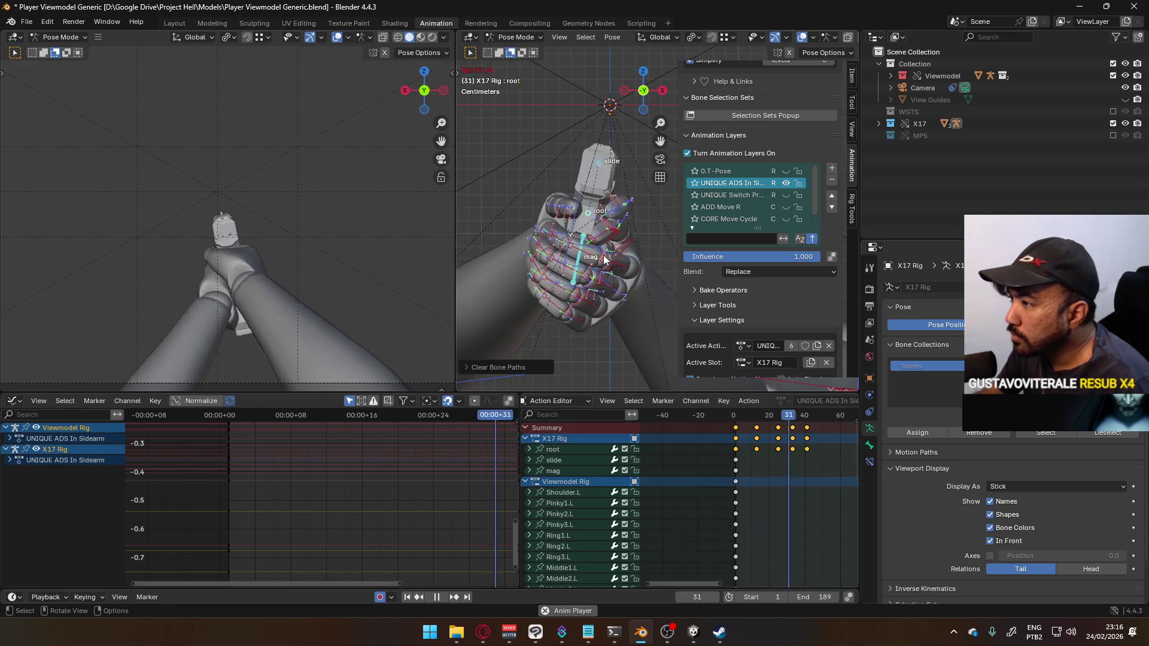
key("space")
Step: Select only the root bone and calculate its motion path
left_click(591, 203)
key("F3")
left_click(591, 202)
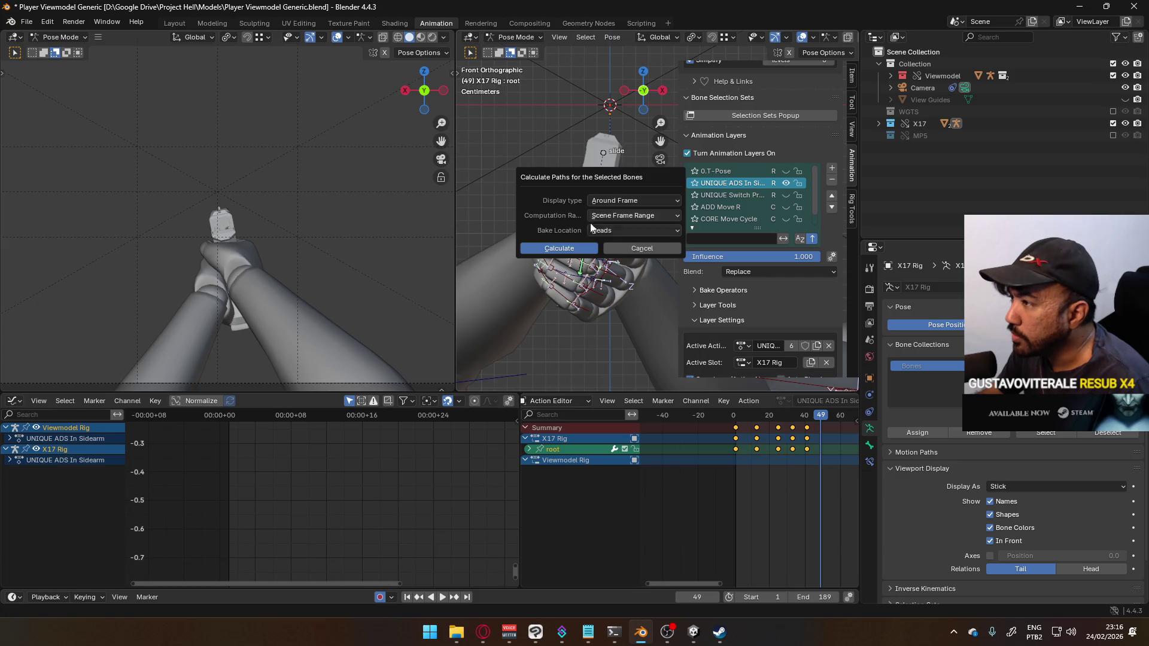
left_click(556, 248)
scroll(559, 297, "down", 6)
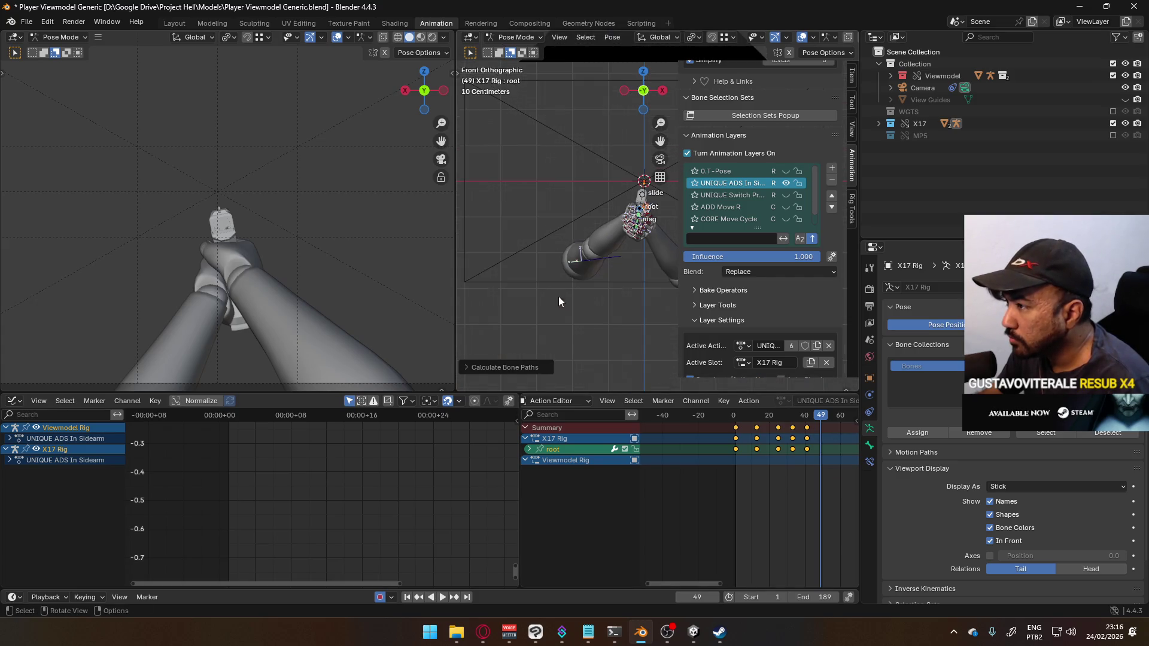
mouse_move(583, 268)
middle_mouse_down()
mouse_move(552, 246)
mouse_move(590, 217)
middle_mouse_up()
key("F3")
left_click(590, 232)
left_click(579, 272)
Step: Go back to frame 1 in front view and select all bones of both rigs
scroll(580, 272, "up", 5)
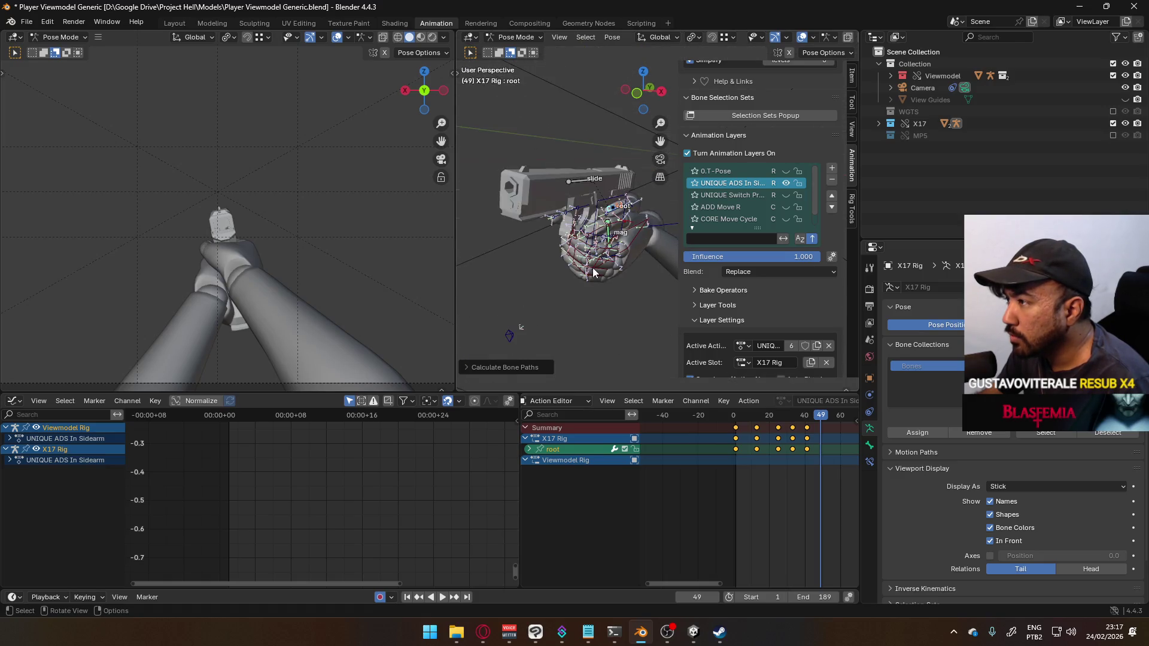
left_click_drag(819, 417, 771, 417)
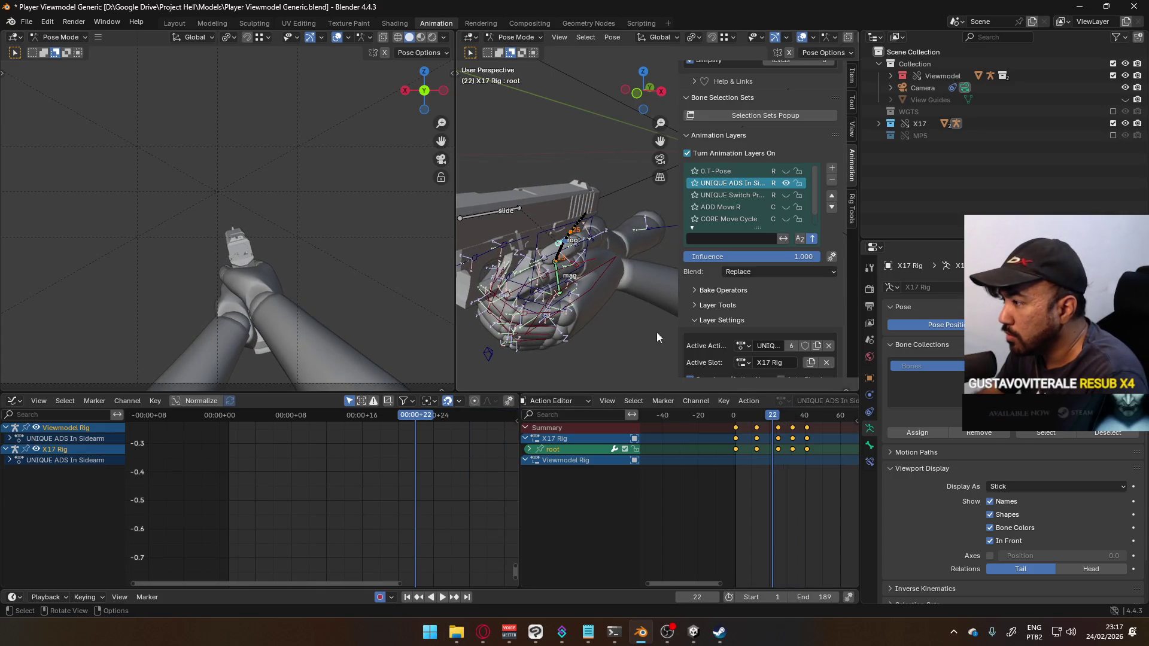
key("KP_1")
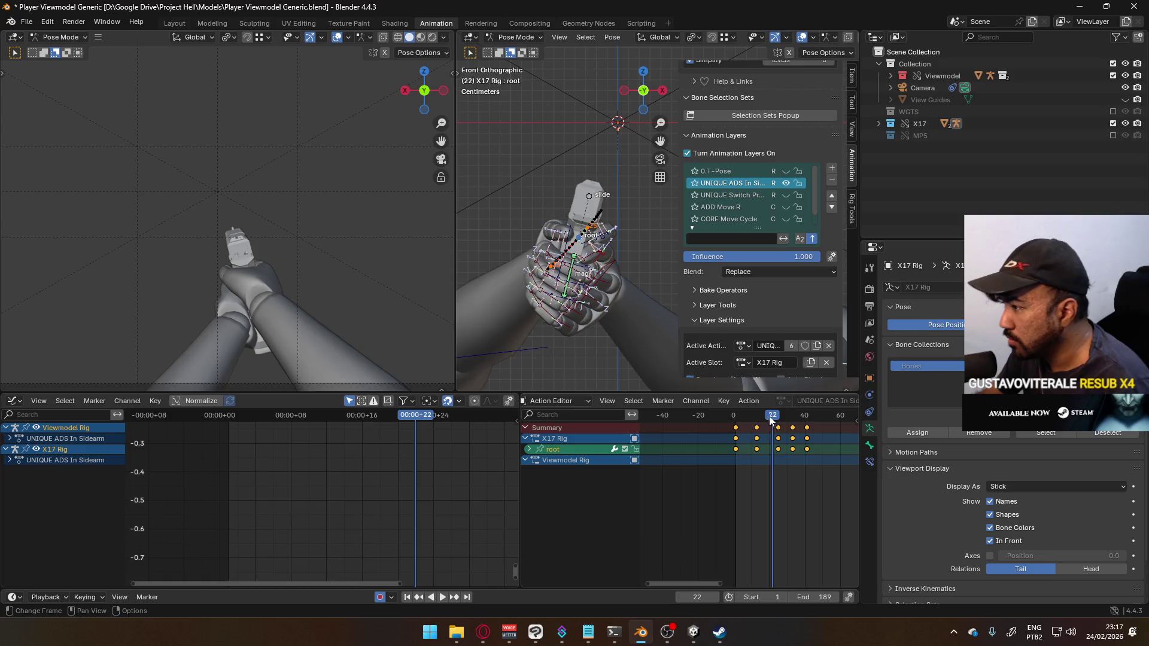
left_click_drag(770, 417, 738, 417)
key("a")
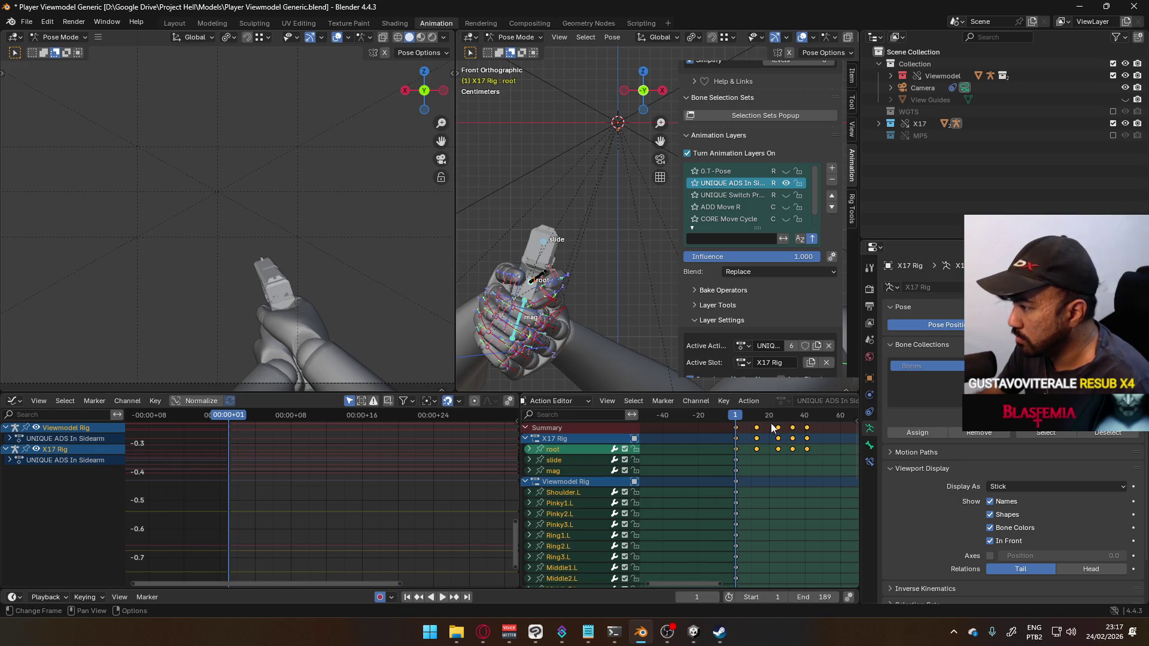
Step: Cancel the stray bone scale, then scale the keyframes by 0.5 so they span frames 0–21
key("s")
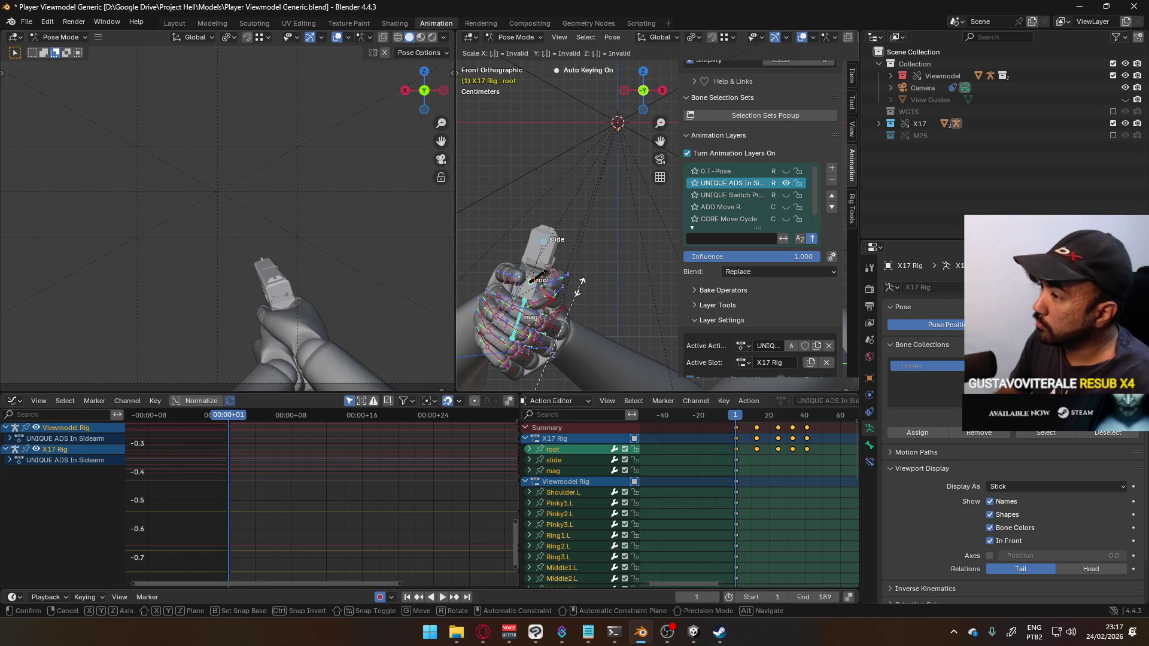
type("5")
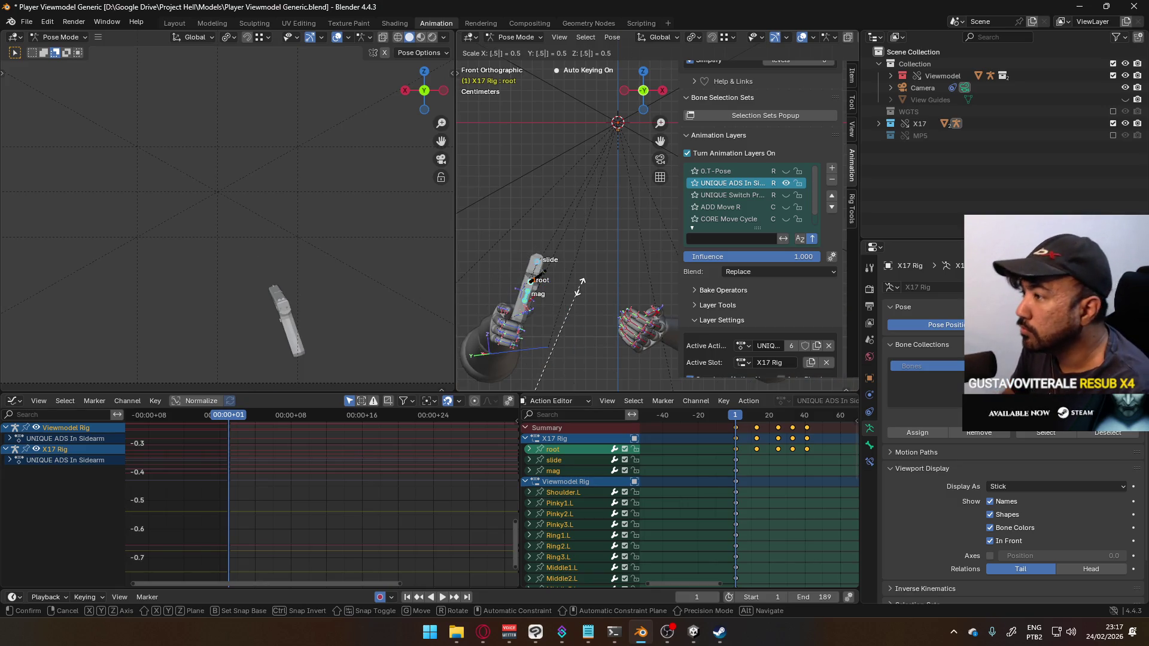
key("Escape")
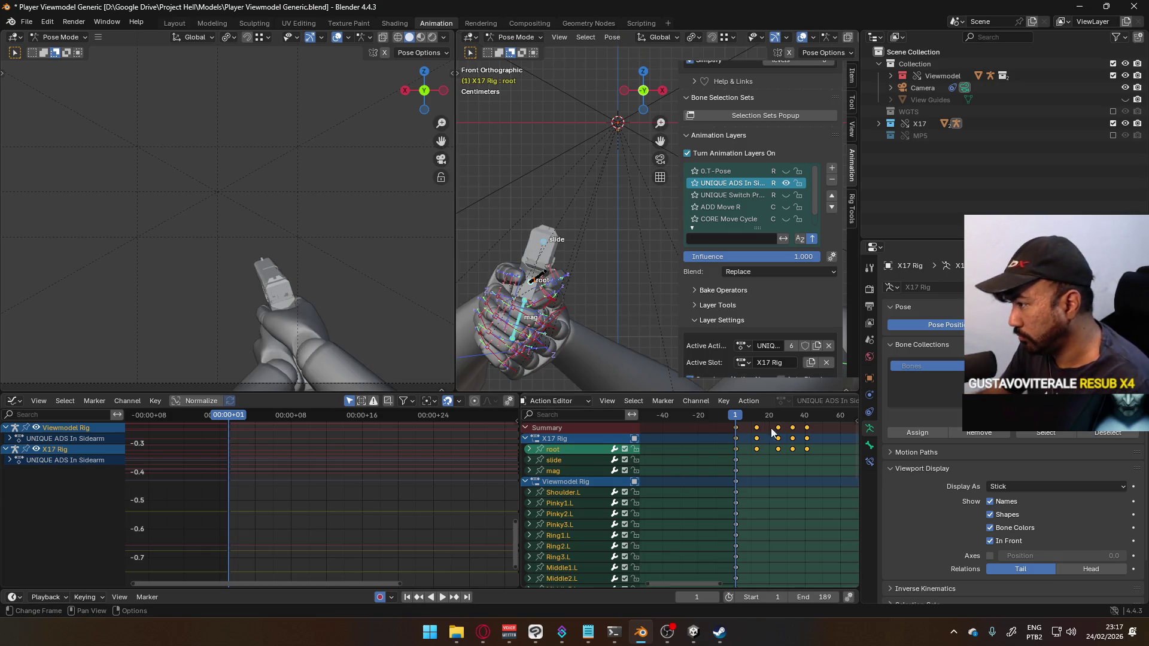
type("s.")
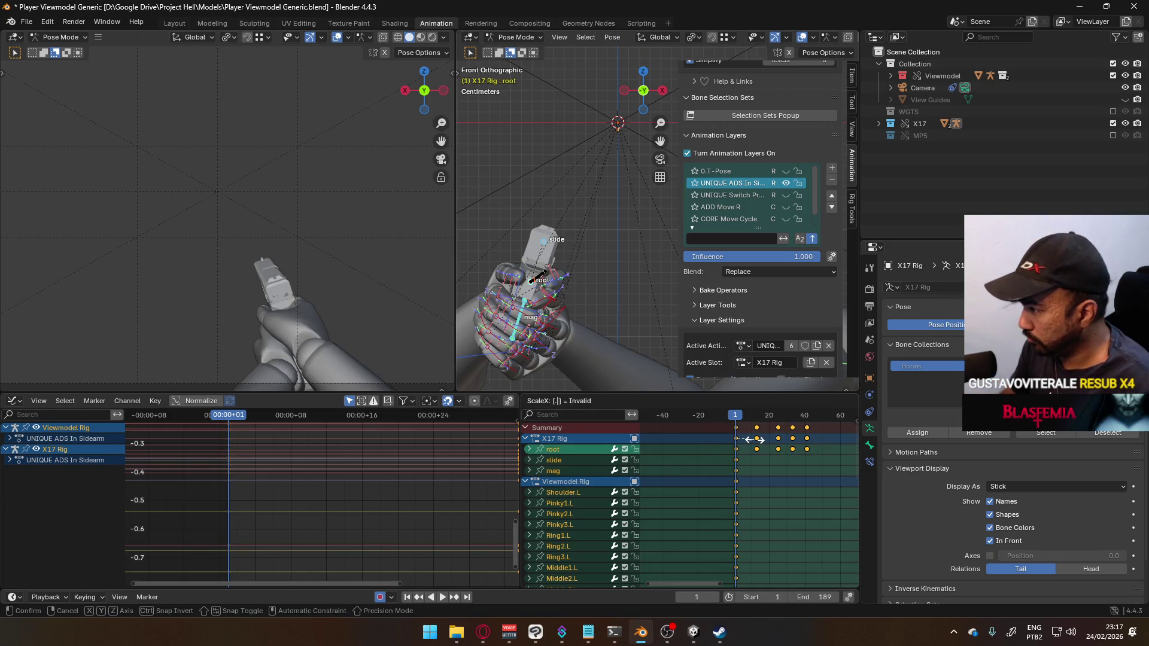
key("Return")
scroll(755, 453, "up", 5)
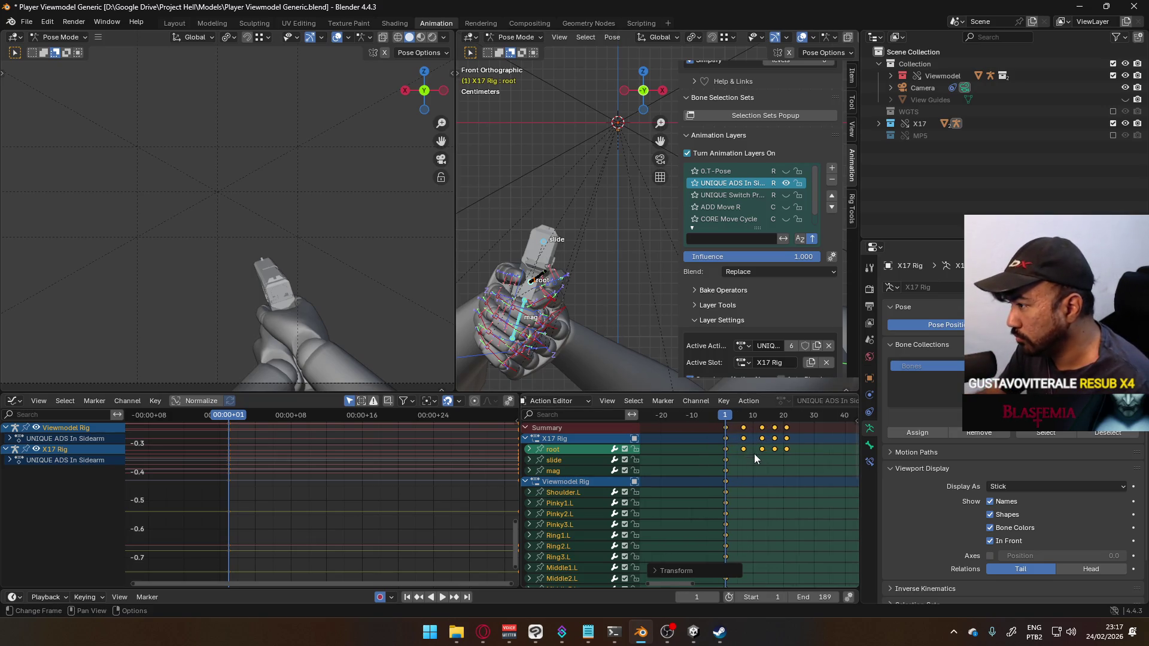
key("space")
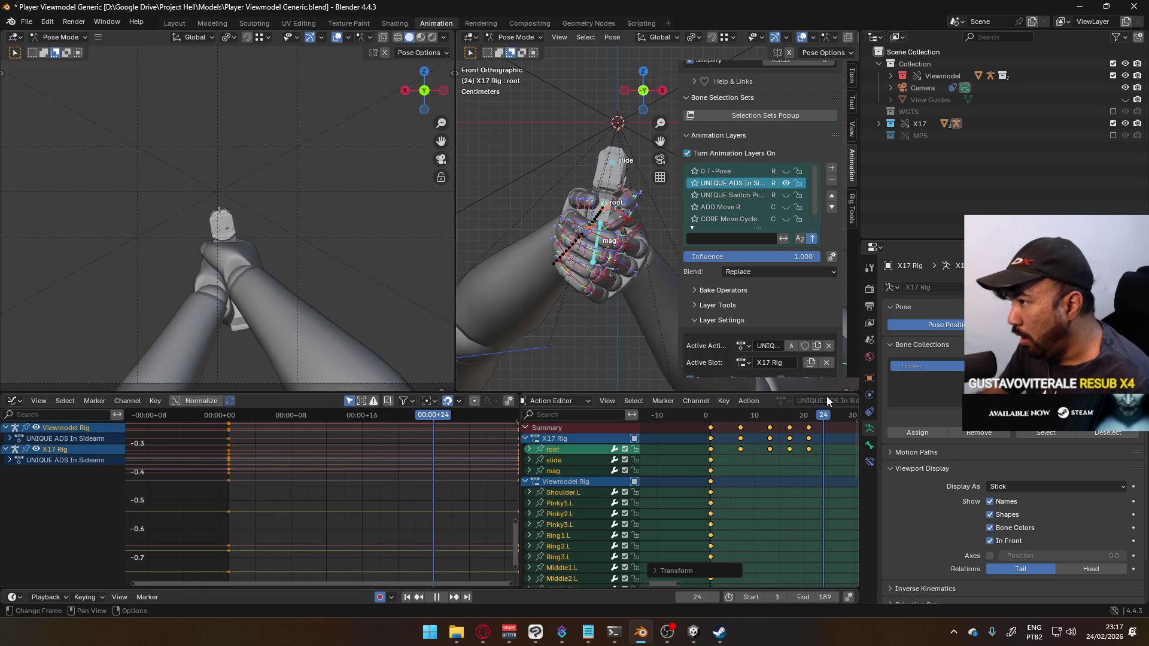
Step: Stop playback on frame 7 and zoom the viewport in on the hands and gun
left_click(720, 414)
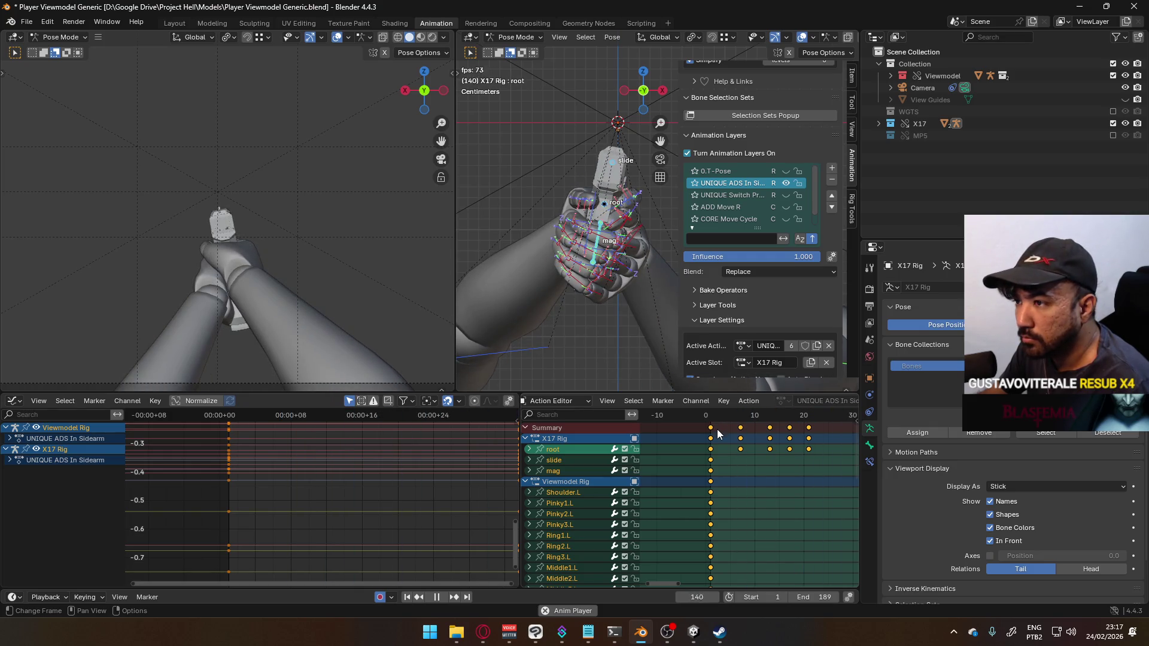
left_click_drag(711, 422, 740, 424)
scroll(532, 303, "up", 5)
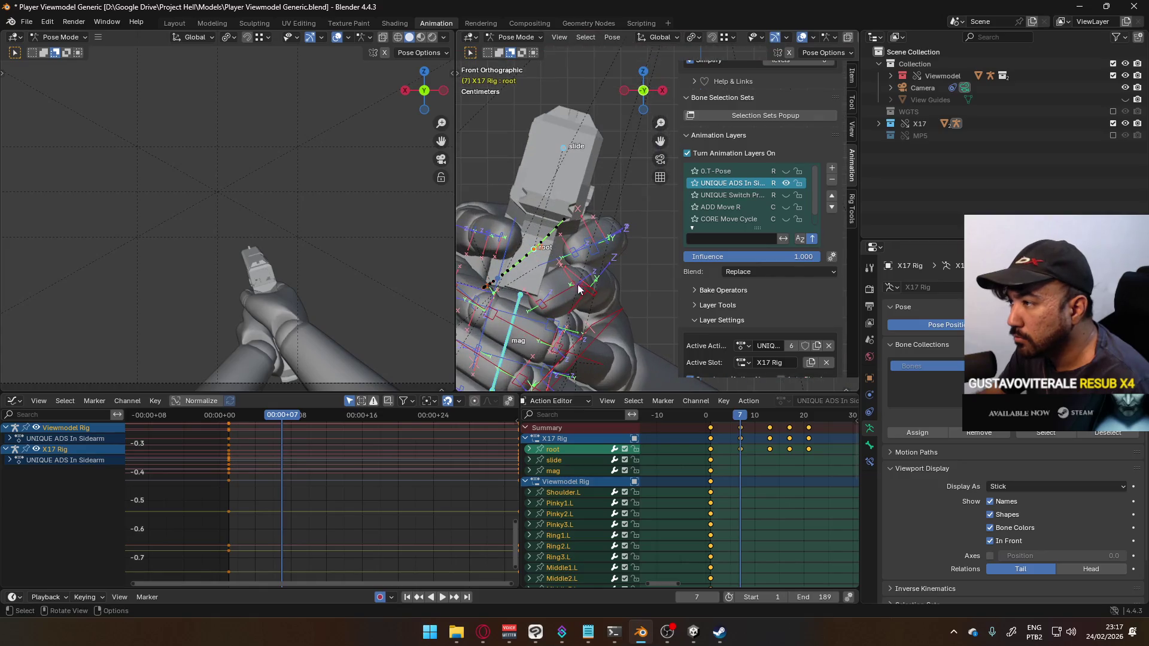
Step: Select only the root bone and calculate its motion path over the Selected Keys range
left_click(537, 256)
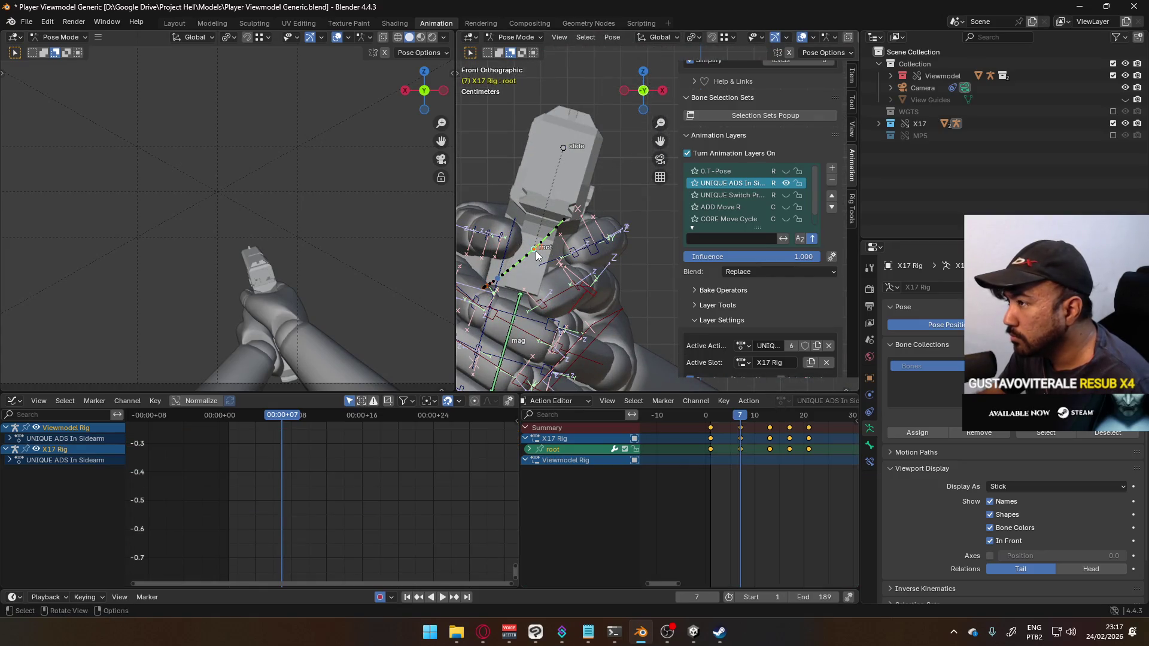
mouse_move(741, 417)
left_mouse_down()
mouse_move(727, 419)
mouse_move(802, 410)
mouse_move(726, 419)
mouse_move(741, 418)
left_mouse_up()
key("q")
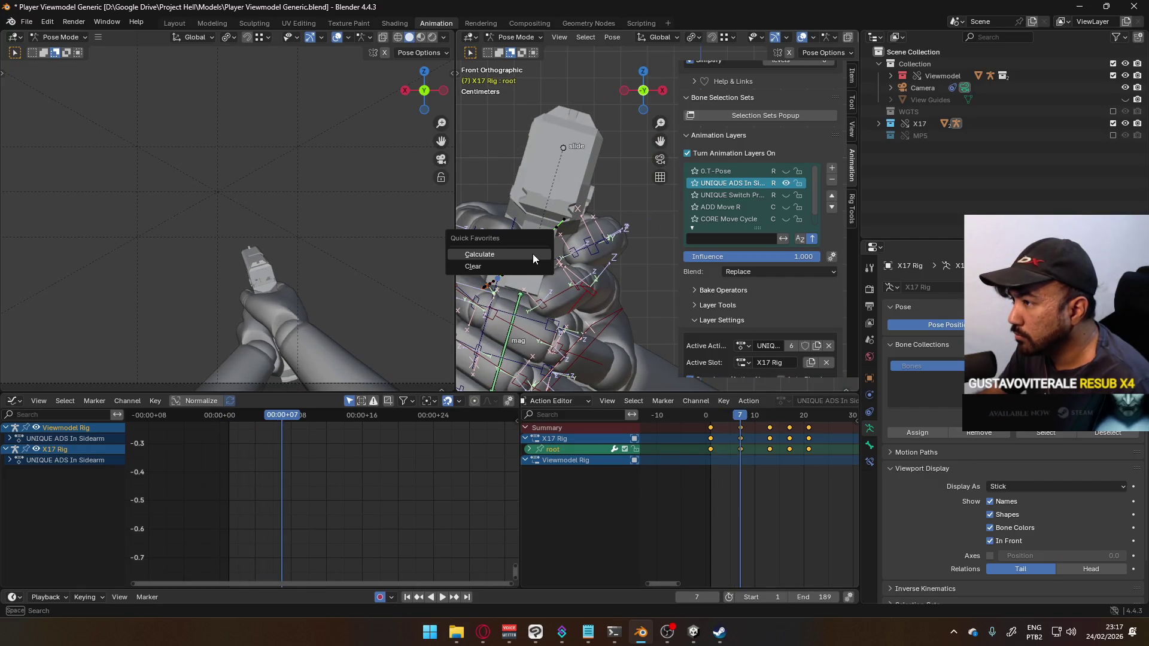
left_click(533, 254)
left_click(603, 278)
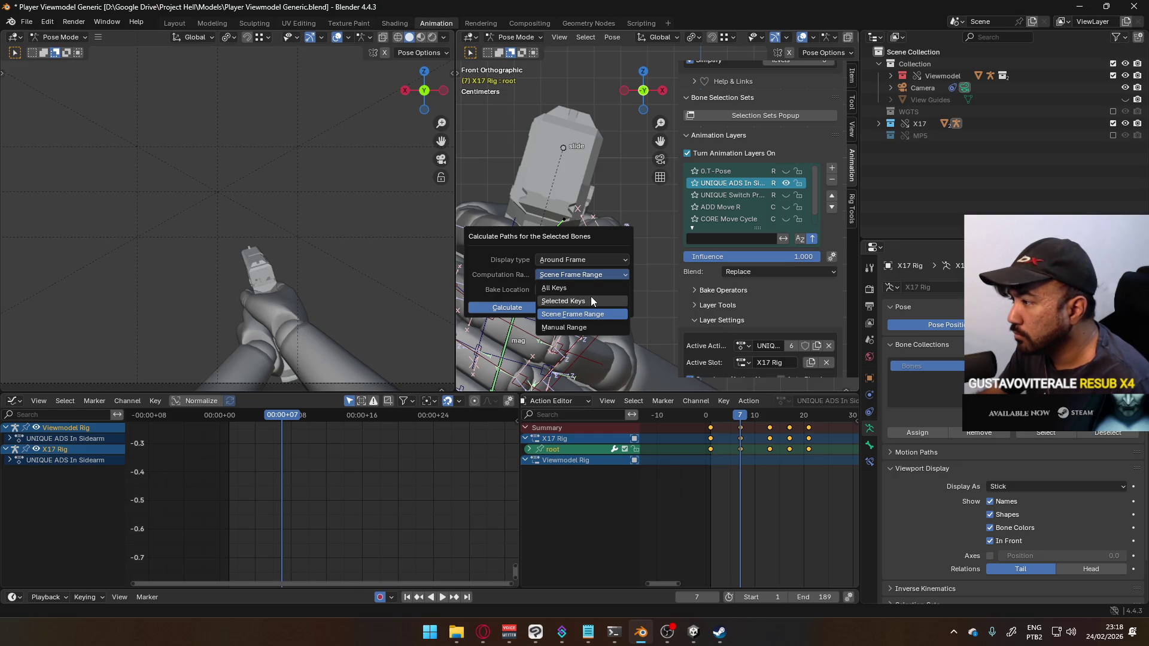
left_click(591, 298)
left_click(518, 308)
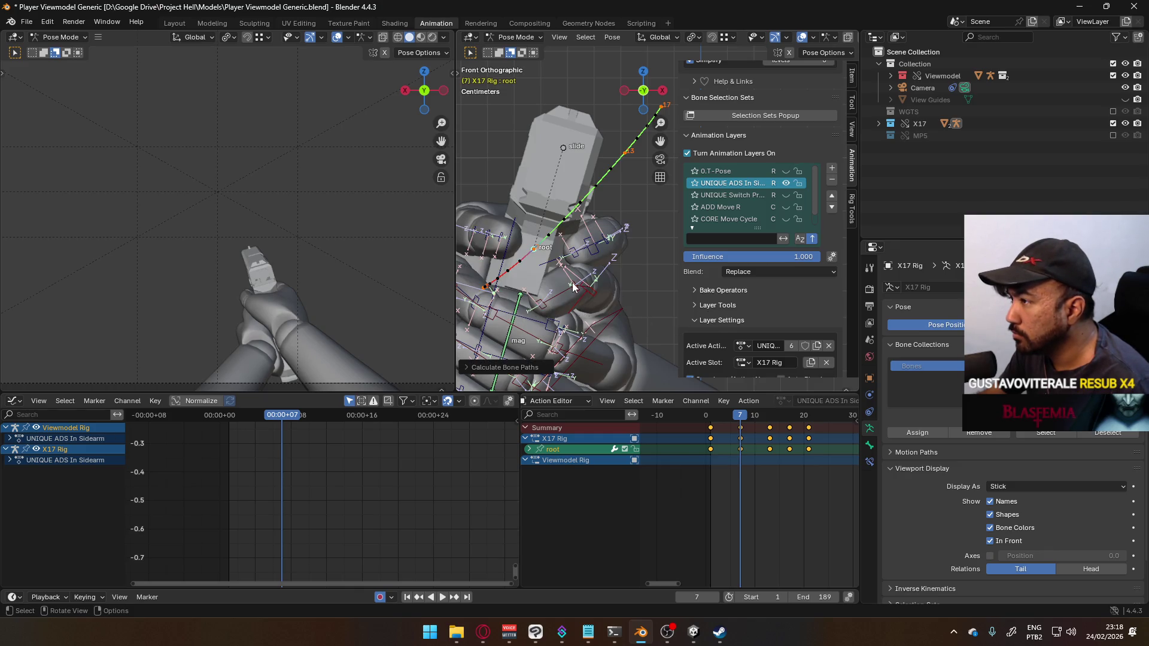
Step: Play back, then recalculate the root's motion path with a different display type
key("space")
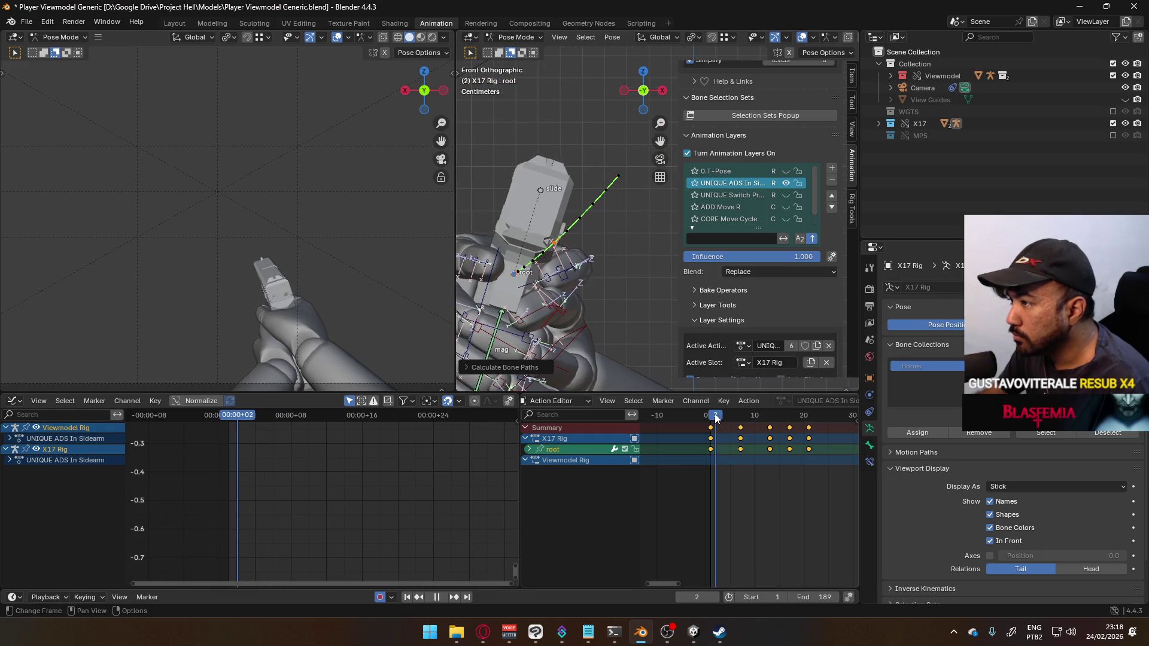
mouse_move(737, 418)
left_mouse_down()
mouse_move(708, 420)
mouse_move(741, 418)
left_mouse_up()
key("q")
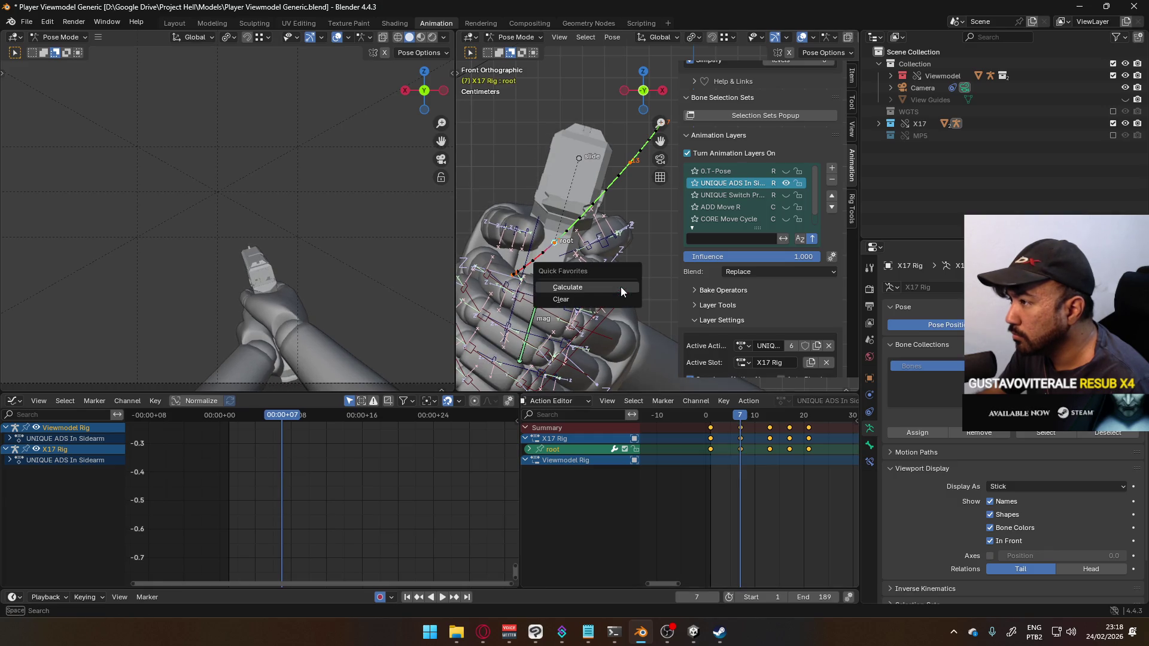
left_click(625, 289)
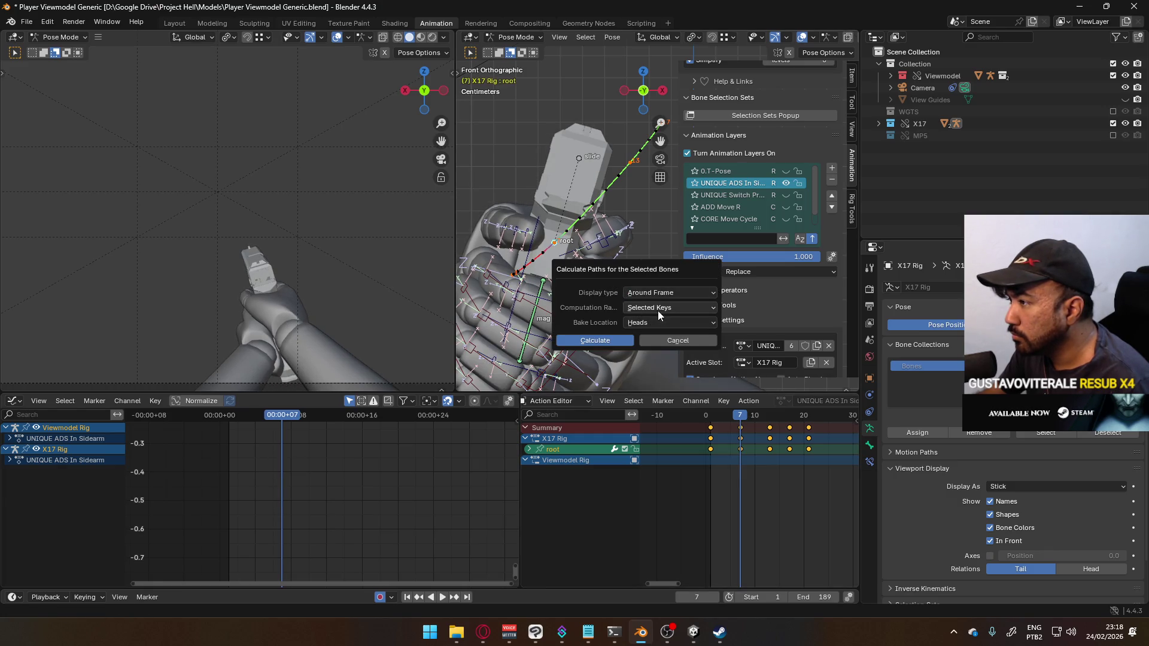
left_click(649, 293)
left_click(655, 320)
left_click(603, 343)
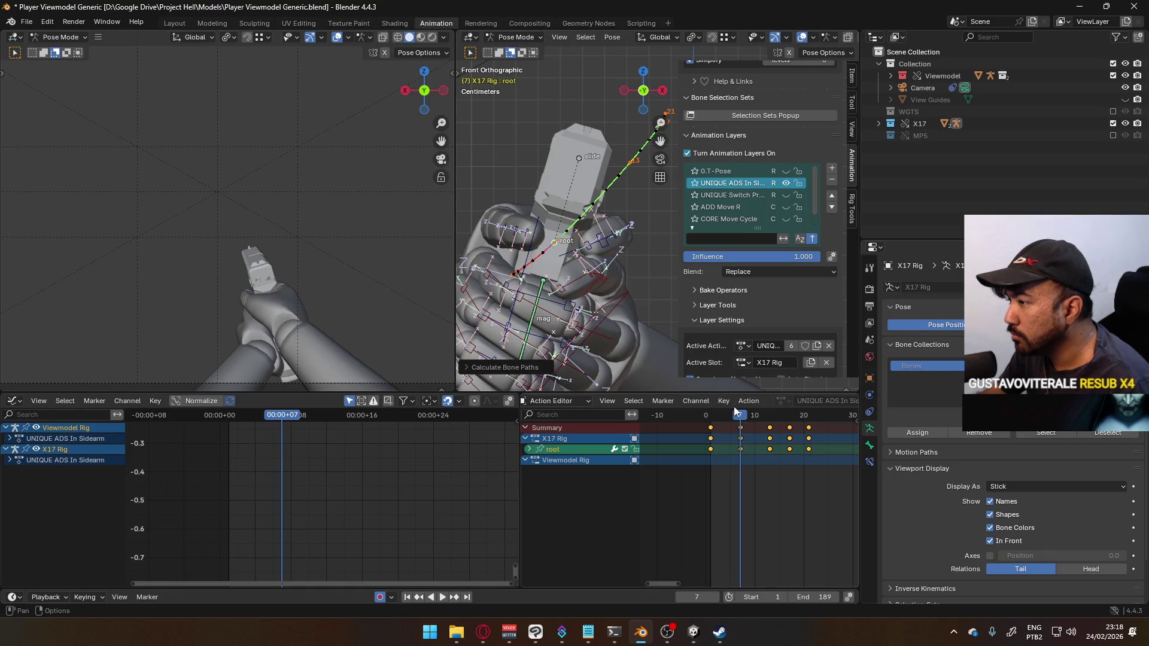
Step: Review the animation between frames 7 and 13, recentring the view on the gun
key("space")
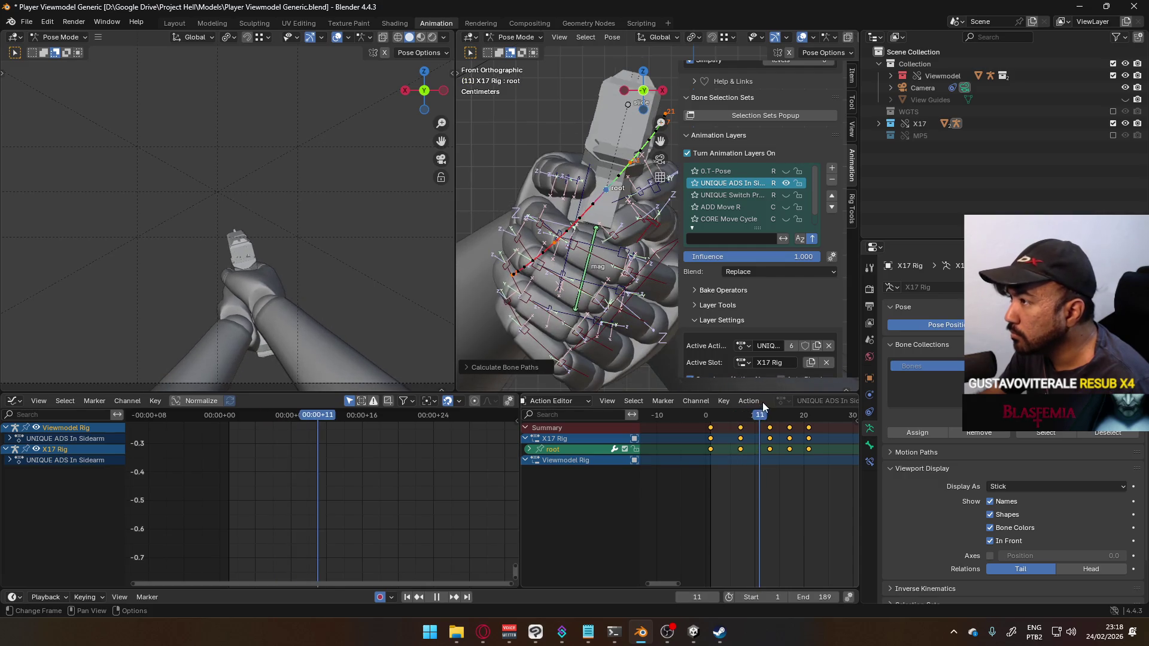
key("space")
middle_click_drag(594, 264, 556, 338, "shift")
left_click_drag(766, 420, 742, 422)
key("space")
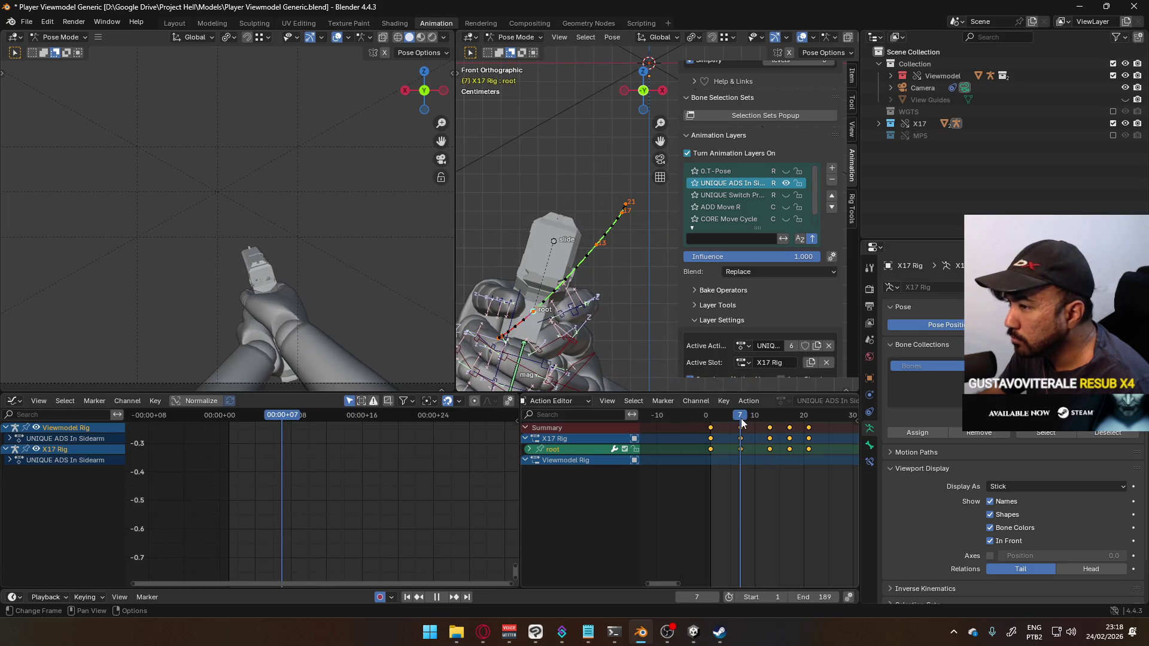
middle_click_drag(556, 342, 576, 307, "shift")
key("g")
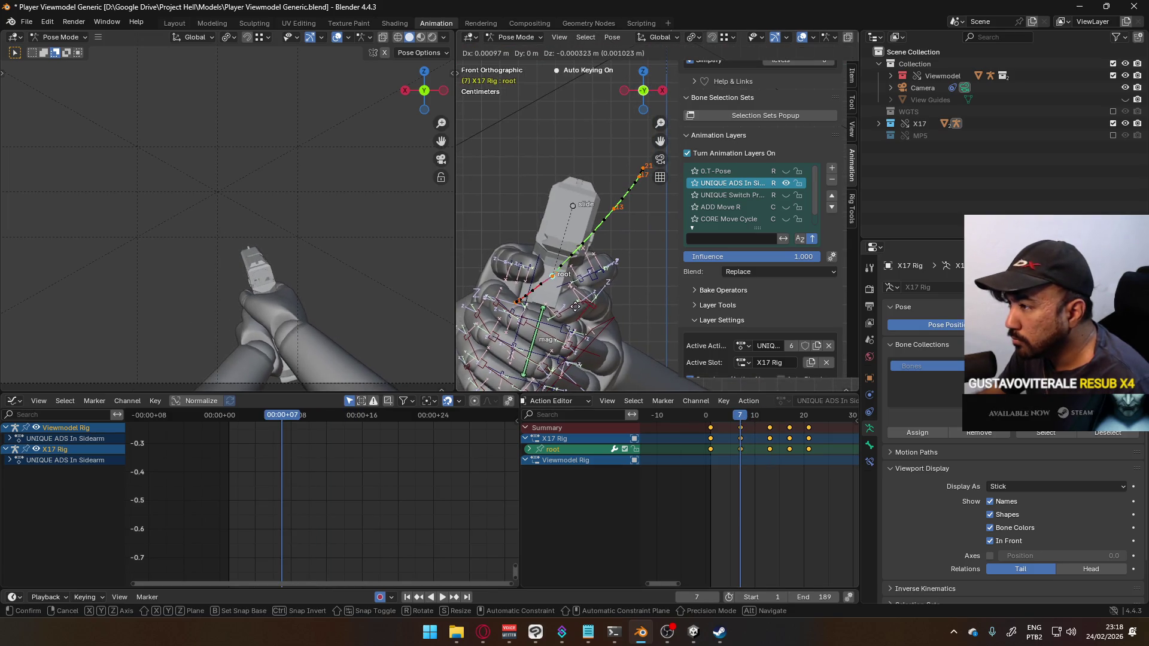
right_click(577, 308)
Step: Move the root bone at frame 13, update its motion path, and switch to right-side view
left_click_drag(740, 415, 770, 414)
key("g")
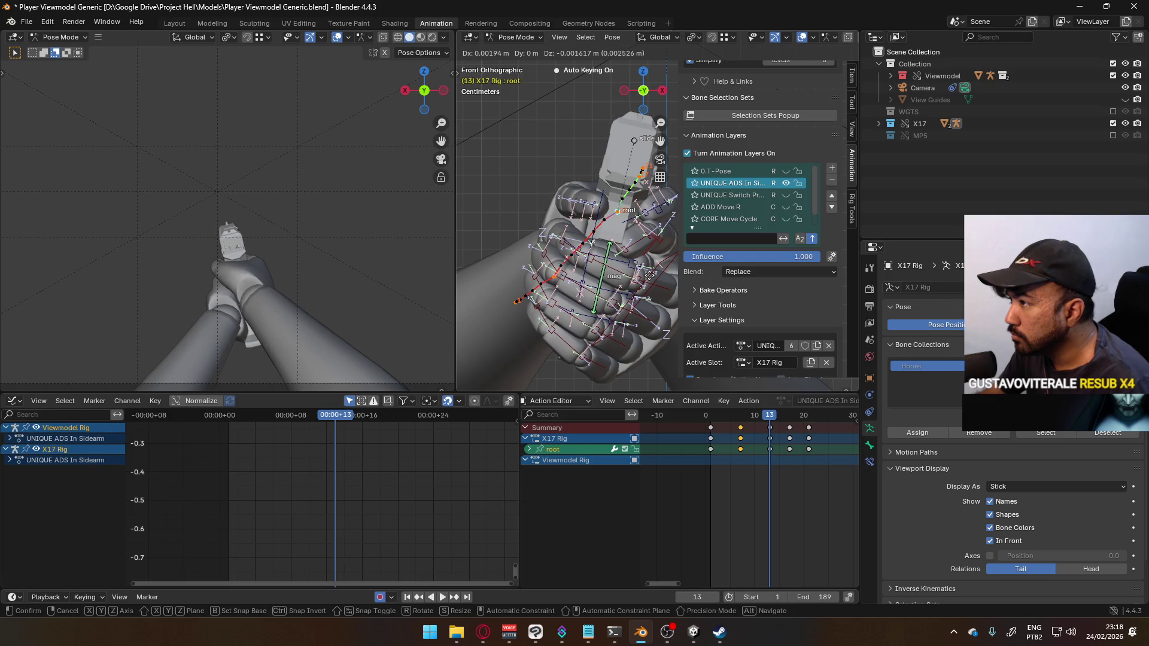
left_click(647, 220)
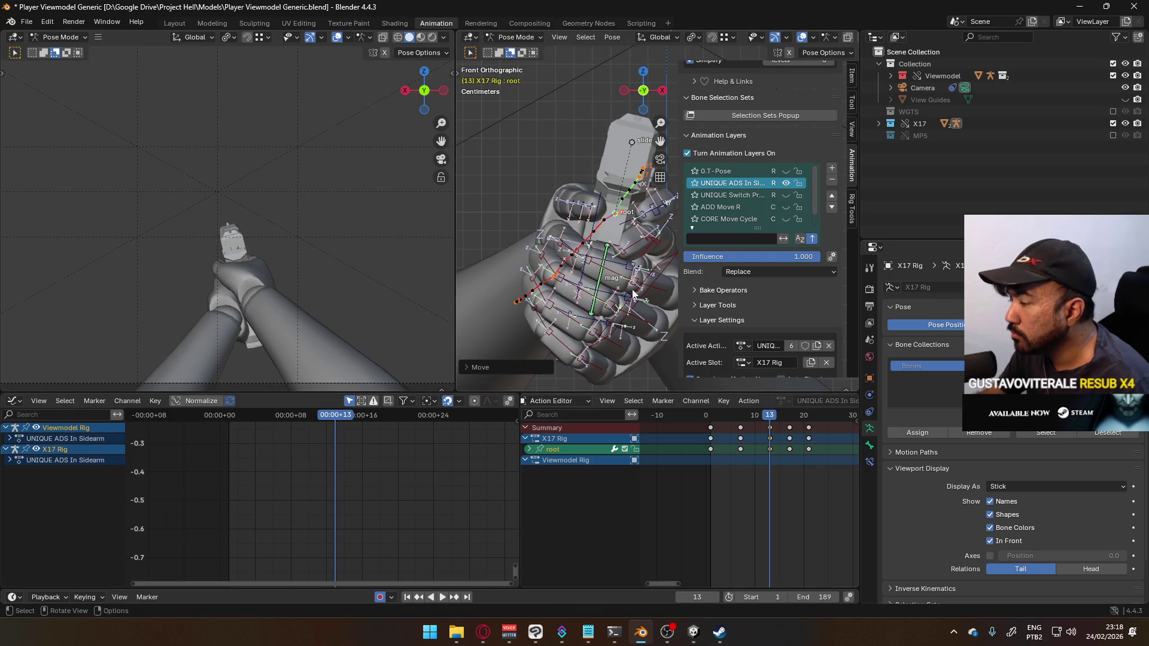
key("alt+p")
left_click(593, 329)
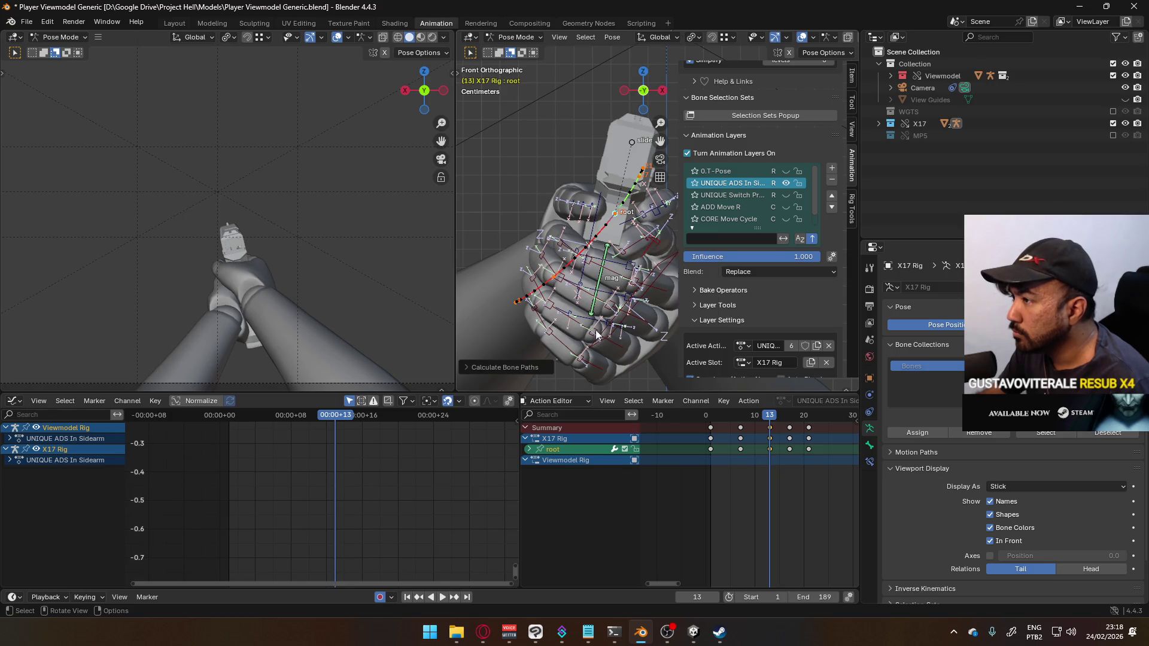
key("KP_3")
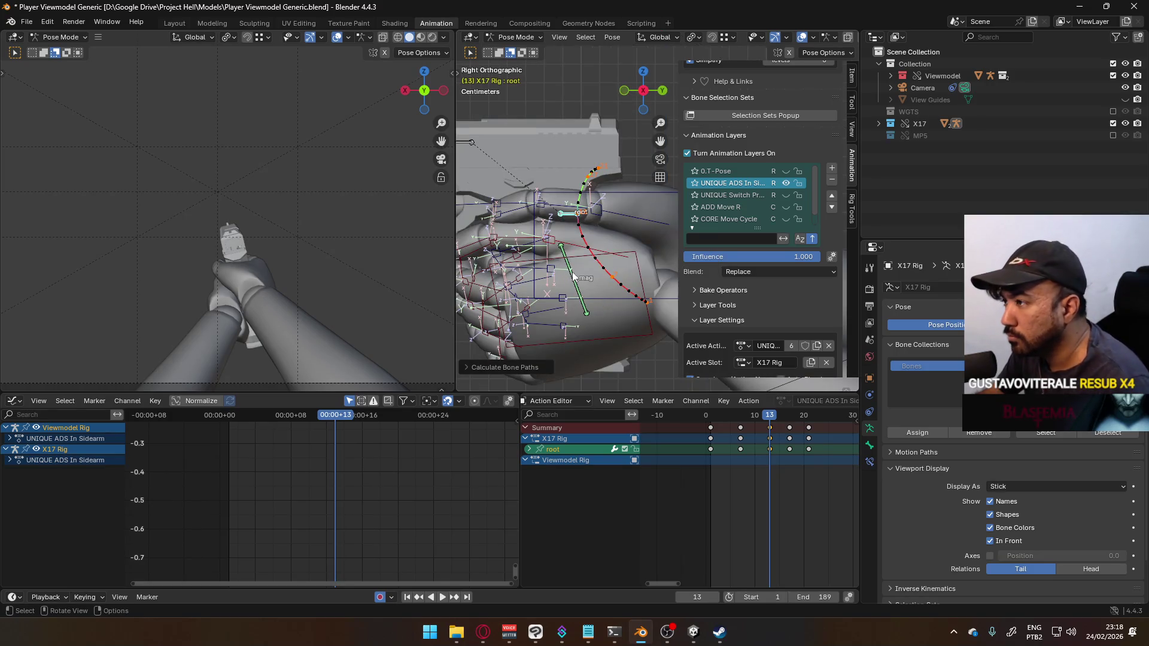
Step: Reposition the root bone at frame 7 and recalculate its motion path
middle_click_drag(594, 282, 603, 325, "shift")
mouse_move(761, 412)
left_mouse_down()
mouse_move(723, 416)
mouse_move(741, 415)
left_mouse_up()
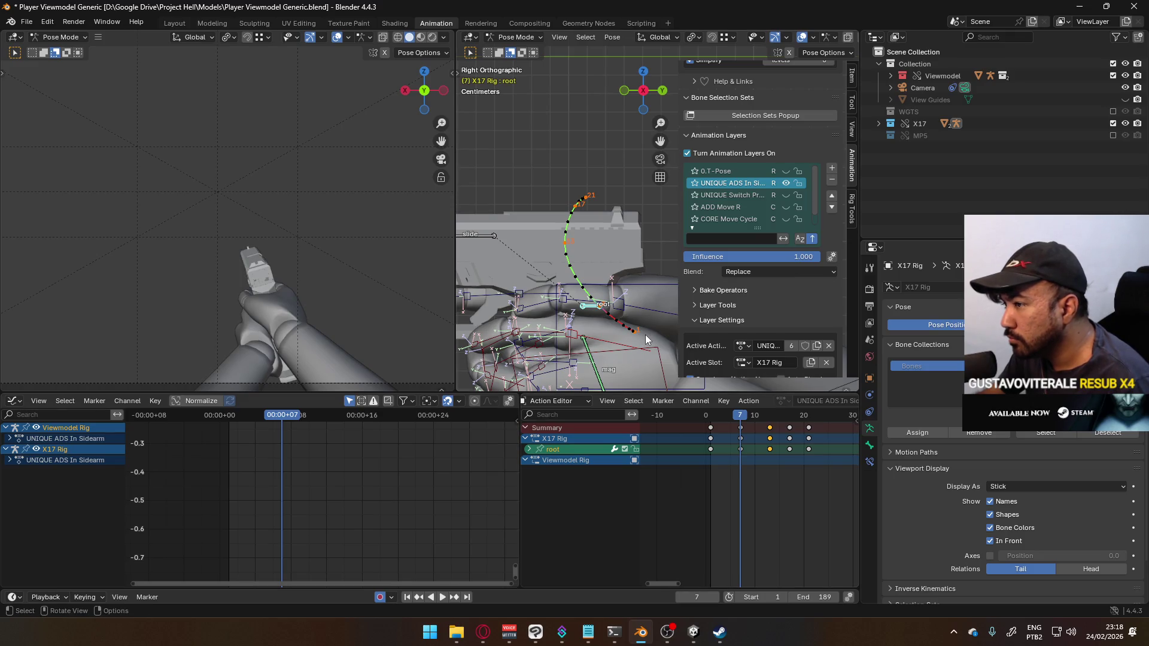
key("g")
left_click(593, 291)
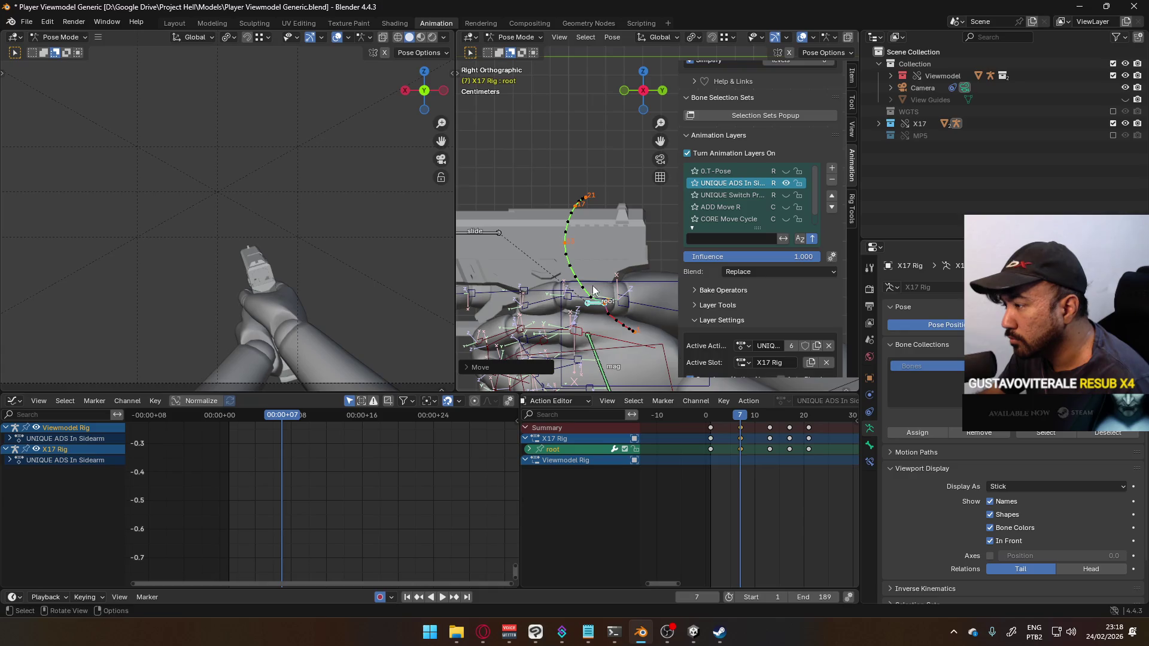
key("alt+p")
left_click(584, 336)
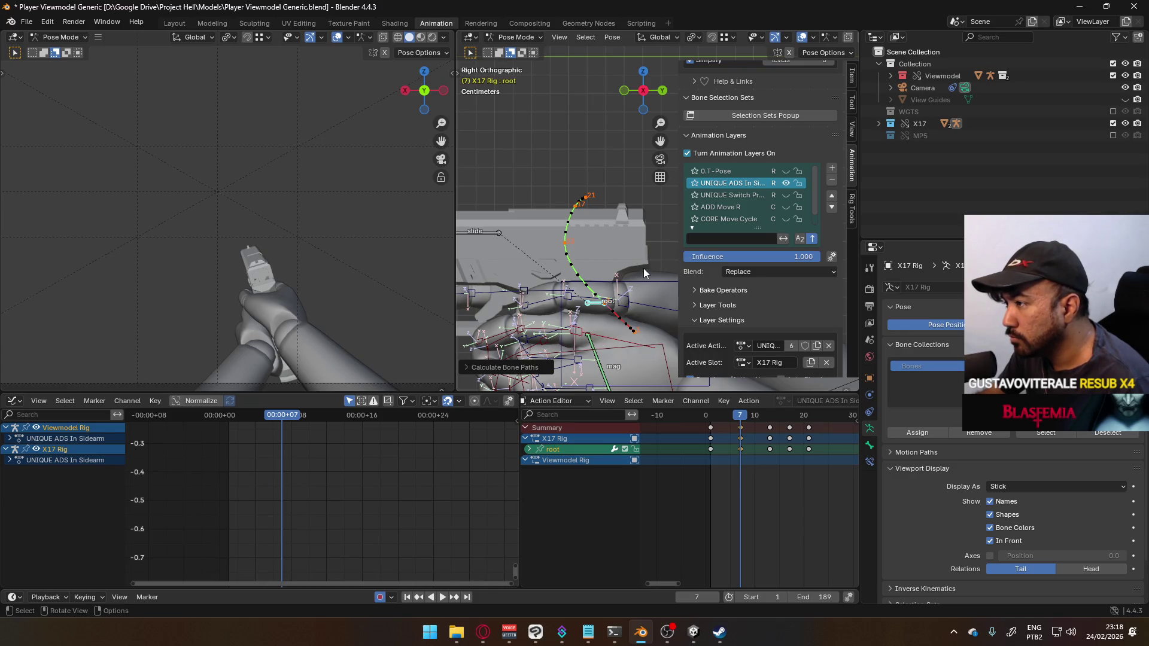
Step: Rotate the root slightly around its local X axis, then play and stop at frame 13
key("r")
key("x")
key("x")
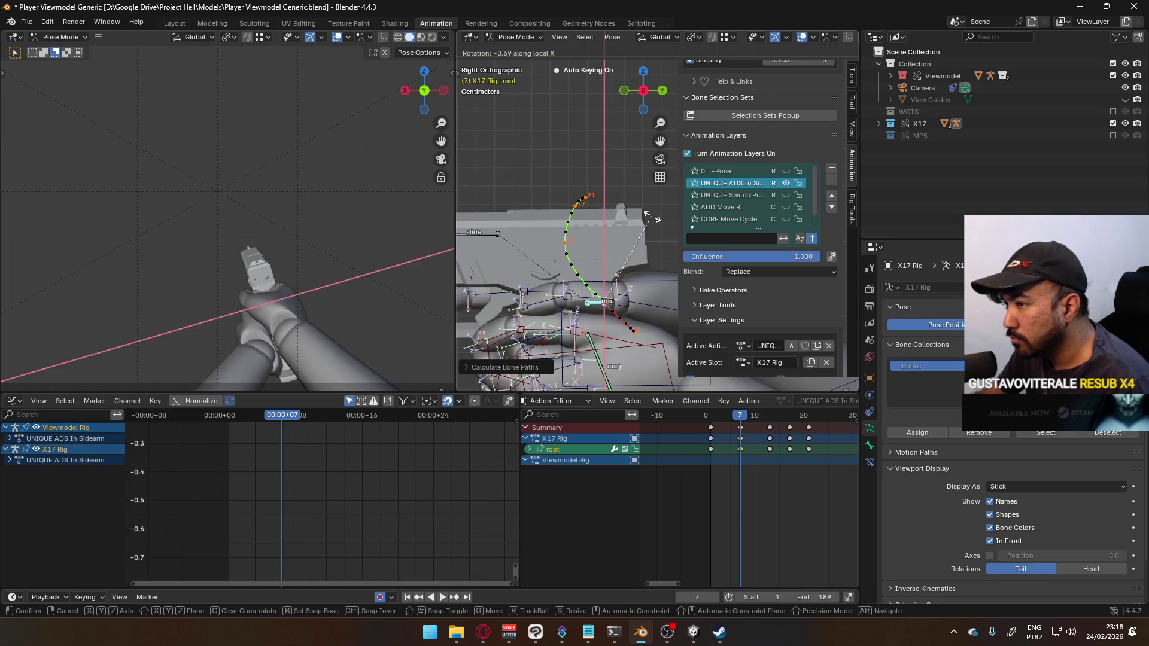
key("Return")
key("space")
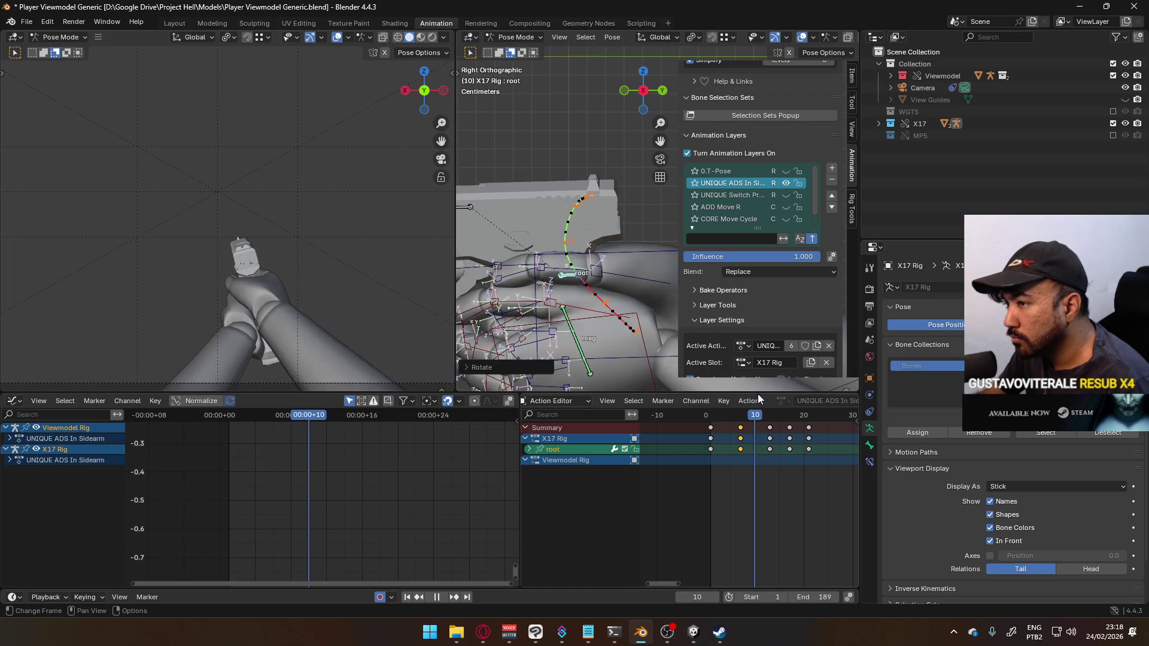
key("space")
scroll(615, 267, "down", 4)
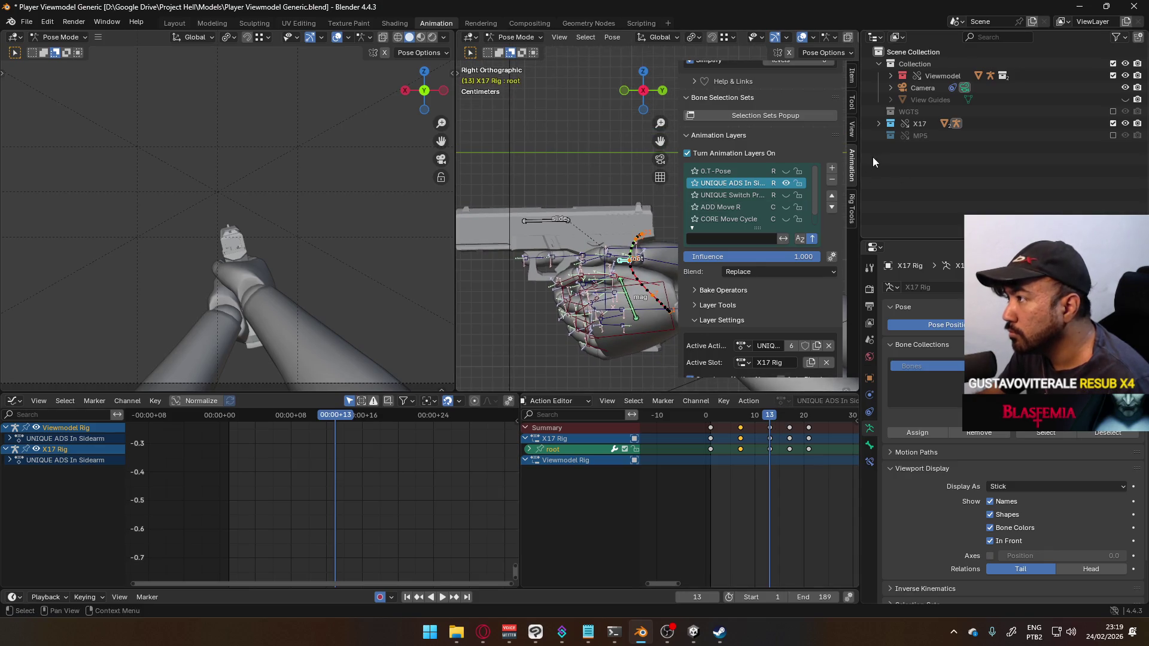
left_click(851, 76)
Step: Set the root bone's Rotation X to 0 at frame 13
left_click(777, 160)
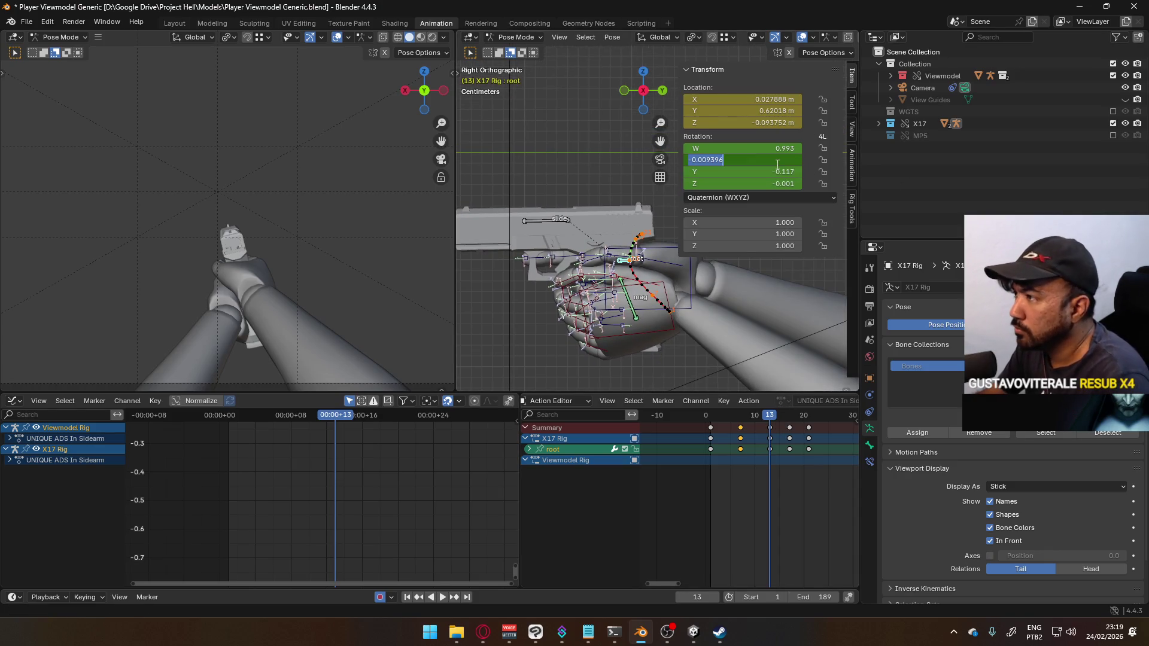
type("0")
key("Return")
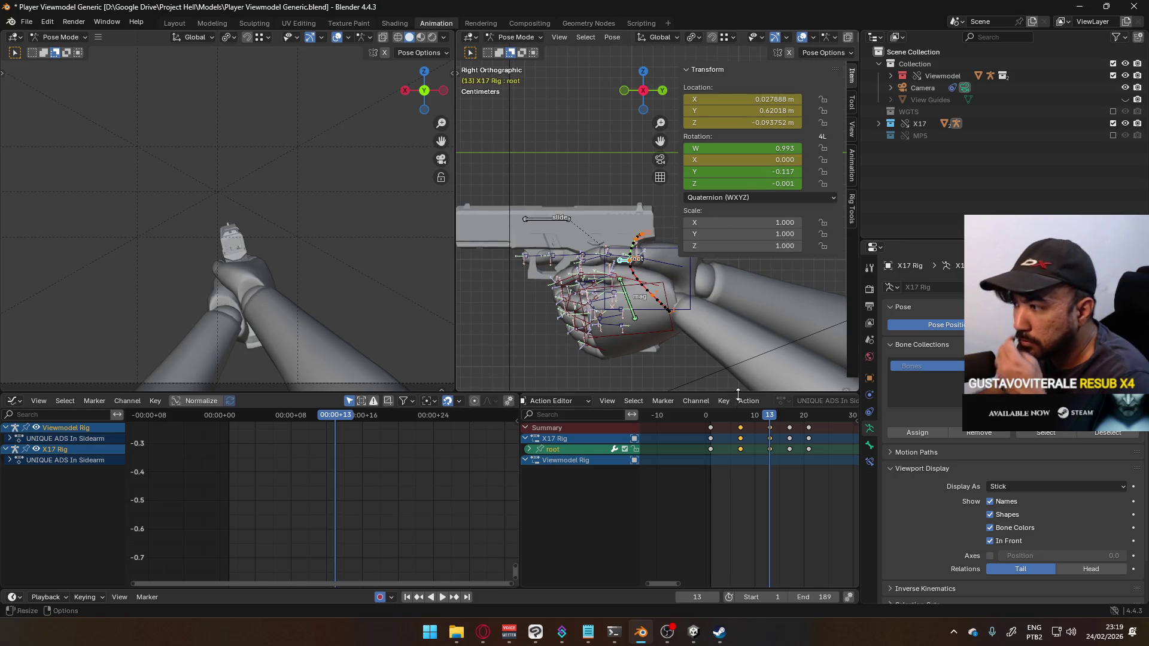
Step: Play and scrub through the ADS animation, framing the hand bones in side view
key("space")
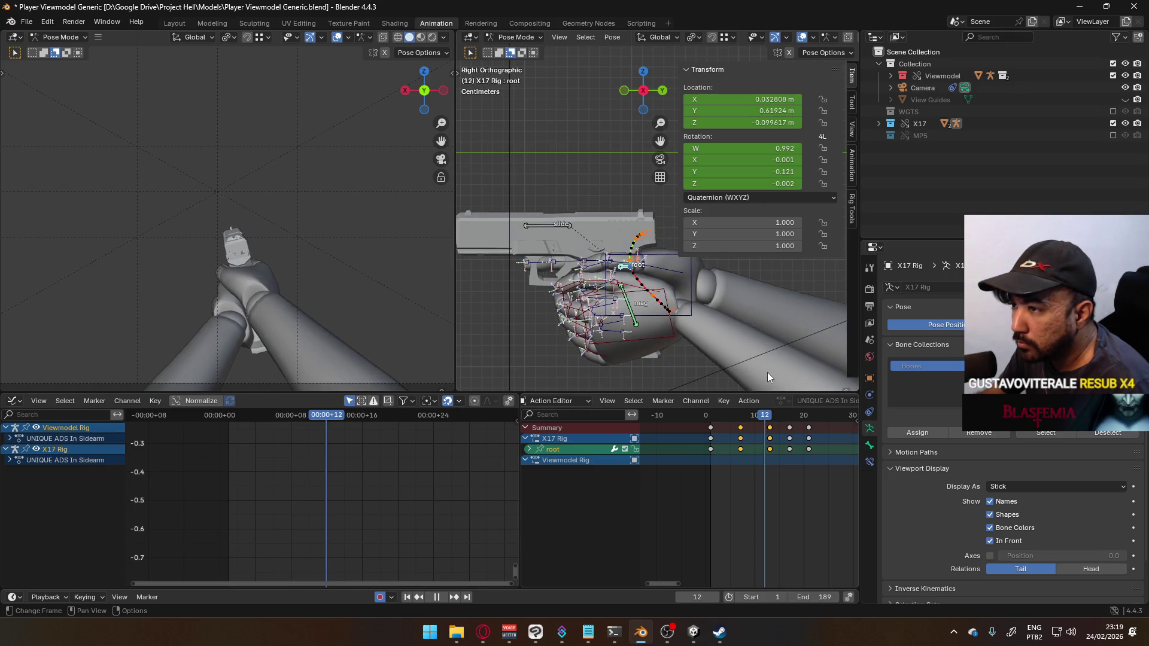
key("shift+Left")
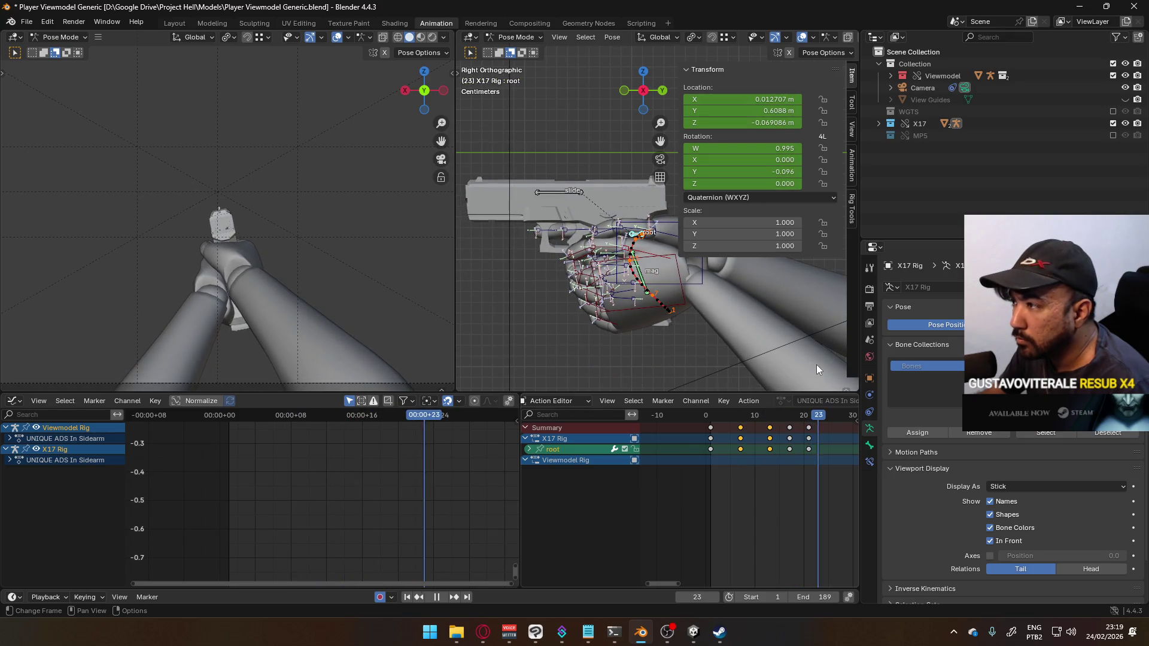
key("space")
scroll(627, 308, "up", 6)
middle_click_drag(614, 334, 615, 262, "shift")
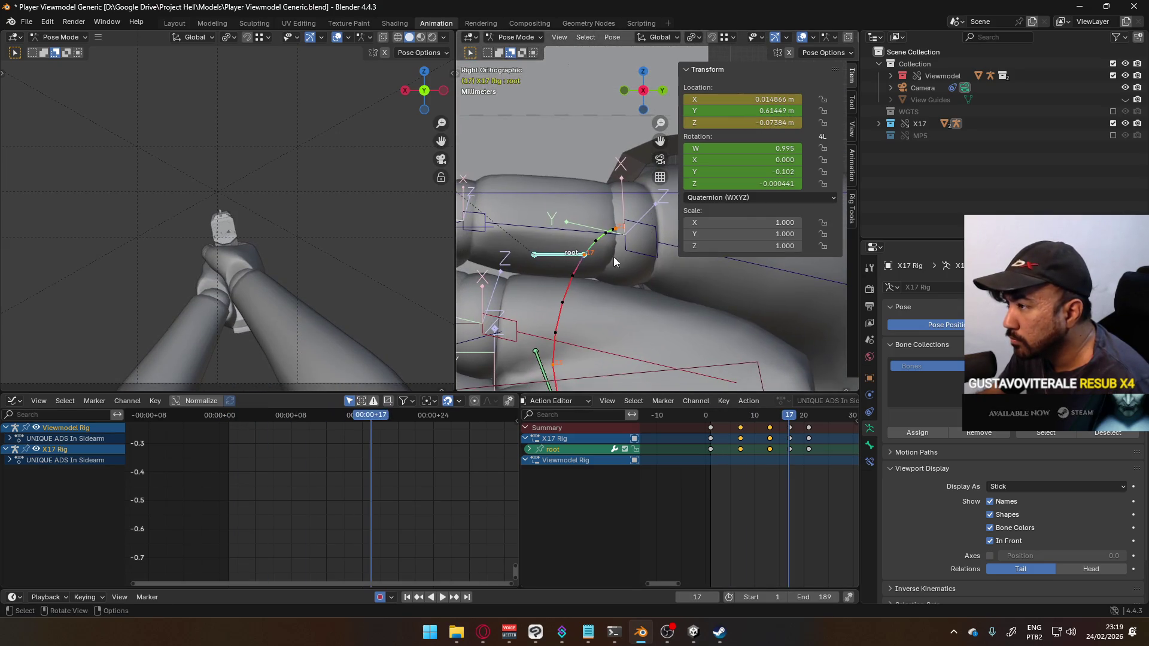
scroll(655, 326, "down", 3)
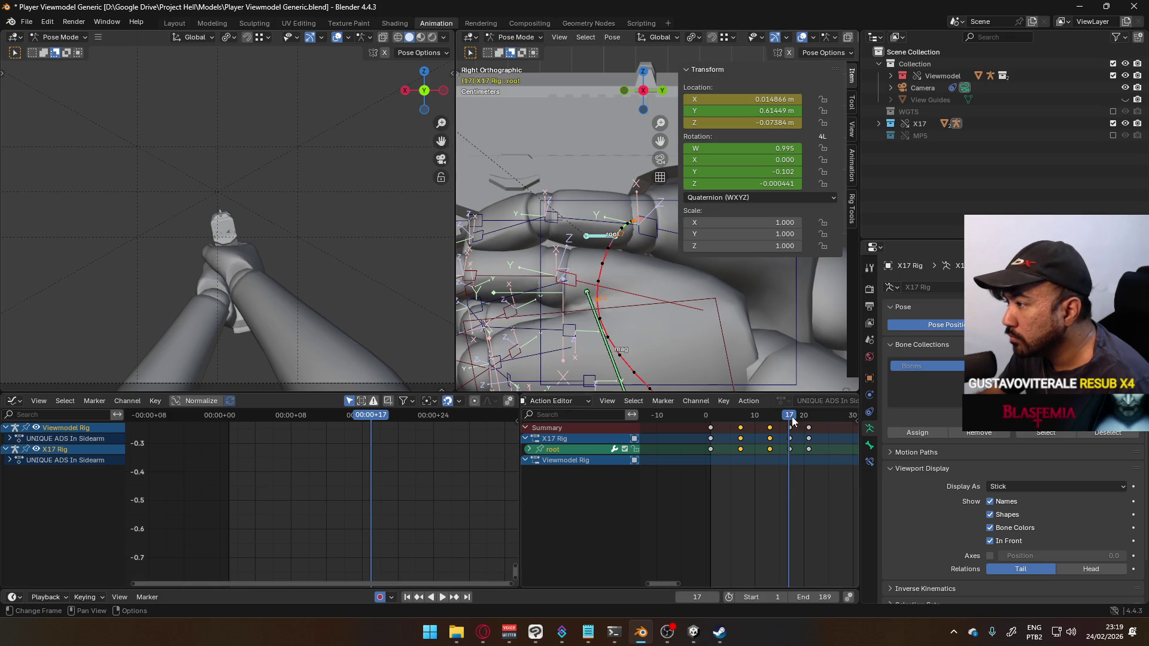
scroll(622, 315, "up", 4, "alt")
scroll(703, 358, "down", 5)
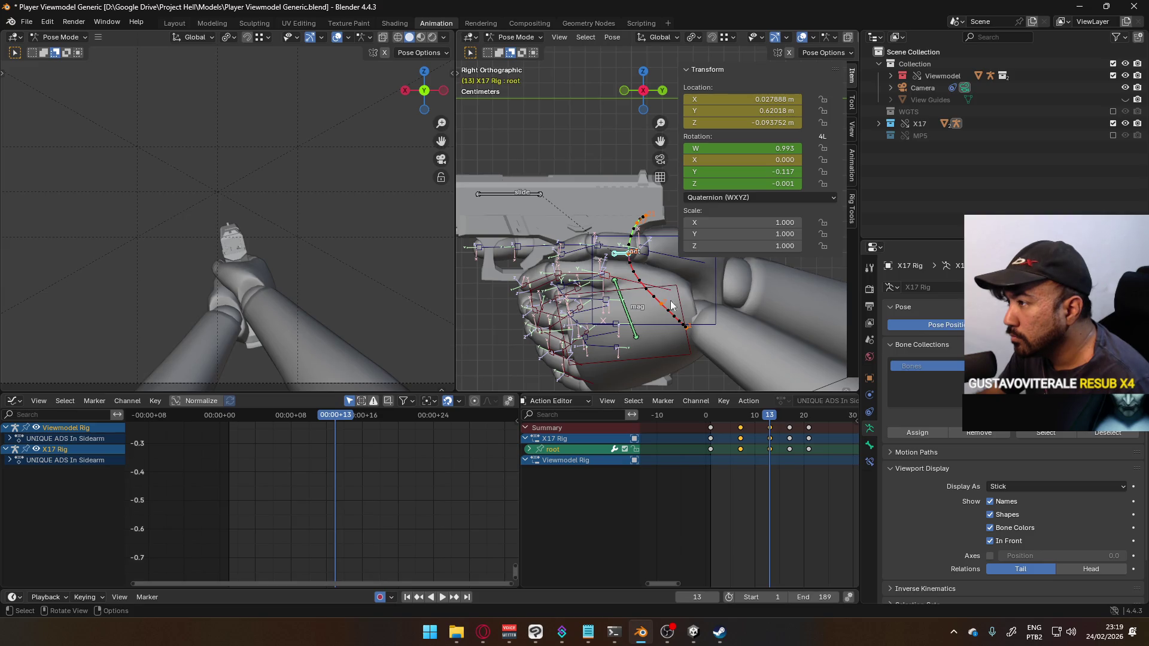
mouse_move(775, 415)
left_mouse_down()
mouse_move(699, 415)
mouse_move(775, 414)
mouse_move(791, 397)
mouse_move(817, 396)
mouse_move(710, 399)
left_mouse_up()
key("space")
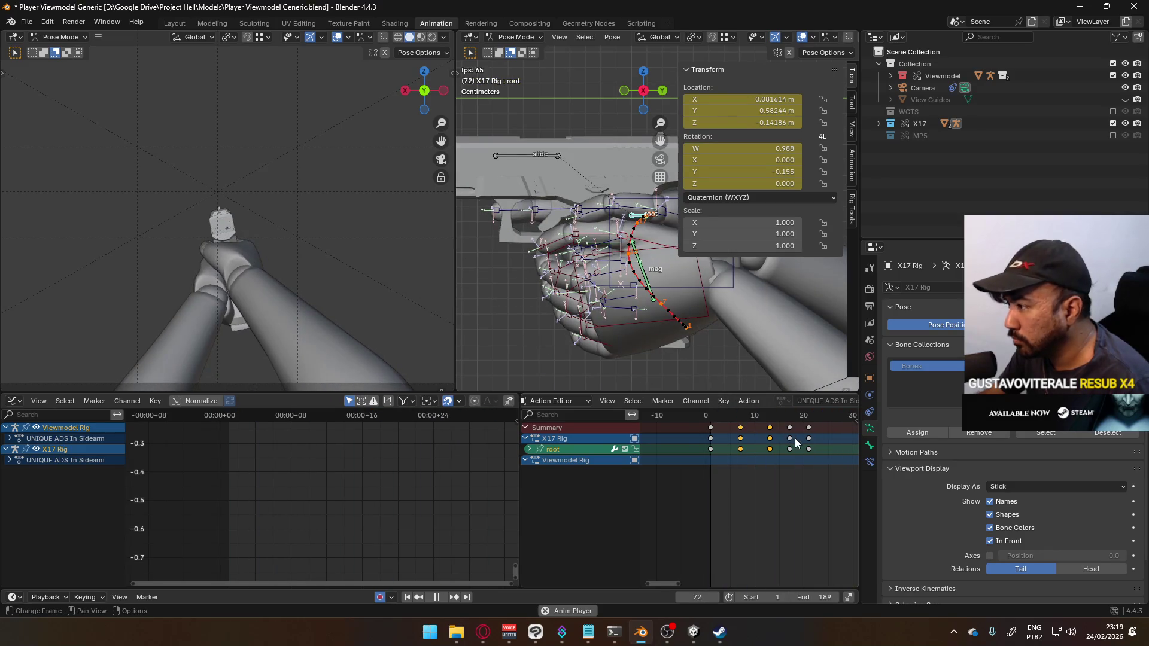
Step: Stop playback at frame 1 and show the Animation Layers list in the sidebar
key("space")
scroll(797, 434, "down", 5)
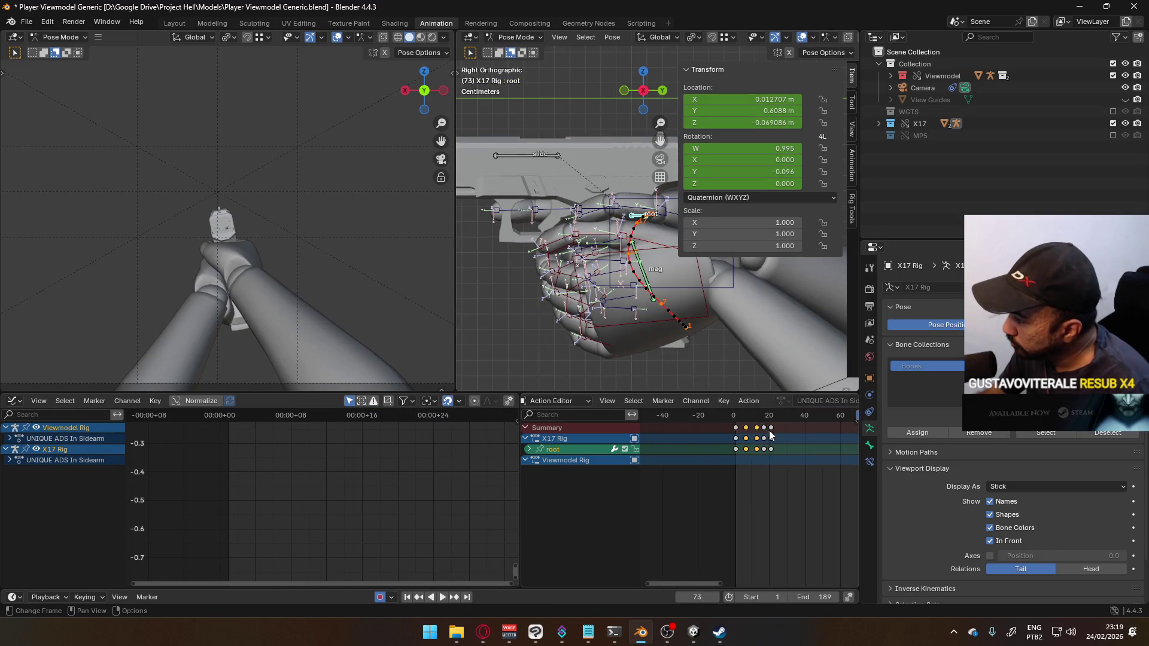
key("space")
scroll(732, 415, "up", 3)
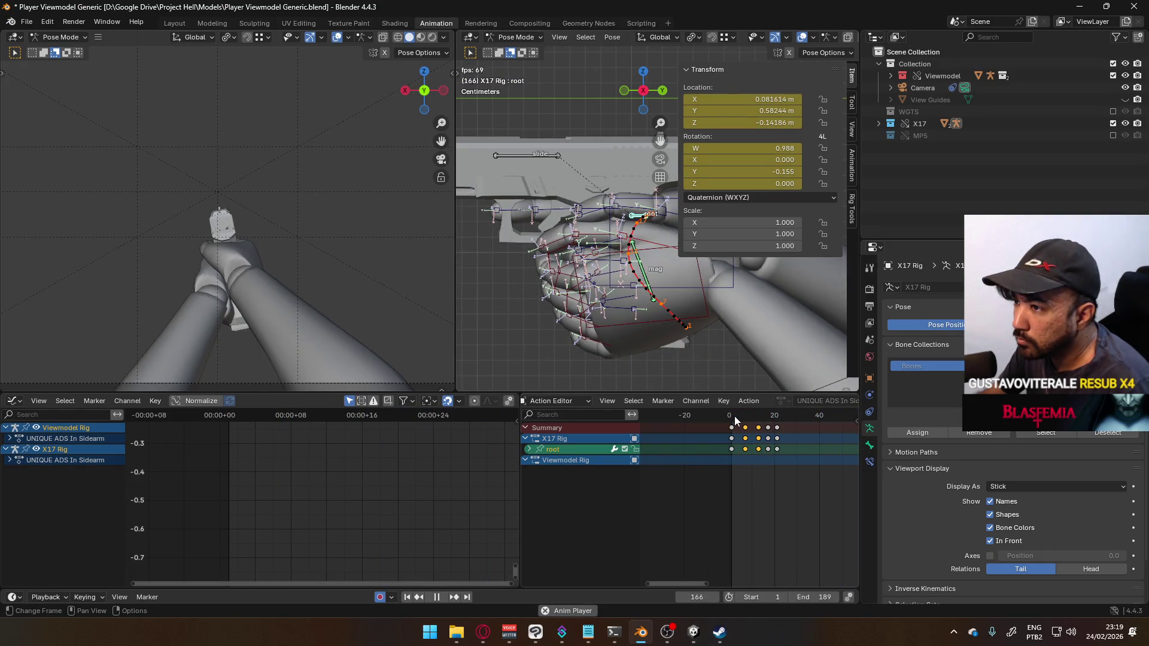
key("space")
left_click(731, 419)
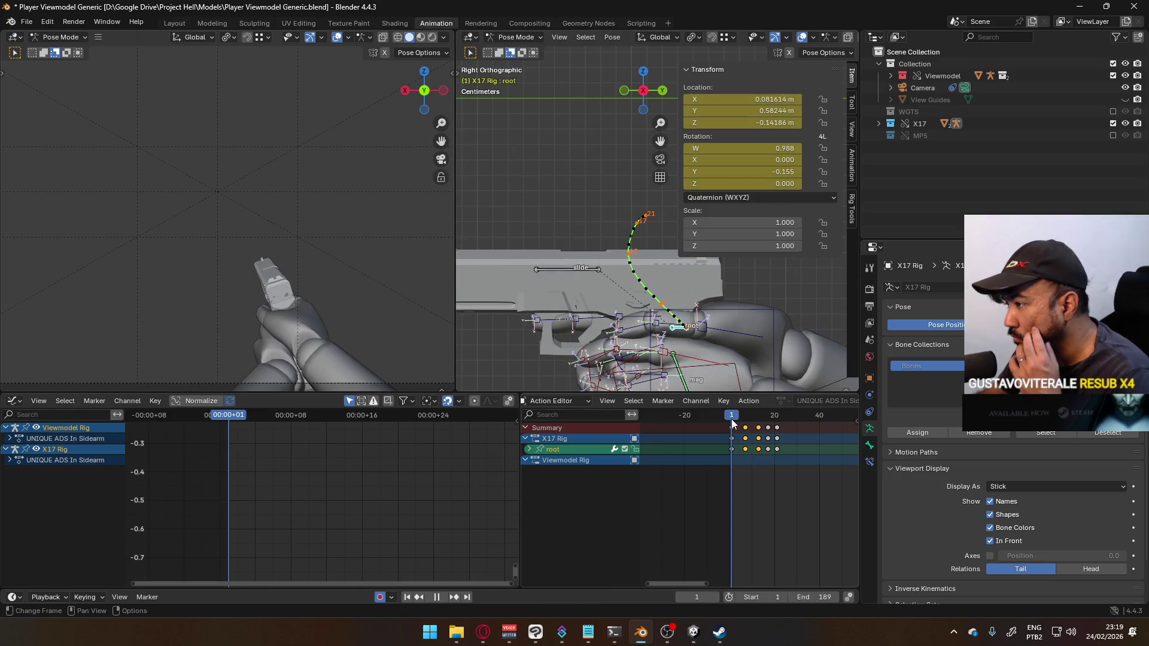
key("space")
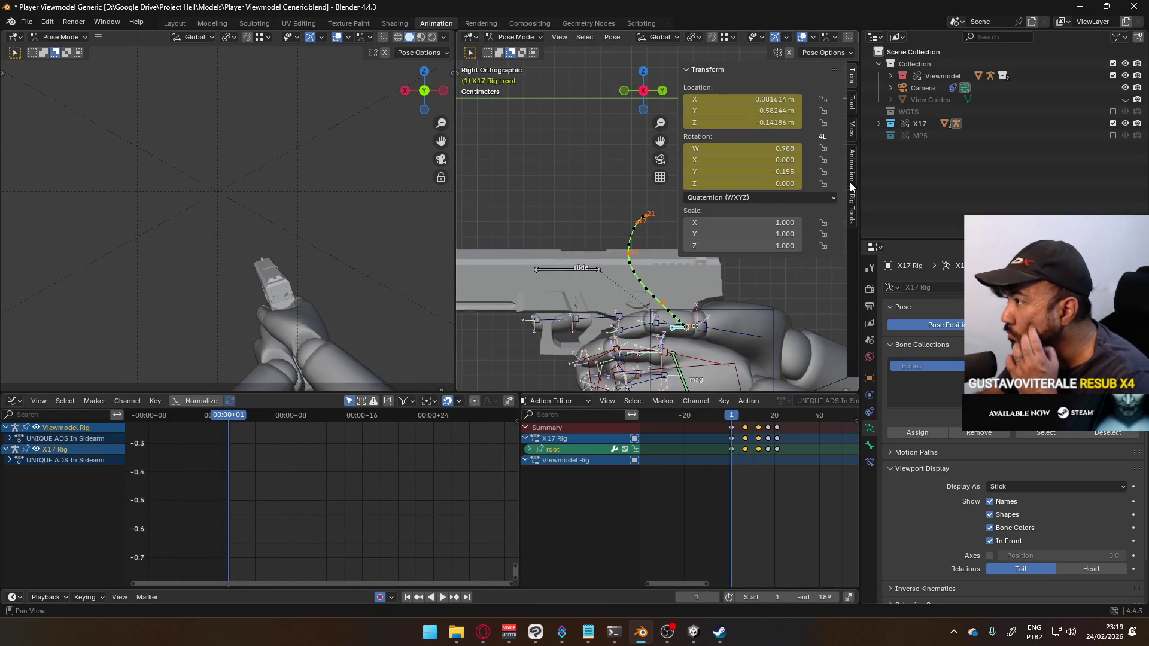
left_click(853, 187)
scroll(829, 301, "down", 5)
Step: Replace 'In' with 'Motion' in the top layer's name, giving 'UNIQUE ADS Motion Sidearm'
double_click(748, 310)
left_click(729, 310)
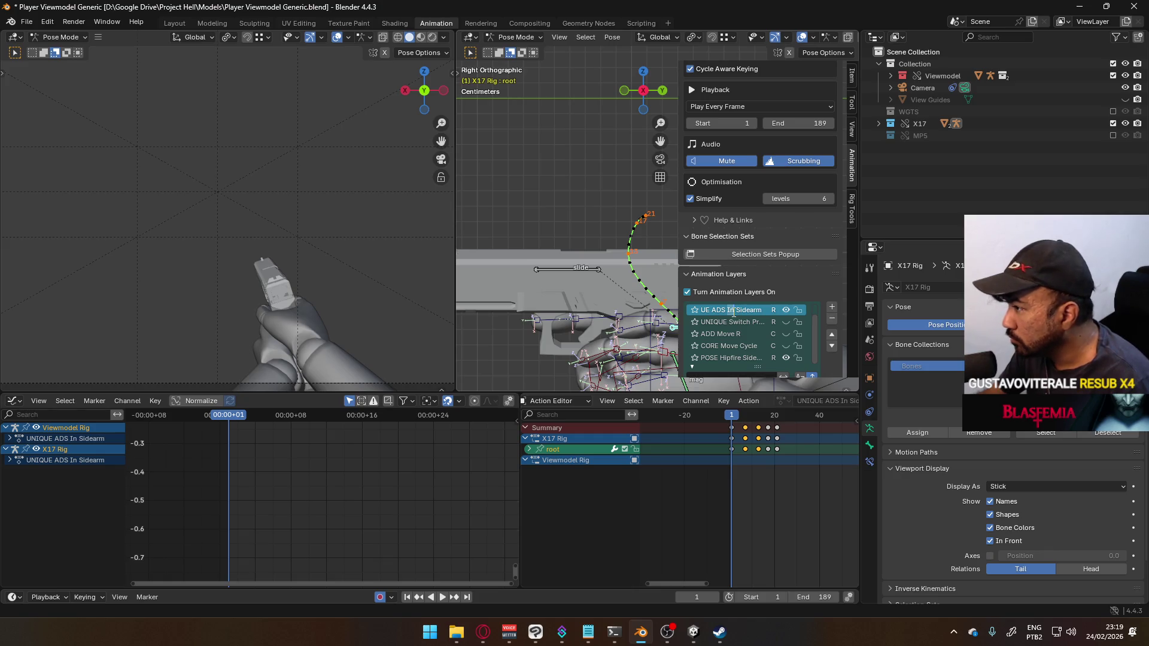
key("BackSpace")
key("BackSpace")
type("Cycle")
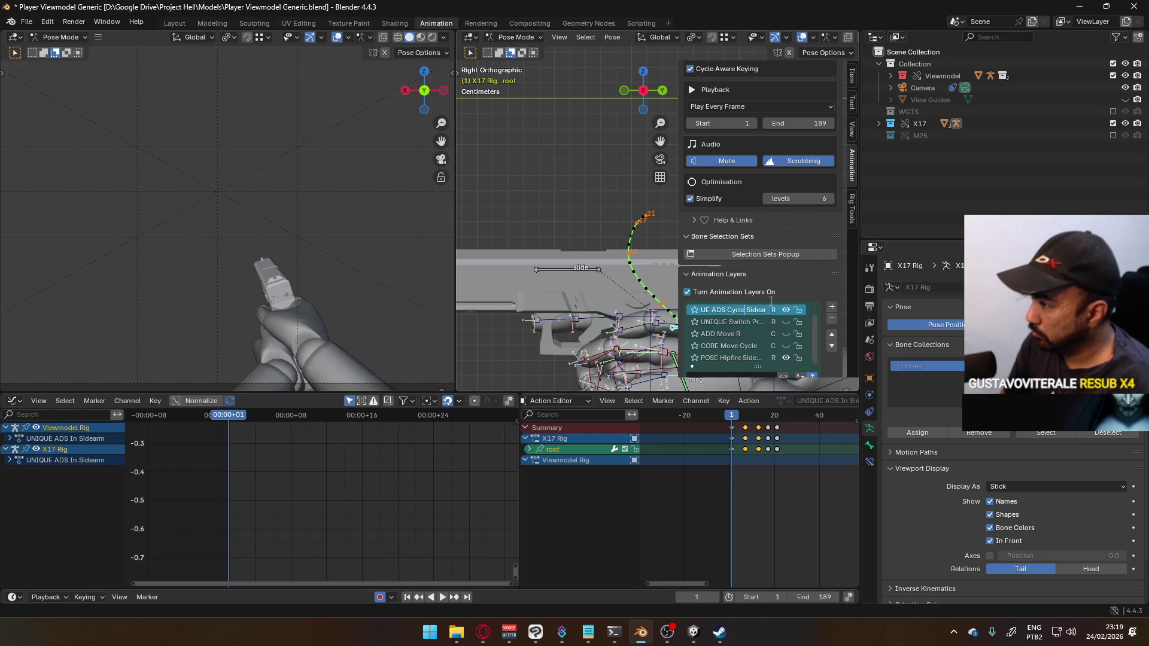
key("BackSpace")
key("BackSpace")
key("BackSpace")
type("Motion")
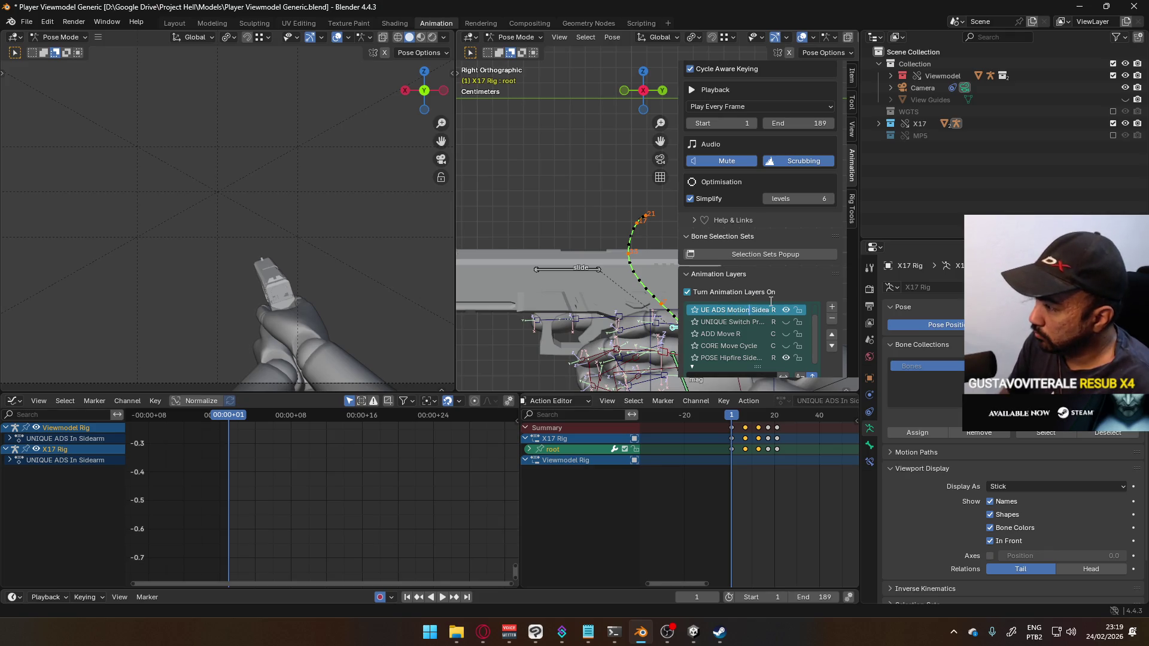
key("Return")
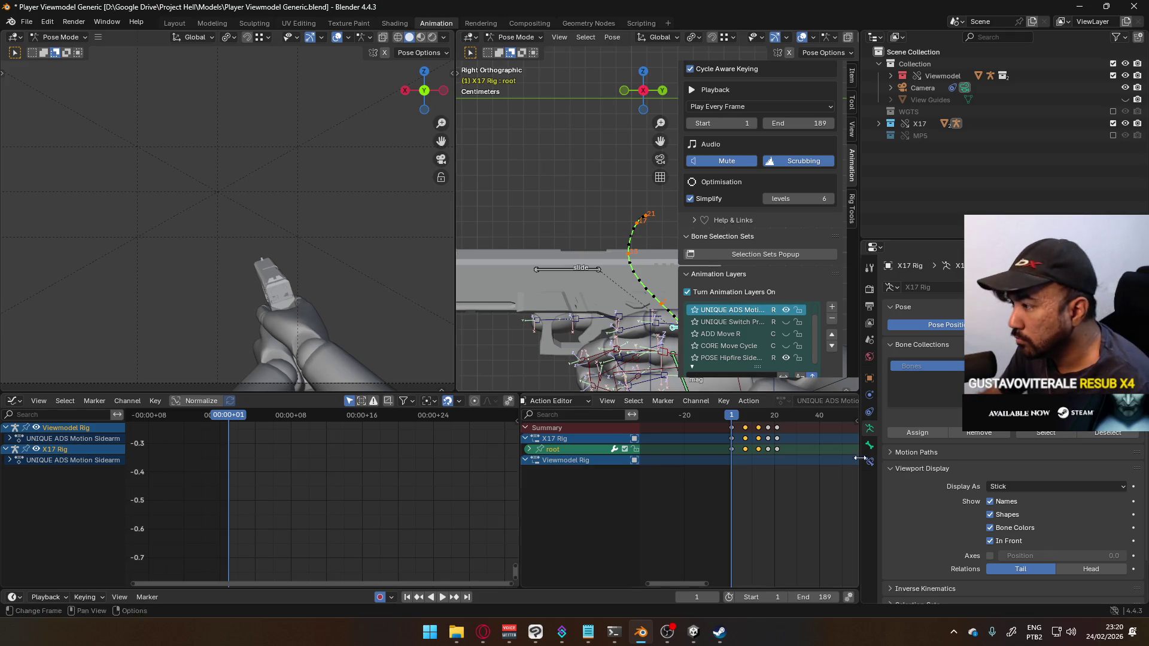
scroll(761, 418, "down", 2)
scroll(583, 290, "down", 5)
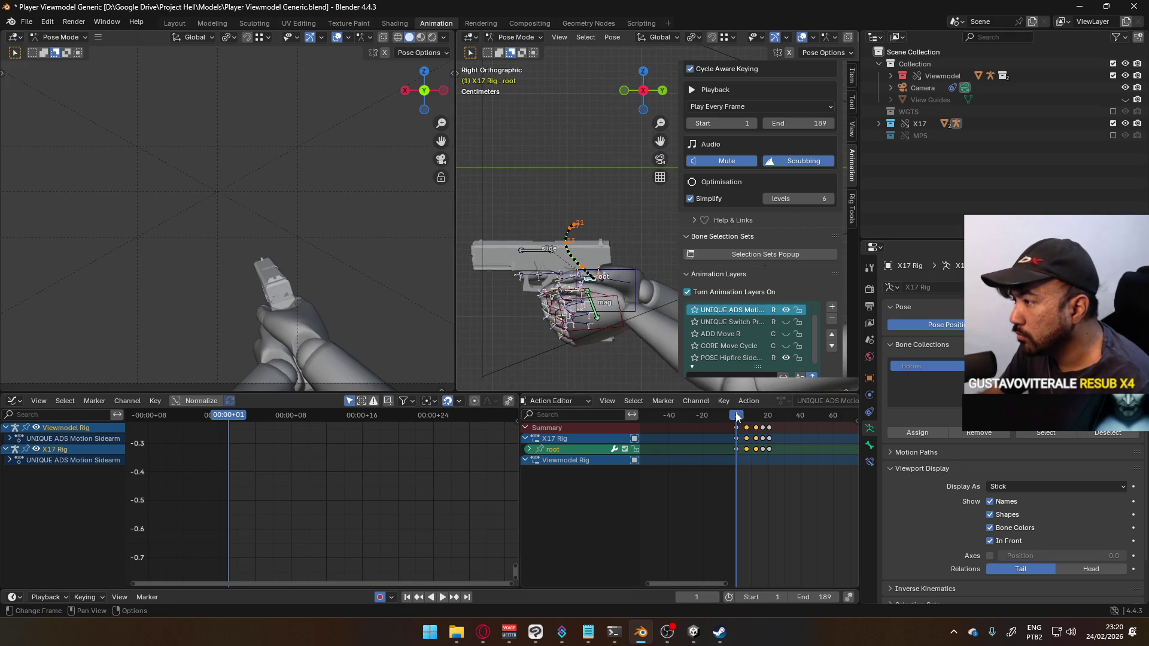
Step: Play through the animation, widening the keyframe view, and stop at frame 60
key("space")
left_click_drag(785, 415, 772, 415)
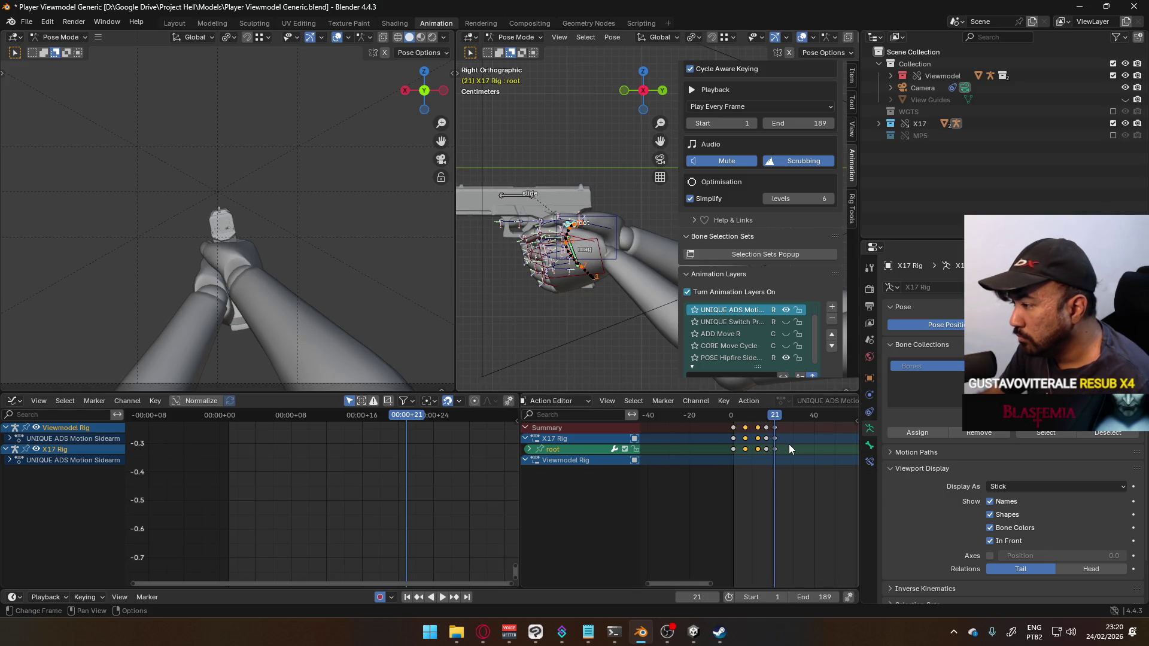
mouse_move(795, 457)
middle_mouse_down("ctrl")
mouse_move(784, 433)
mouse_move(740, 422)
middle_mouse_up("ctrl")
key("space")
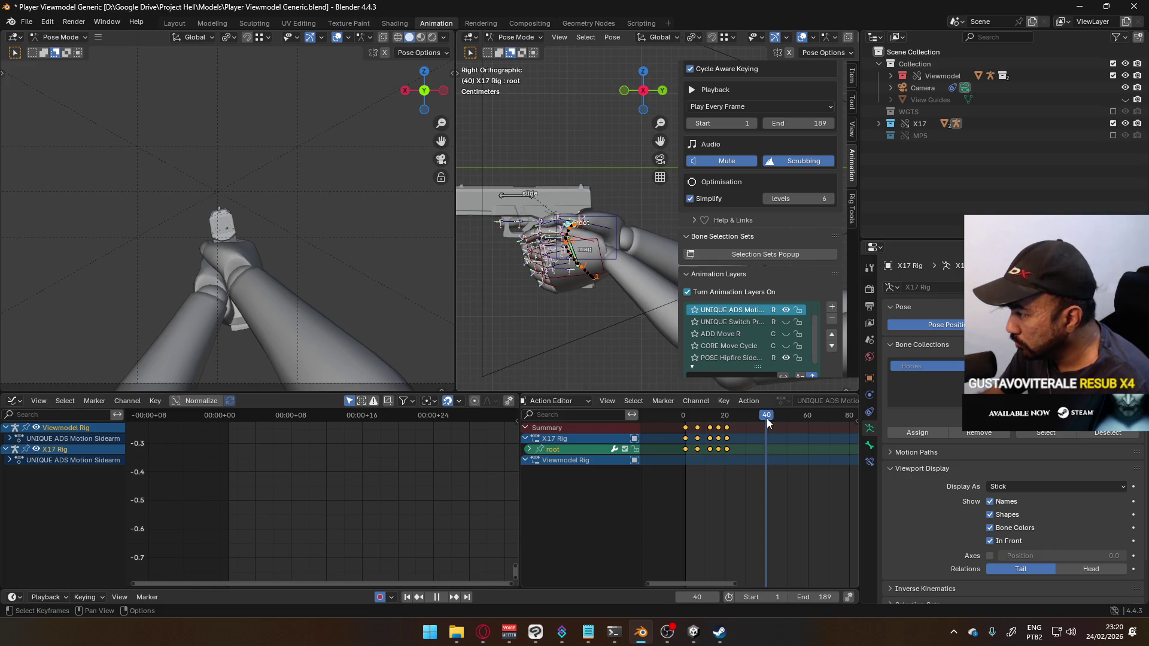
key("space")
Step: Paste the copied keyframes at frame 60, scale them by -1 to mirror them, and play back
key("ctrl+v")
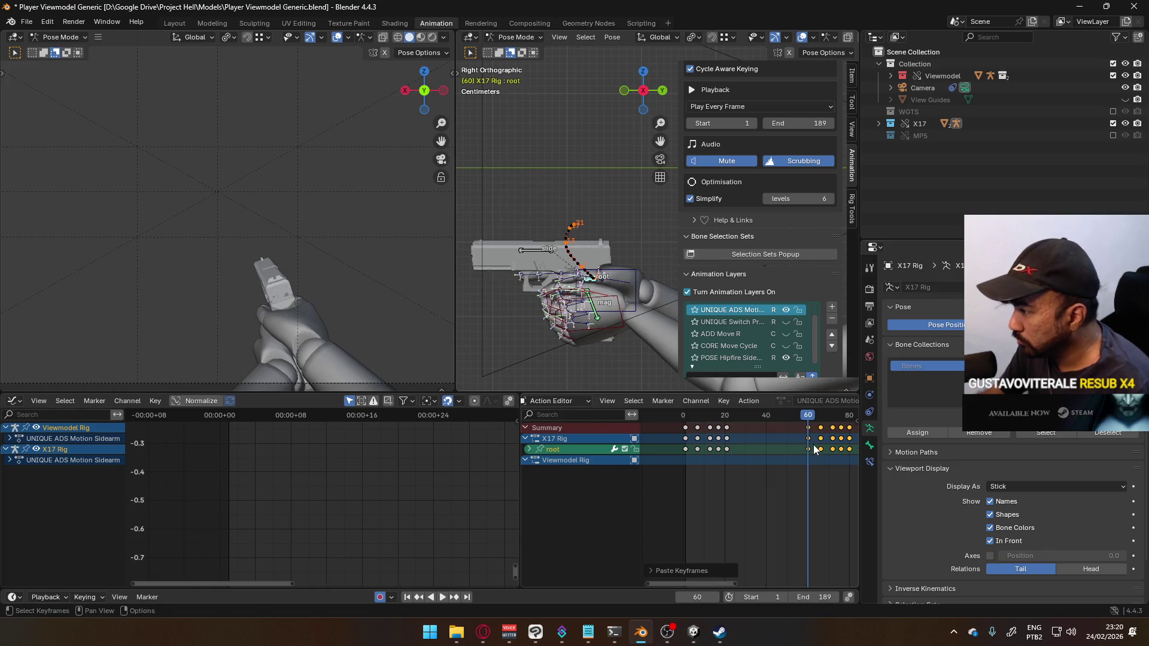
type("s-1")
key("Return")
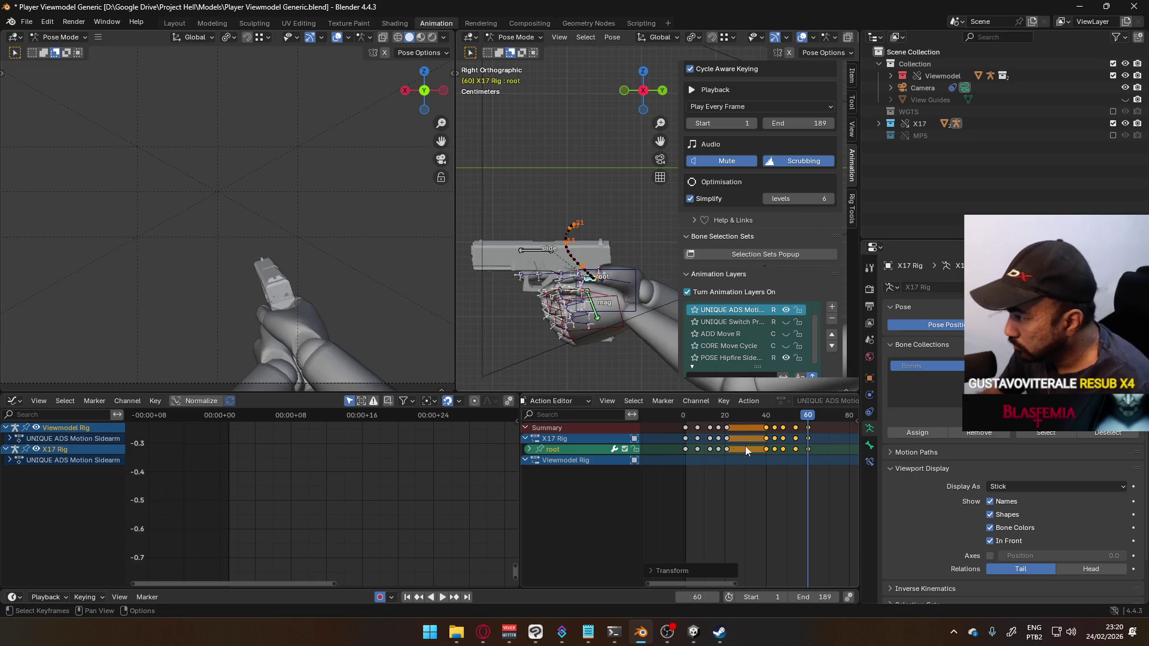
scroll(745, 447, "up", 2)
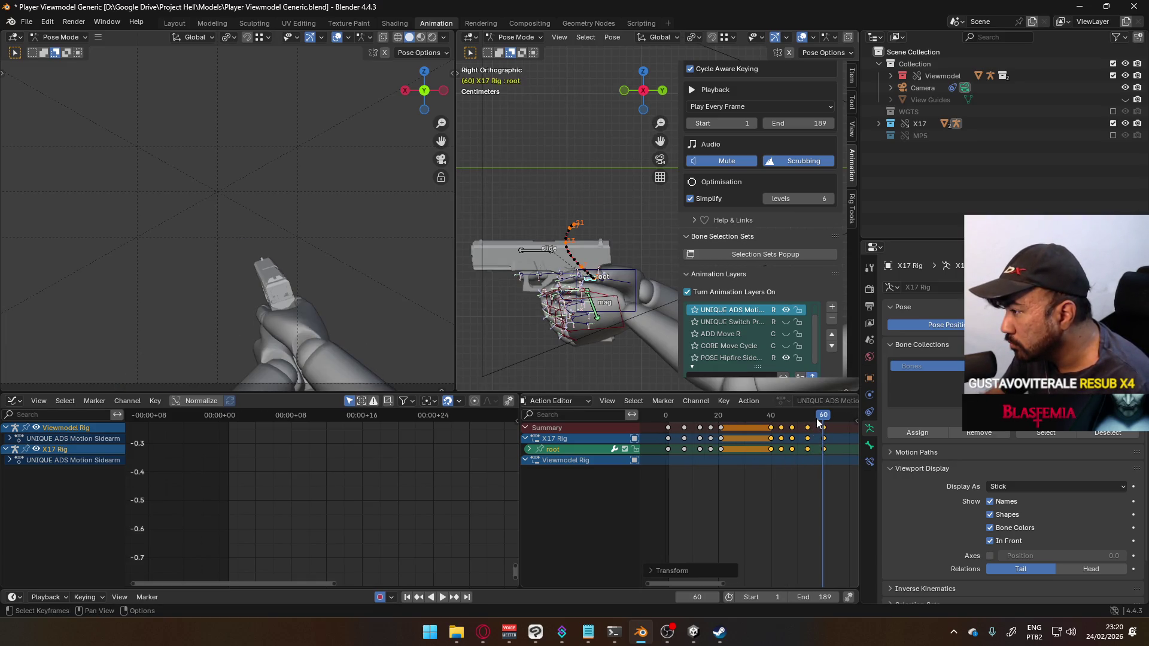
scroll(799, 437, "up", 1)
key("space")
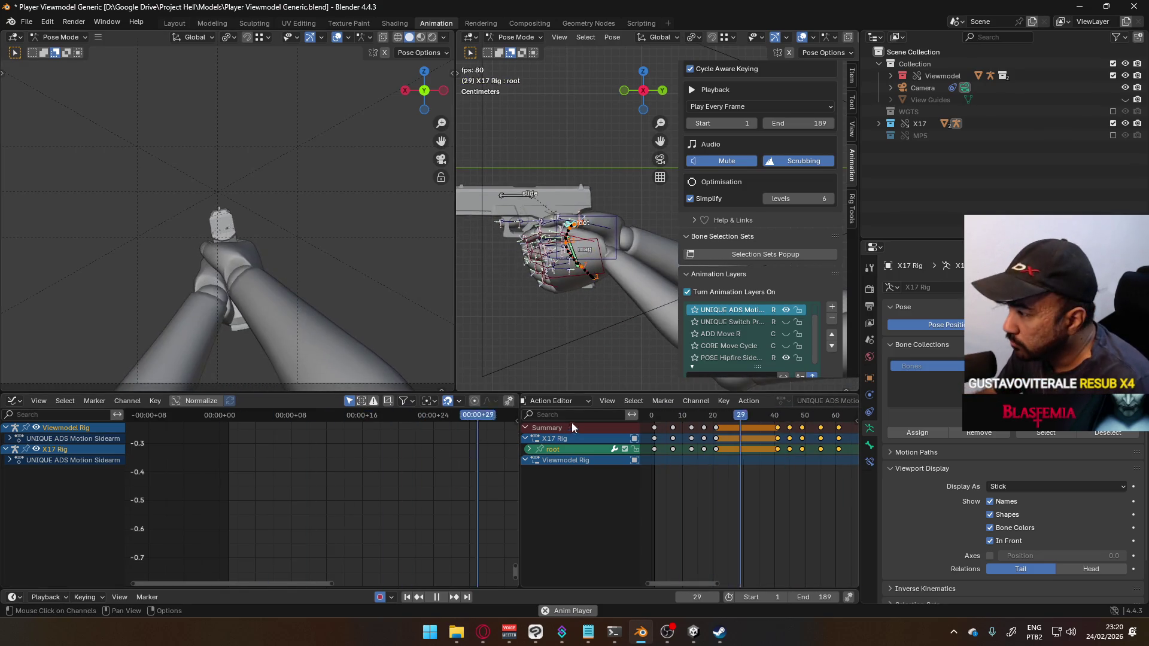
scroll(809, 433, "up", 2)
Step: Scale the timing of the keyframes after frame 41 to 0.8 of their spacing
middle_click_drag(808, 433, 752, 431)
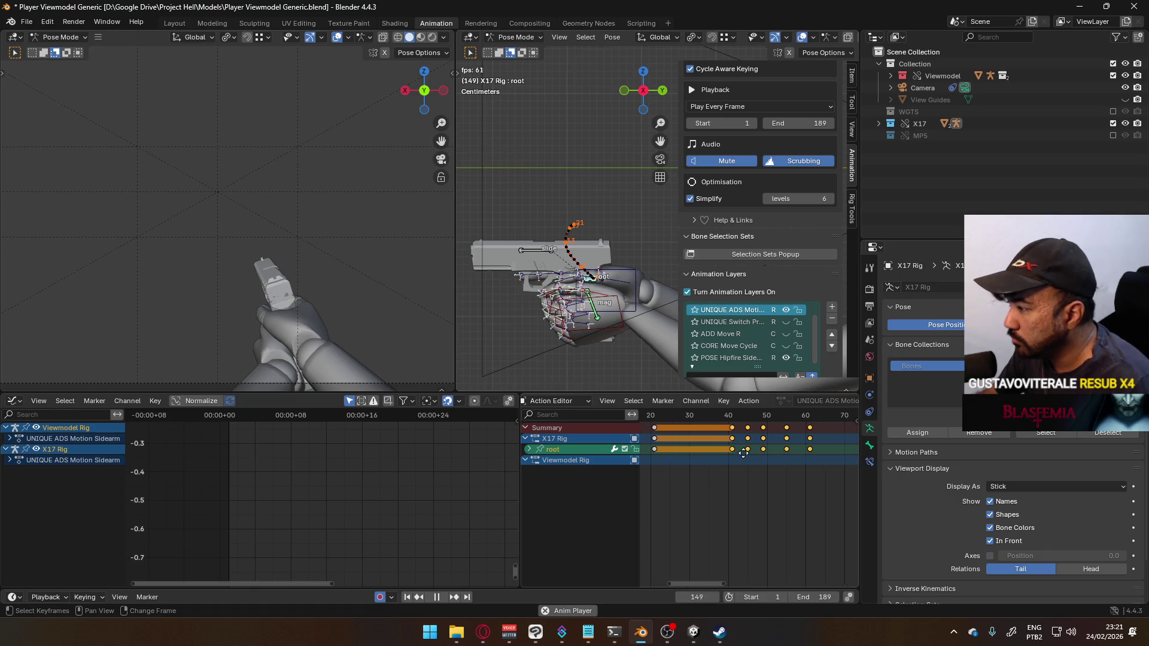
left_click(733, 419)
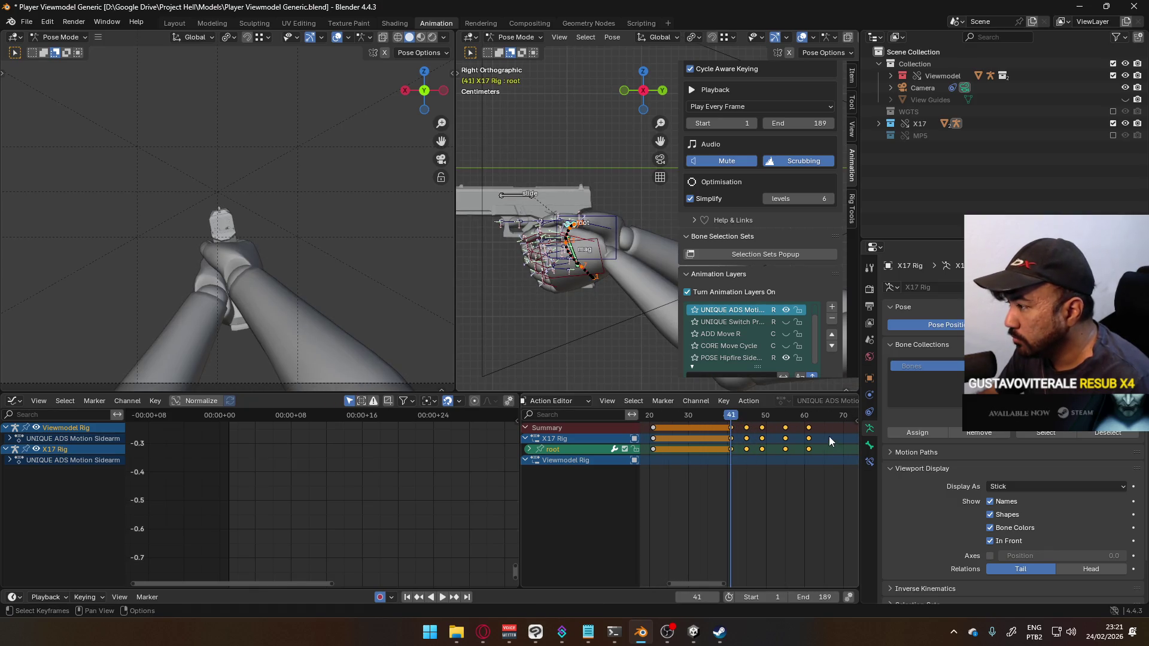
left_click_drag(826, 431, 735, 426)
key("s")
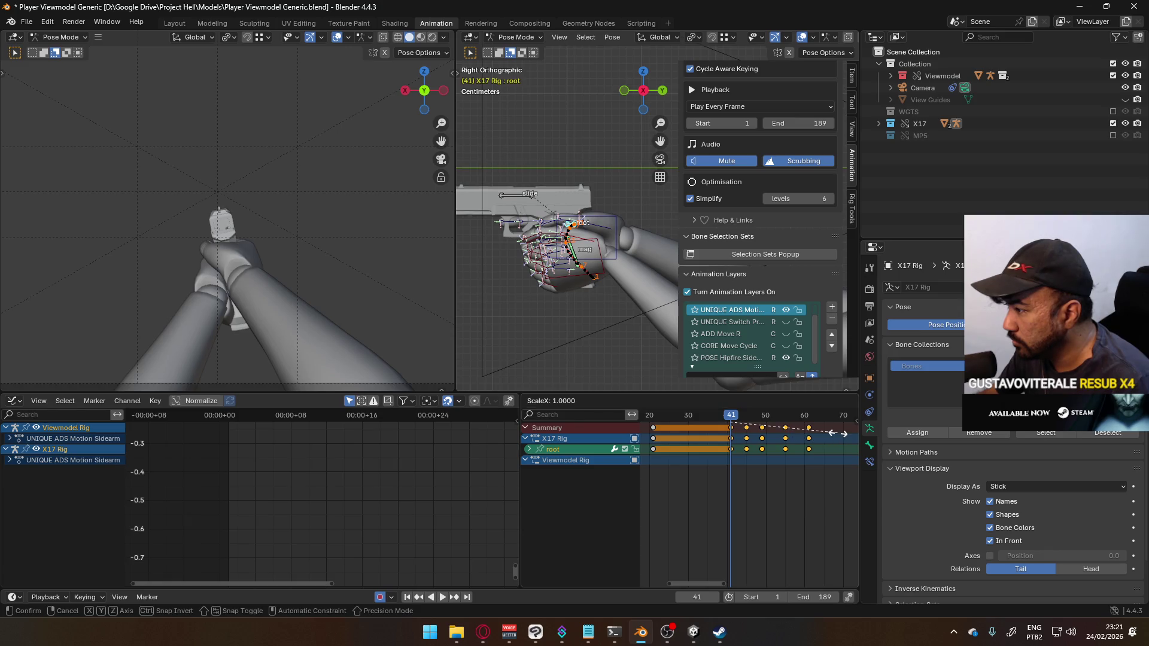
type(".8")
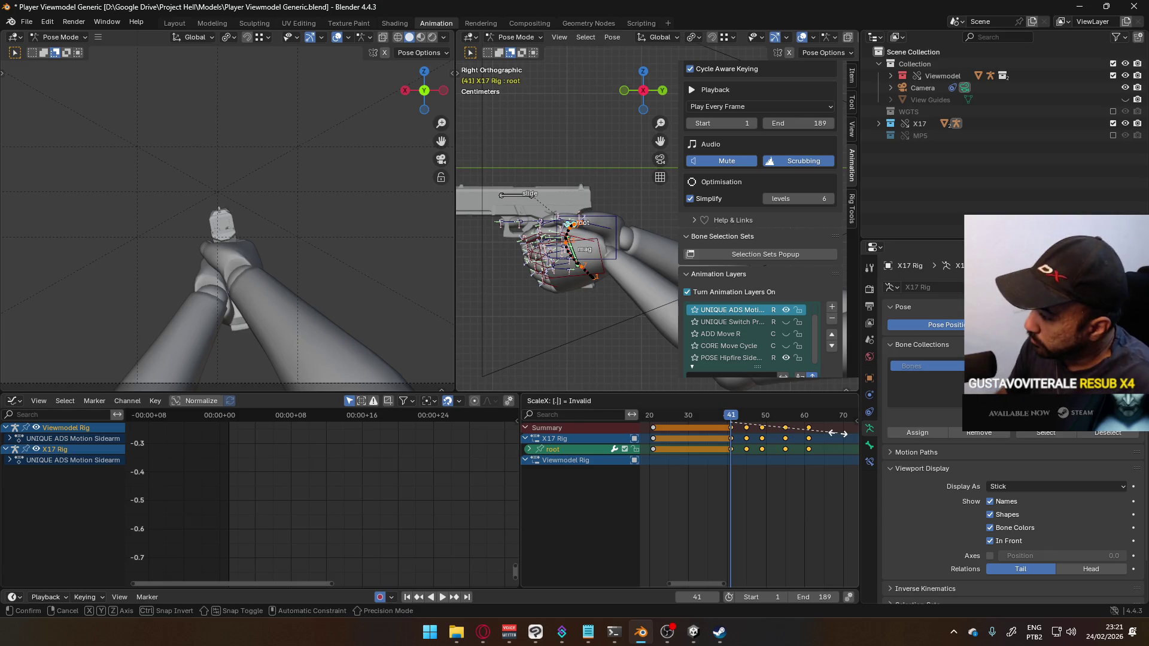
key("Return")
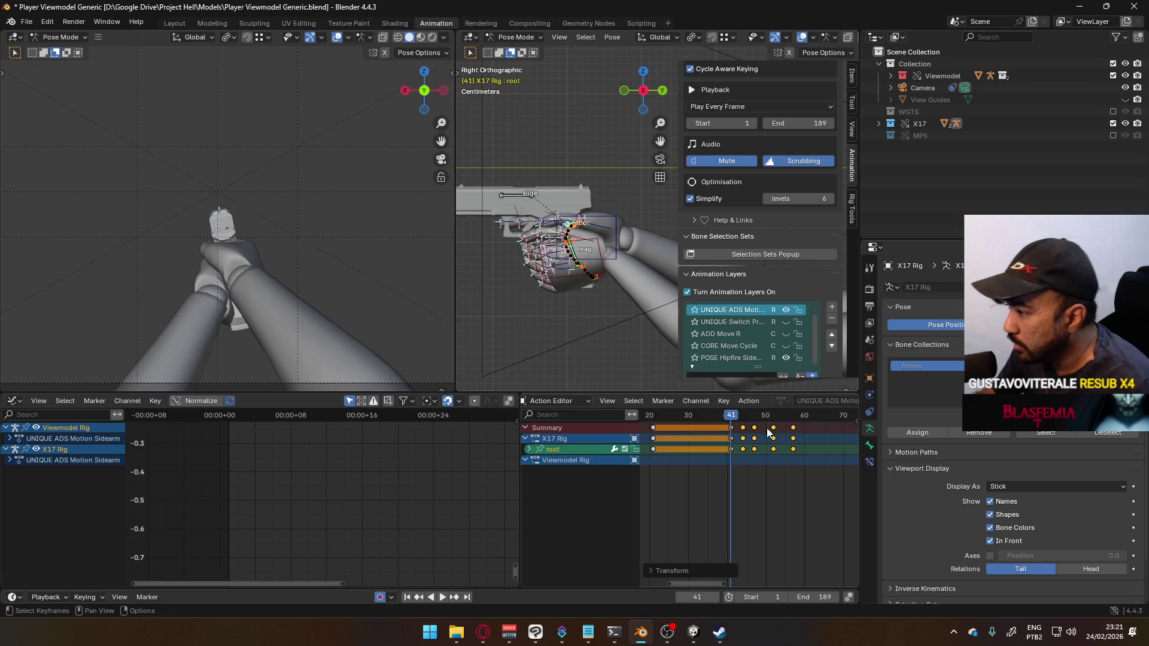
Step: Play the animation to review the compressed timing
scroll(727, 422, "down", 2)
scroll(727, 422, "down", 1)
key("space")
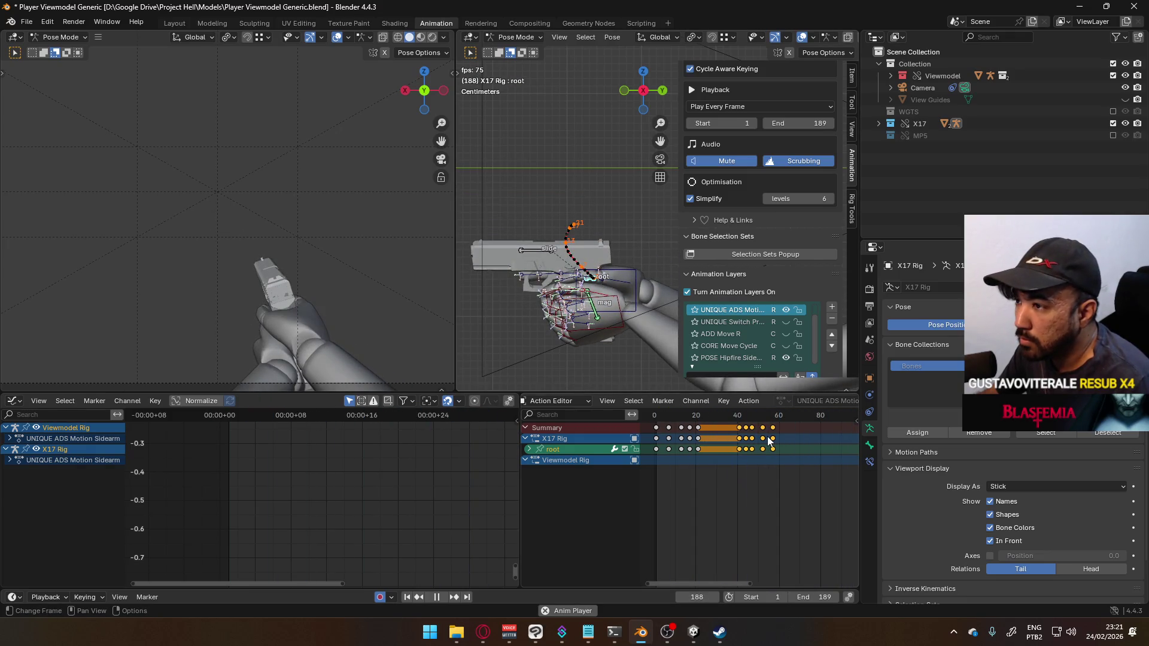
scroll(789, 465, "up", 2)
scroll(774, 454, "up", 1)
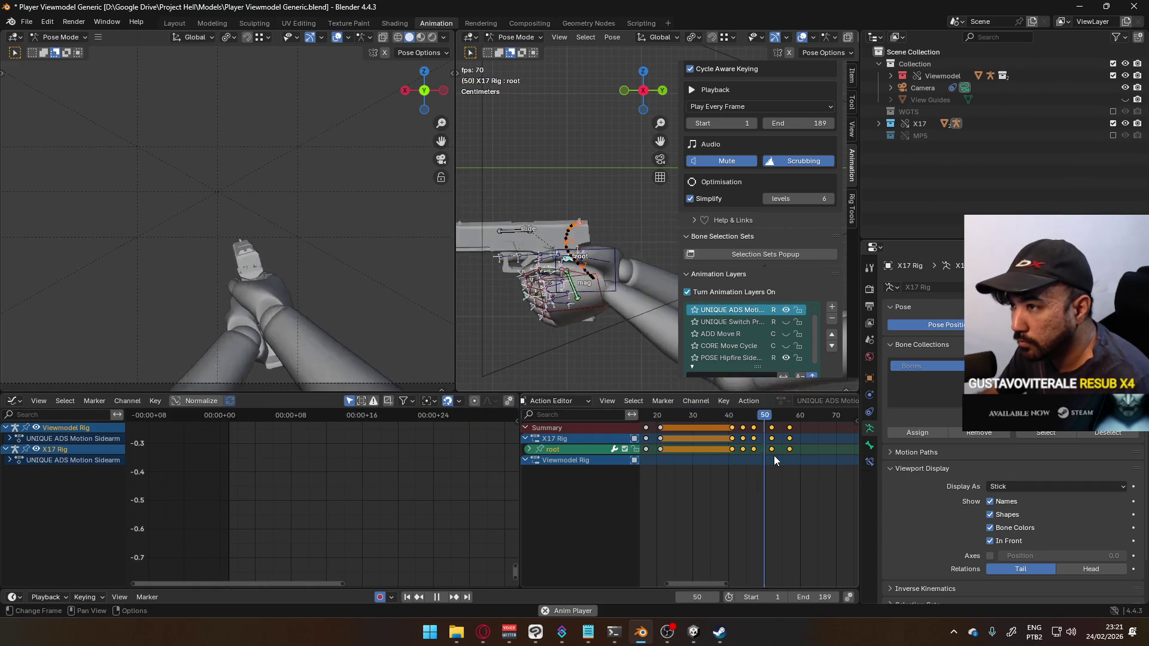
Step: Delete the in-between keyframes around frames 45–55 and replay the result
left_click_drag(735, 418, 744, 426)
left_click_drag(781, 465, 738, 426)
key("Delete")
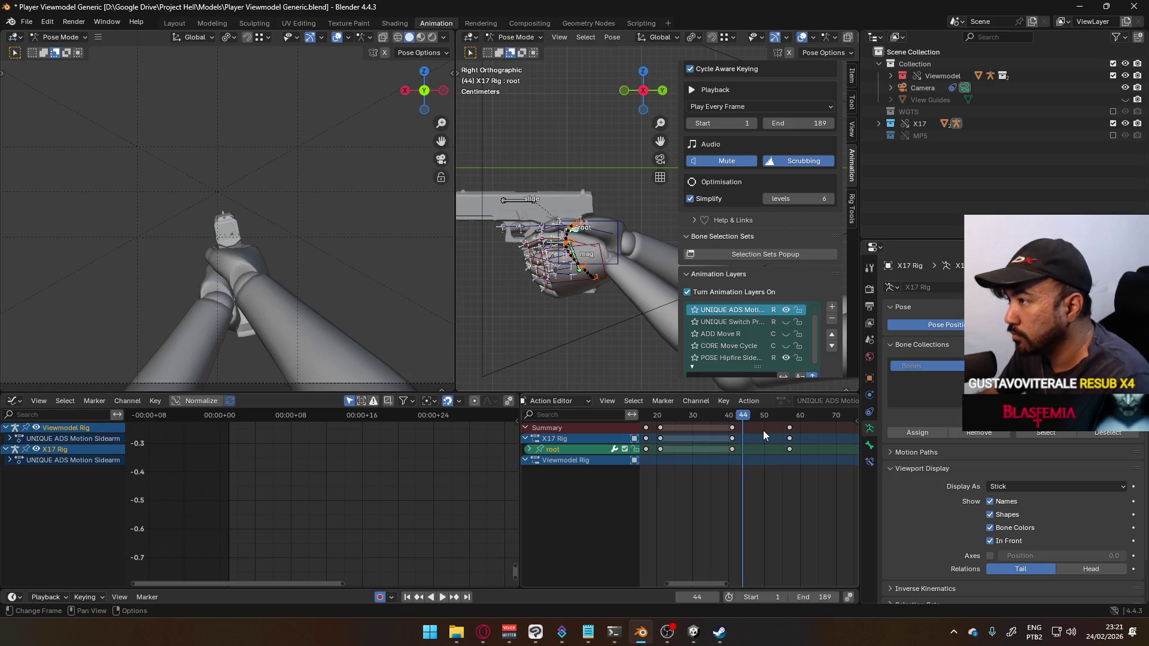
key("space")
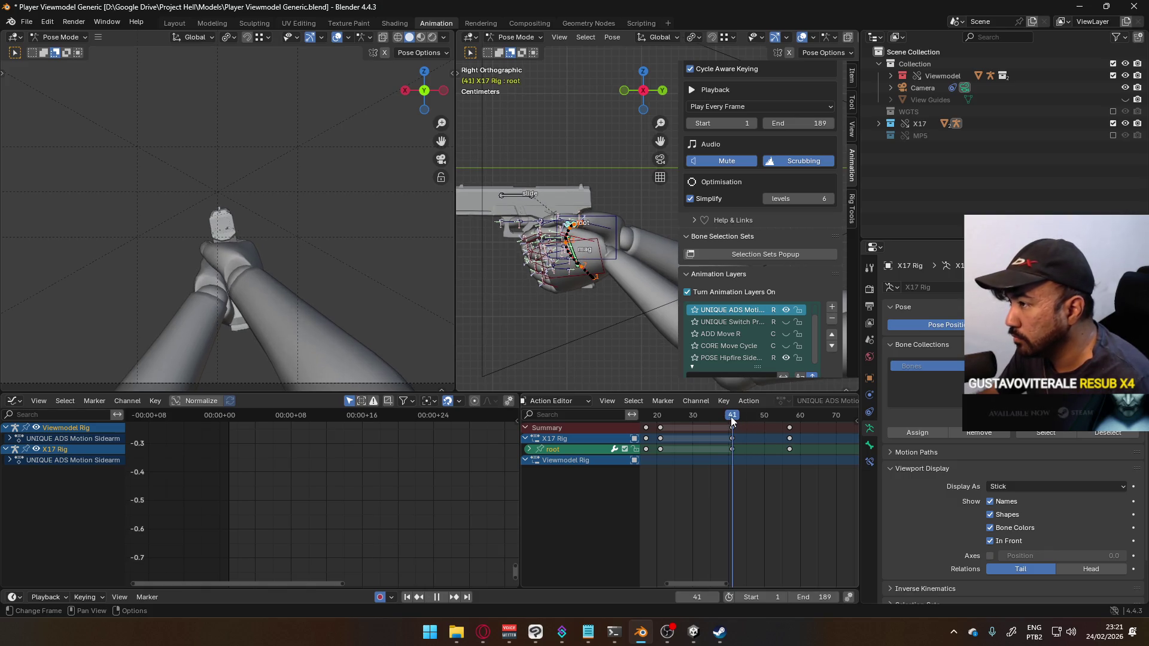
Step: Stop playback at frame 41 and calculate the bones' motion paths
left_click(731, 426)
key("space")
key("q")
left_click(581, 213)
left_click(566, 266)
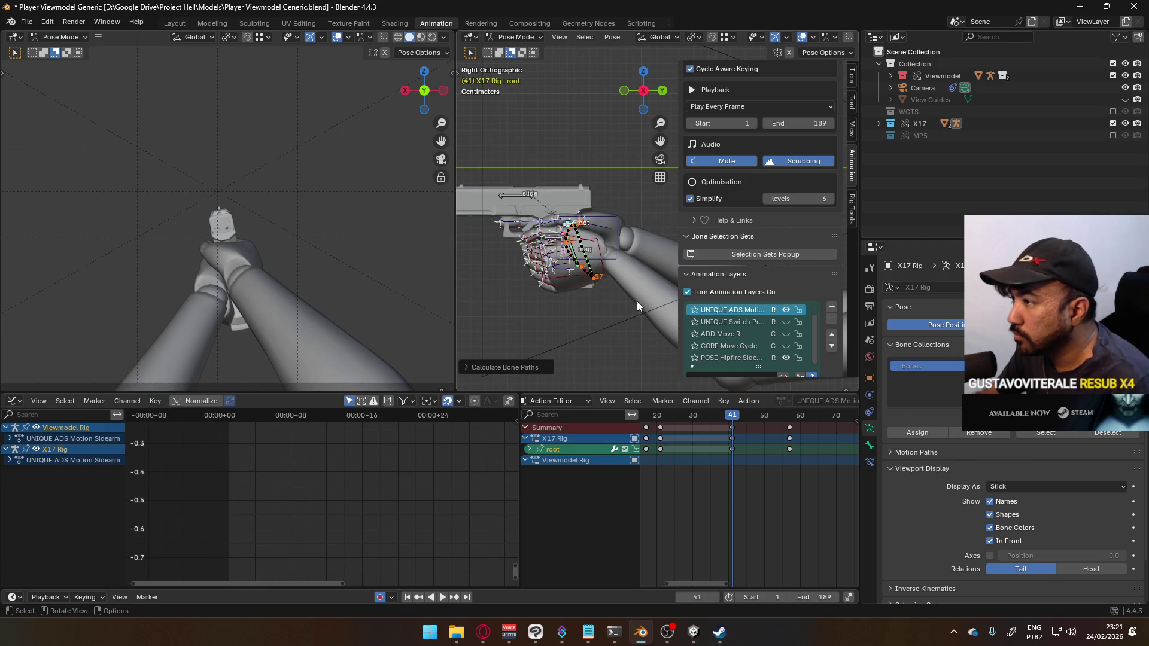
Step: Select all keyframes from frame 20 onward and recalculate the motion paths
left_click_drag(831, 475, 654, 421)
key("q")
left_click(638, 340)
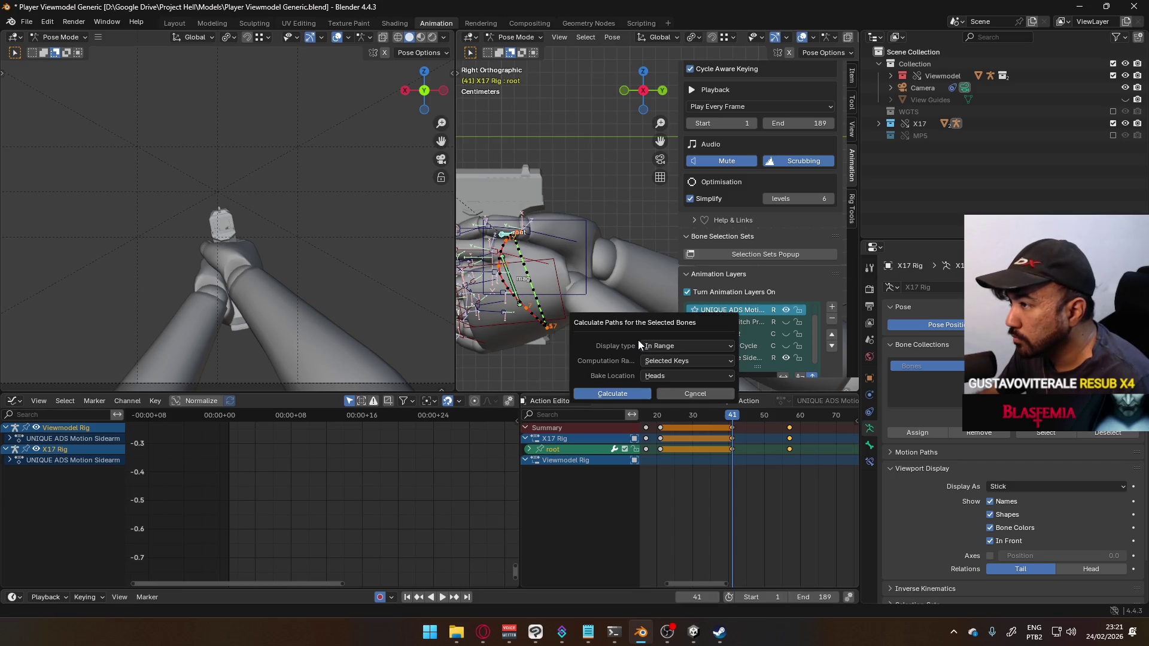
left_click(632, 398)
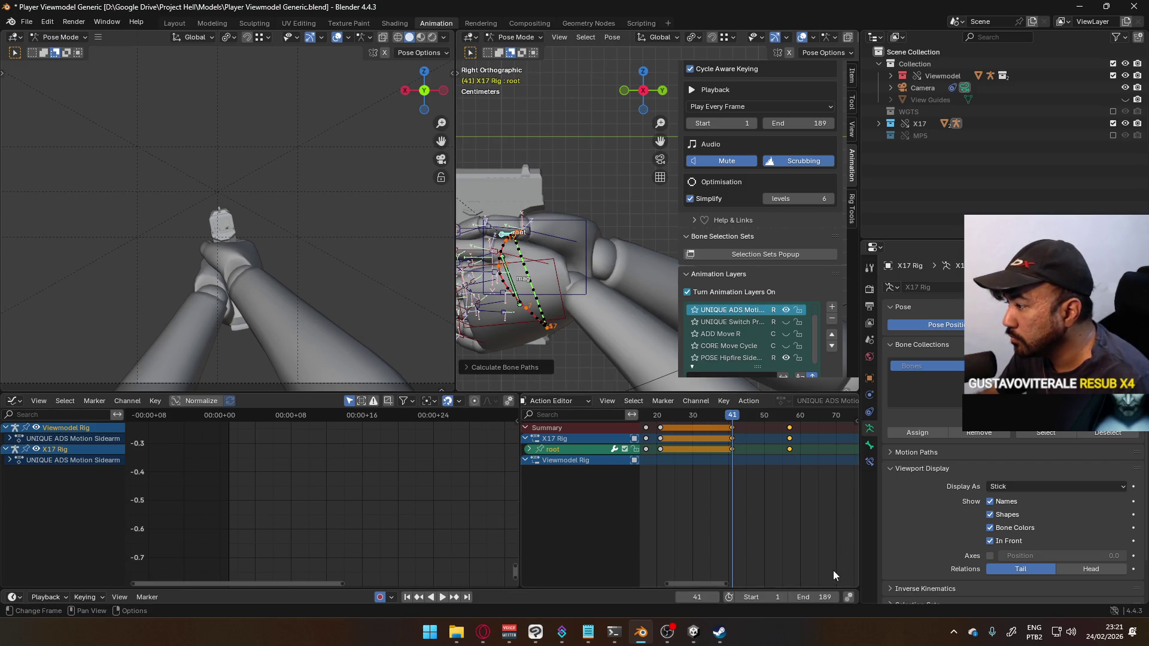
Step: Set the playback start frame to 41 and recalculate the motion paths
left_click(761, 599)
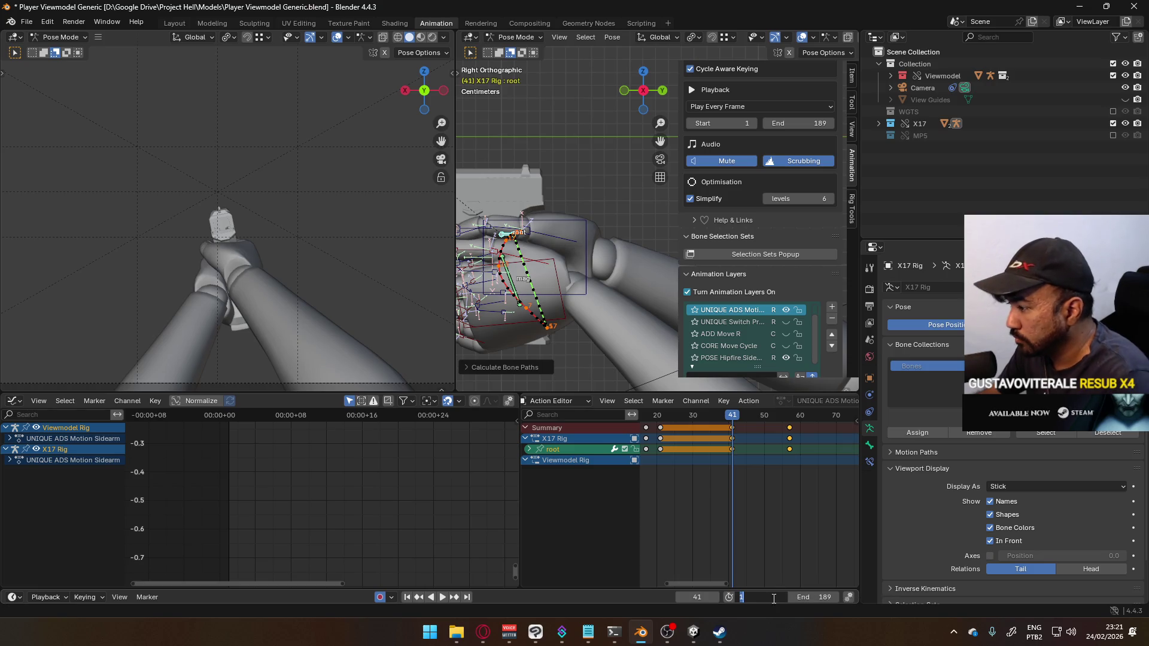
type("51")
key("Return")
left_click(772, 597)
type("41")
key("Return")
key("q")
left_click(598, 264)
left_click(565, 317)
Step: Set the playback end frame to 180, then scrub to frame 48
left_click(820, 597)
type("180")
key("Return")
mouse_move(768, 403)
left_mouse_down()
mouse_move(799, 402)
mouse_move(732, 419)
left_mouse_up()
mouse_move(575, 316)
middle_mouse_down("alt")
mouse_move(537, 267)
mouse_move(623, 358)
middle_mouse_up("alt")
left_click_drag(749, 419, 759, 420)
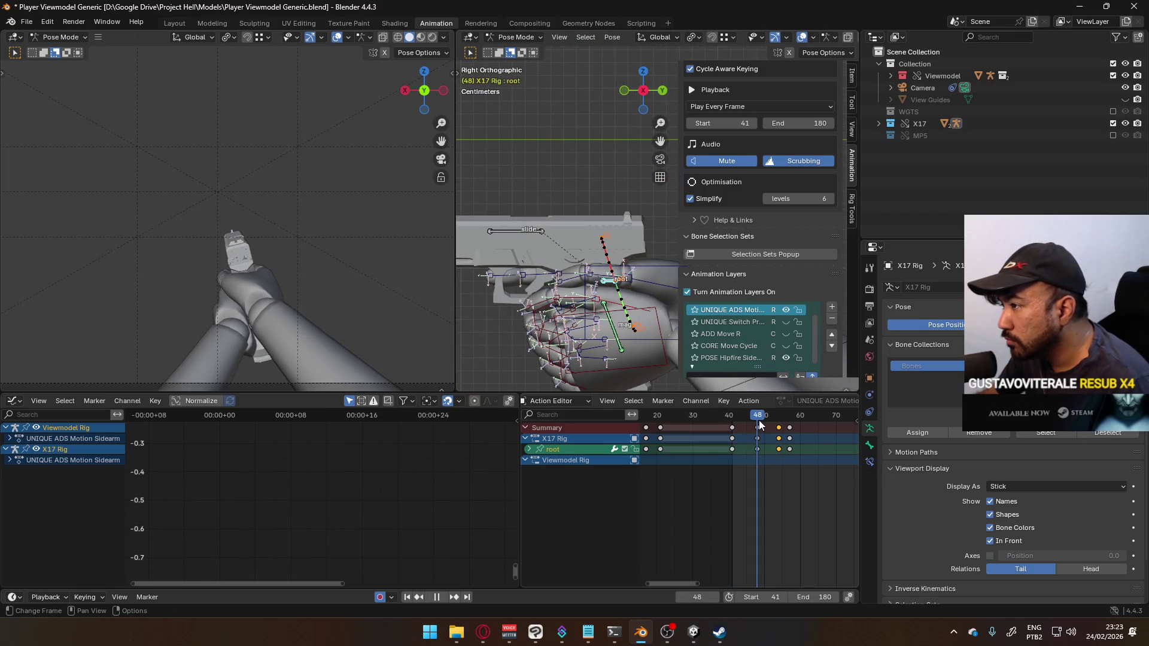
Step: Move and rotate the root bone at frame 48, moving along global Y, to reshape the ADS arc
key("g")
left_click(638, 304)
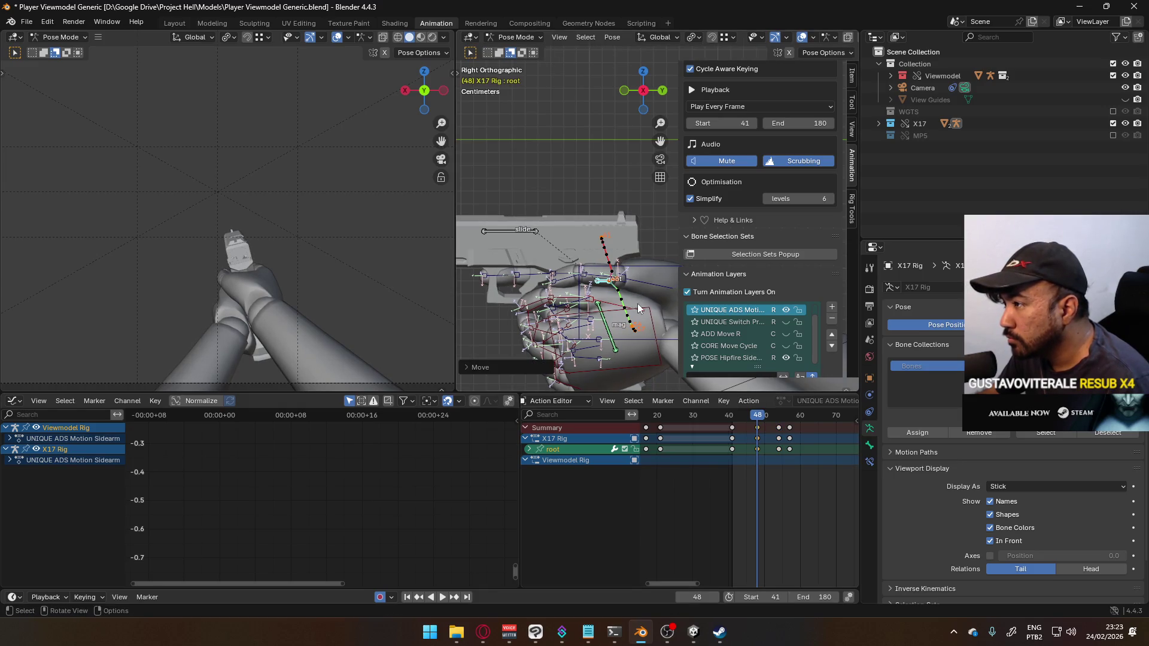
key("g")
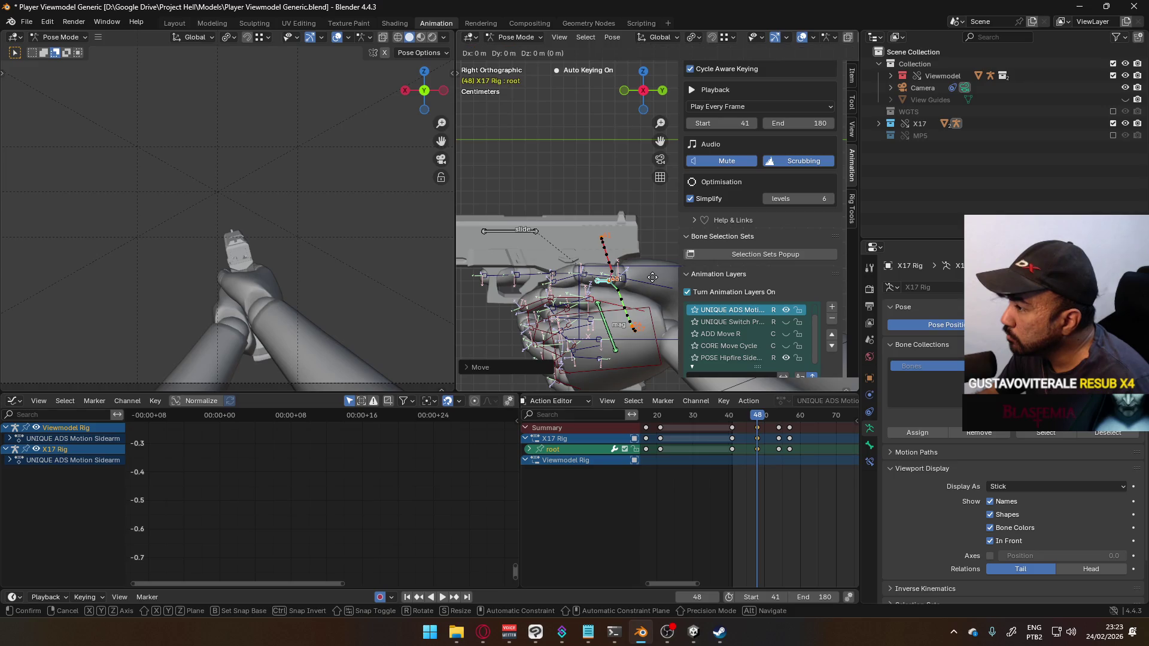
key("y")
key("r")
left_click(650, 275)
left_click_drag(757, 418, 758, 417)
key("r")
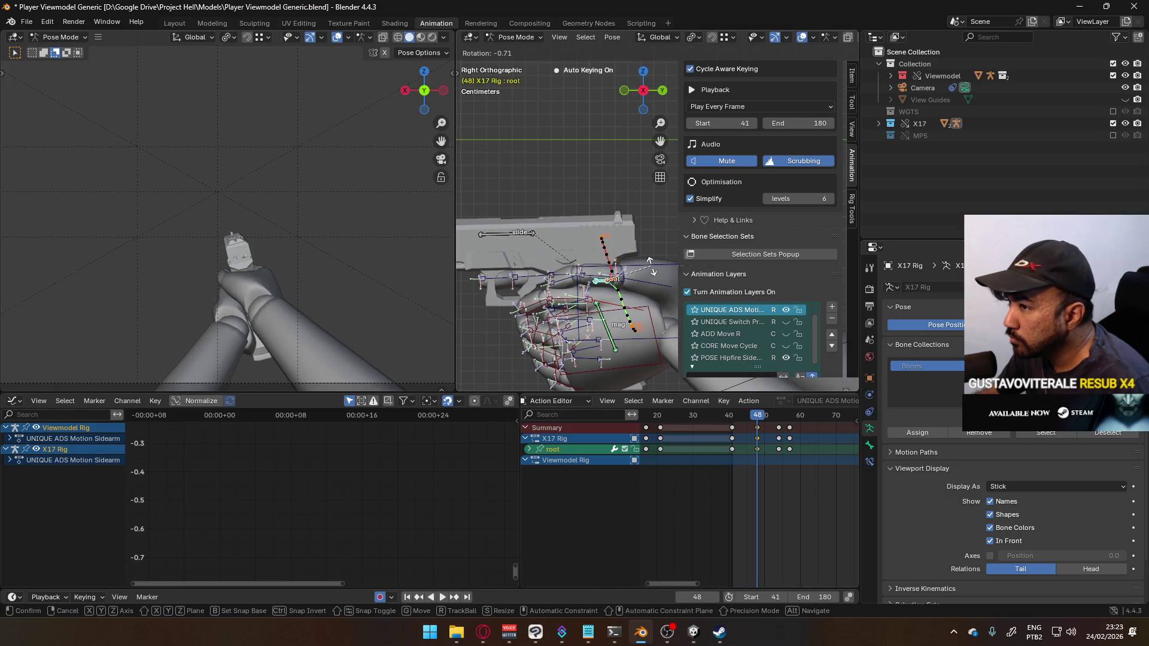
left_click(651, 266)
mouse_move(758, 417)
left_mouse_down()
mouse_move(730, 417)
mouse_move(781, 404)
left_mouse_up()
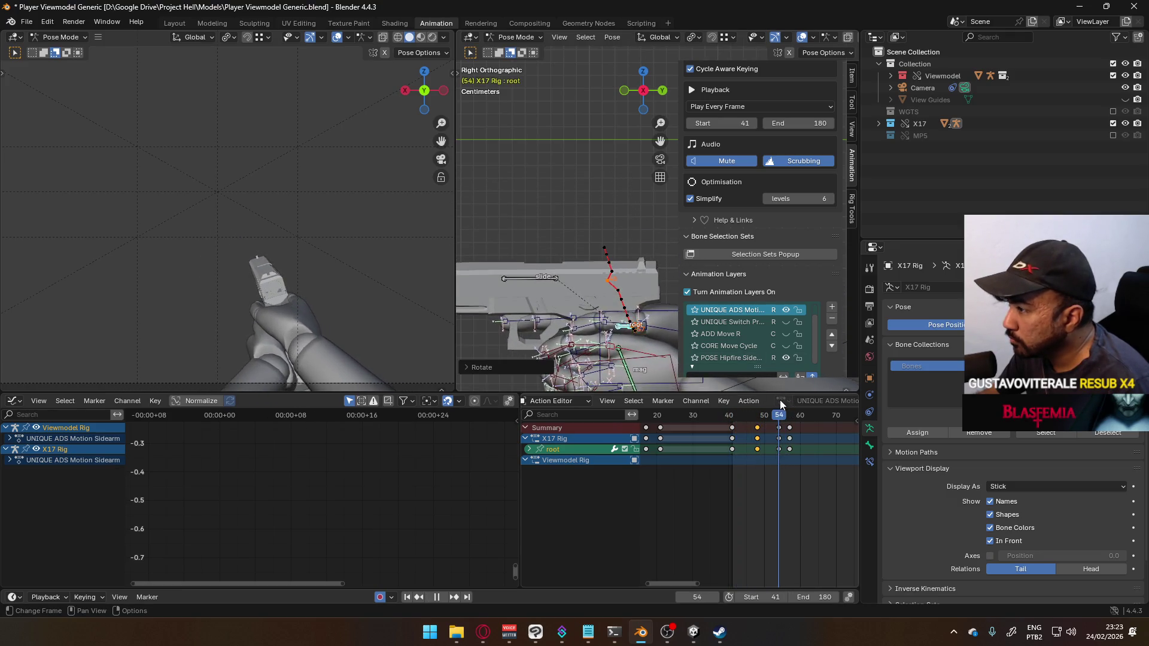
Step: Recalculate the motion paths and play the animation to check the arc, stopping at frame 54
key("Escape")
key("q")
left_click(637, 264)
left_click(613, 321)
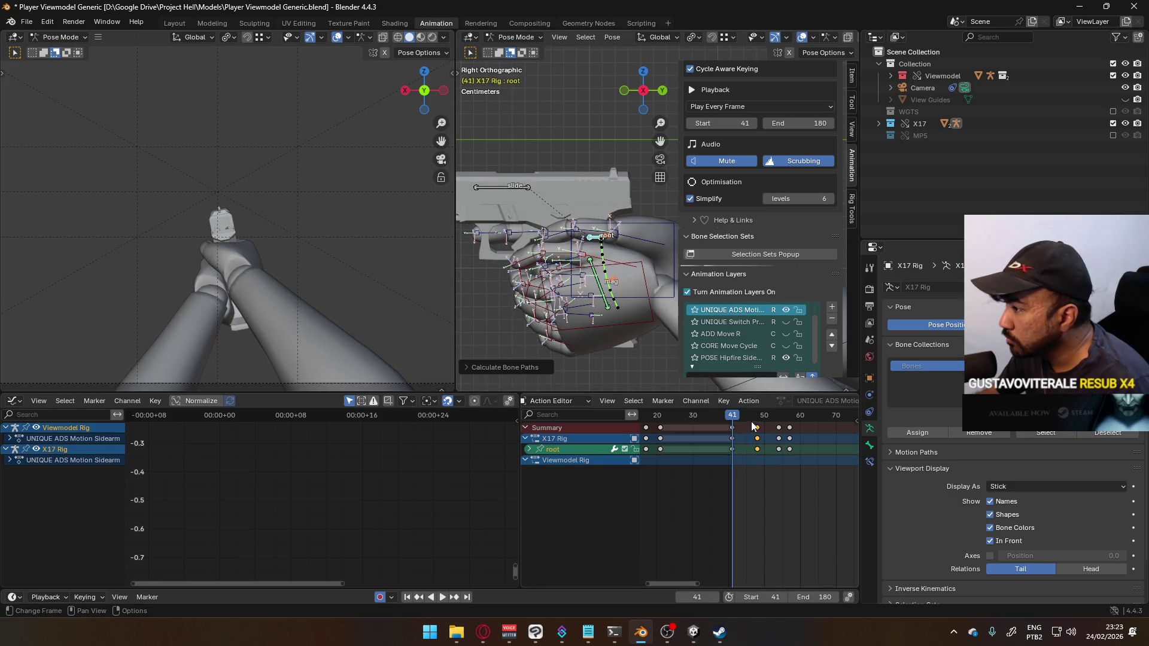
key("space")
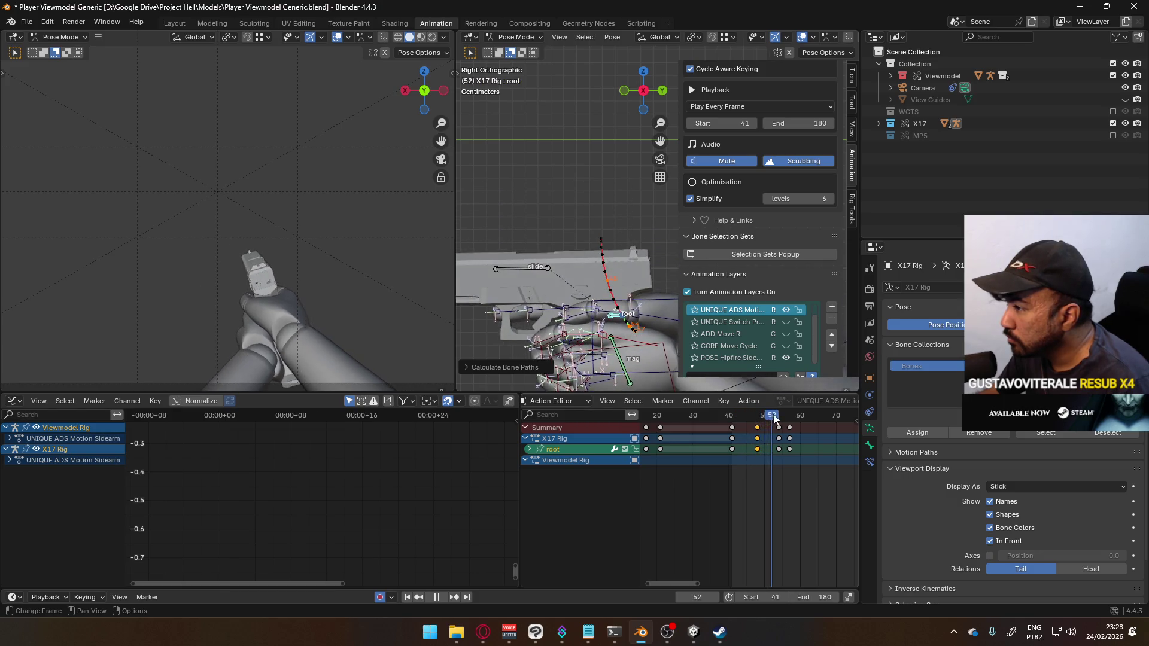
key("space")
Step: Nudge the root bone lower at frame 54 and recalculate its motion path
scroll(638, 330, "up", 8)
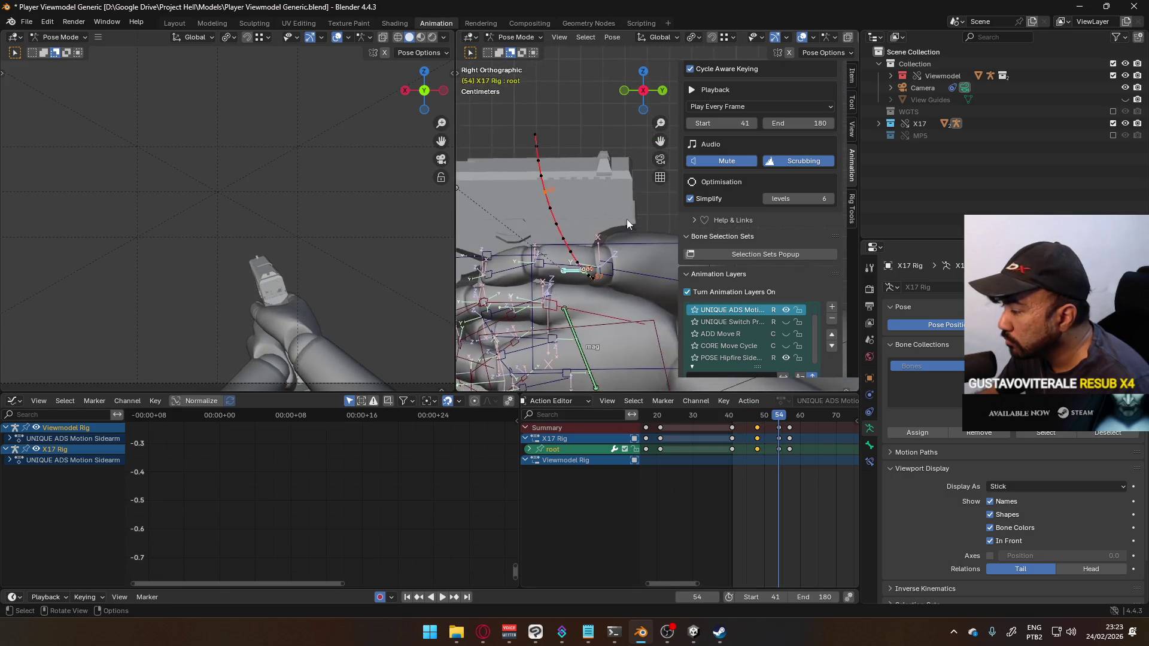
scroll(602, 277, "up", 2)
key("g")
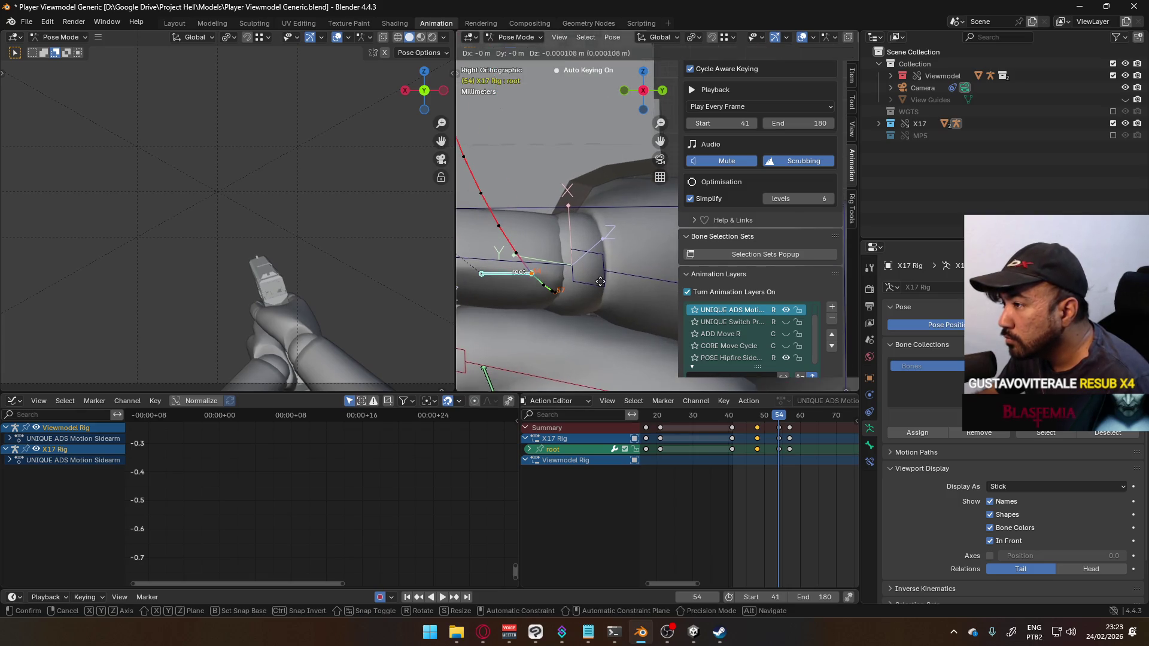
left_click(601, 289)
left_click(591, 339)
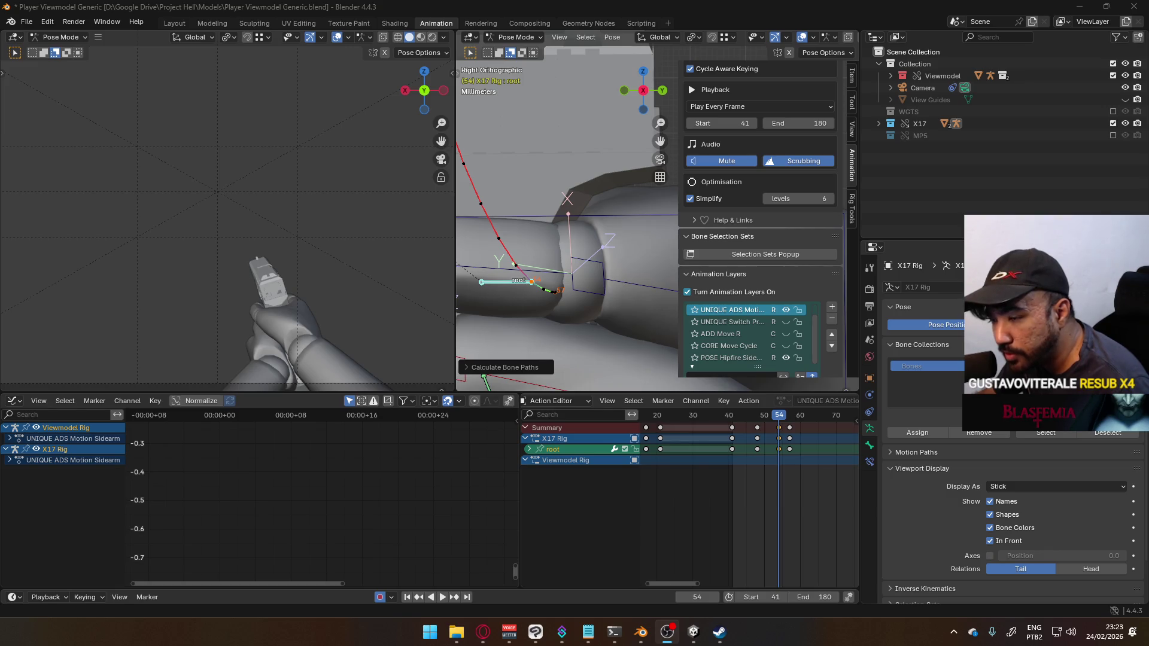
Step: Recalculate the root bone's motion path
scroll(561, 267, "down", 8)
scroll(583, 246, "up", 8)
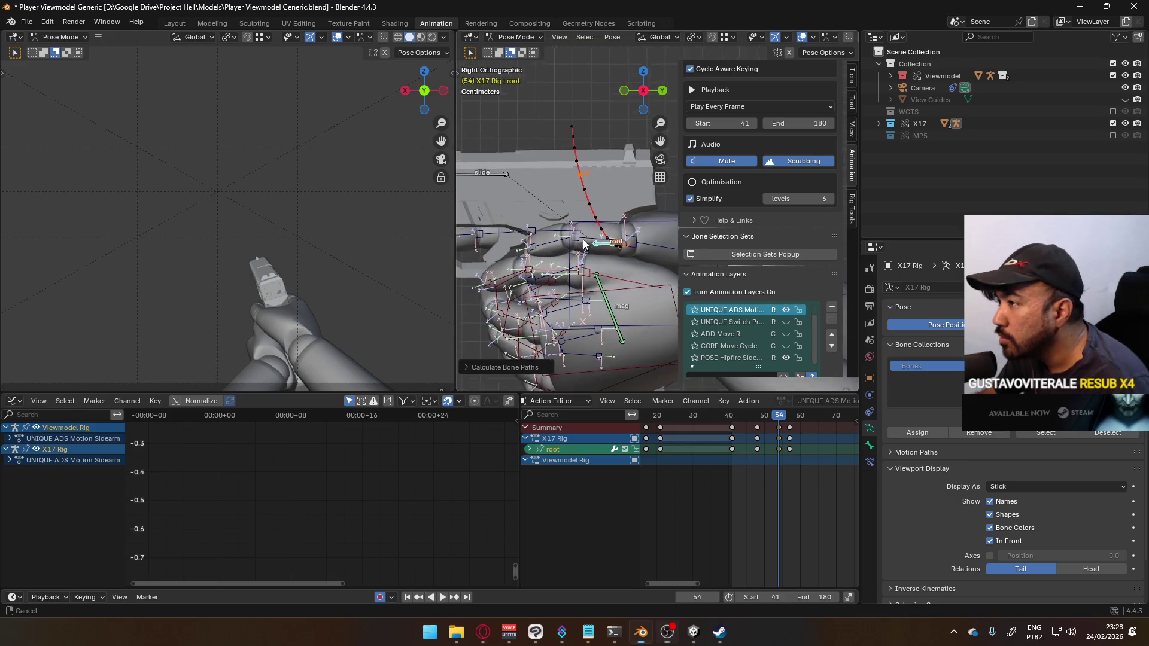
key("g")
left_click(569, 291)
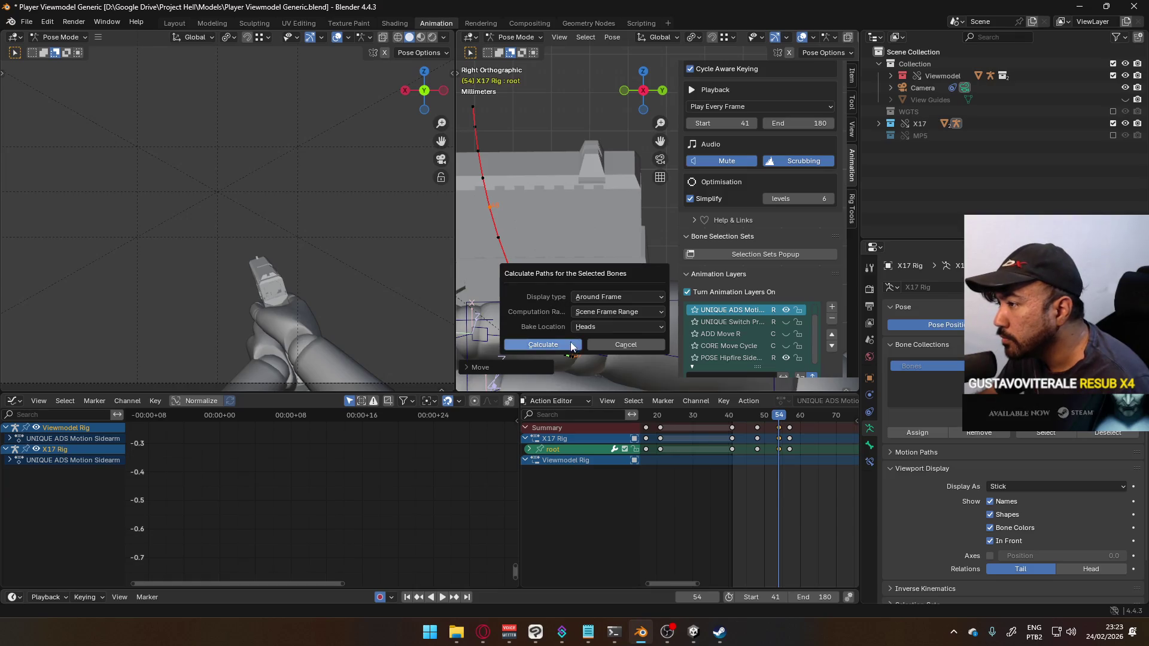
left_click(556, 346)
Step: Play the animation to review the motion, then reset the playback start to frame 1
scroll(627, 355, "down", 4)
key("space")
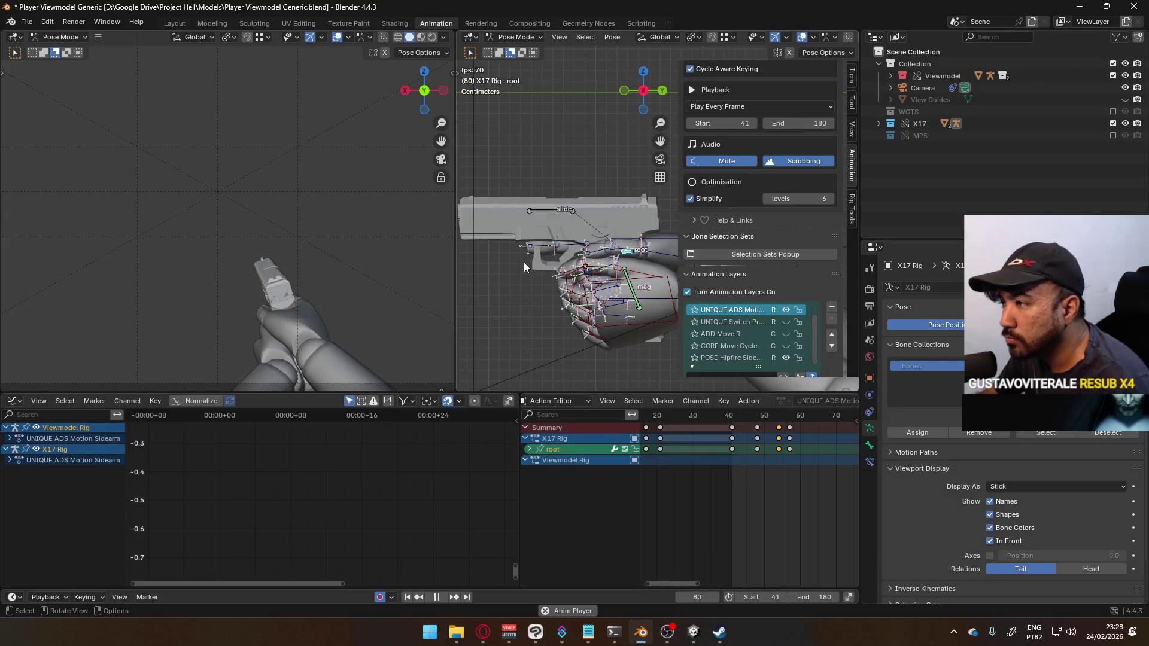
scroll(585, 241, "down", 5)
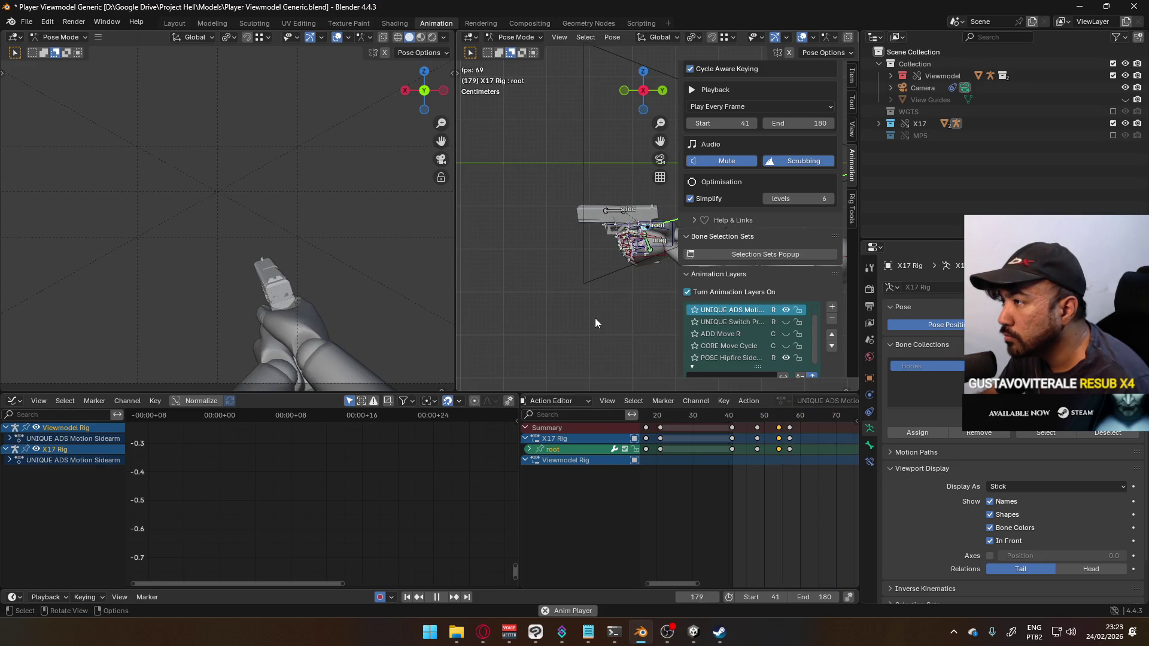
scroll(404, 278, "down", 3)
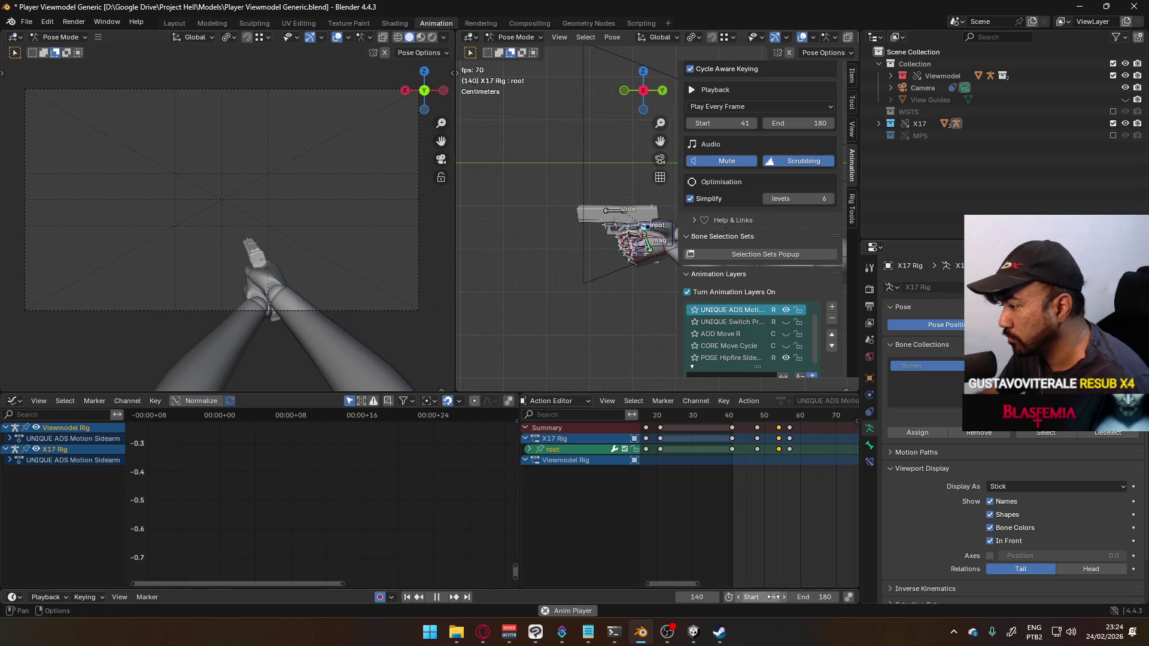
key("BackSpace")
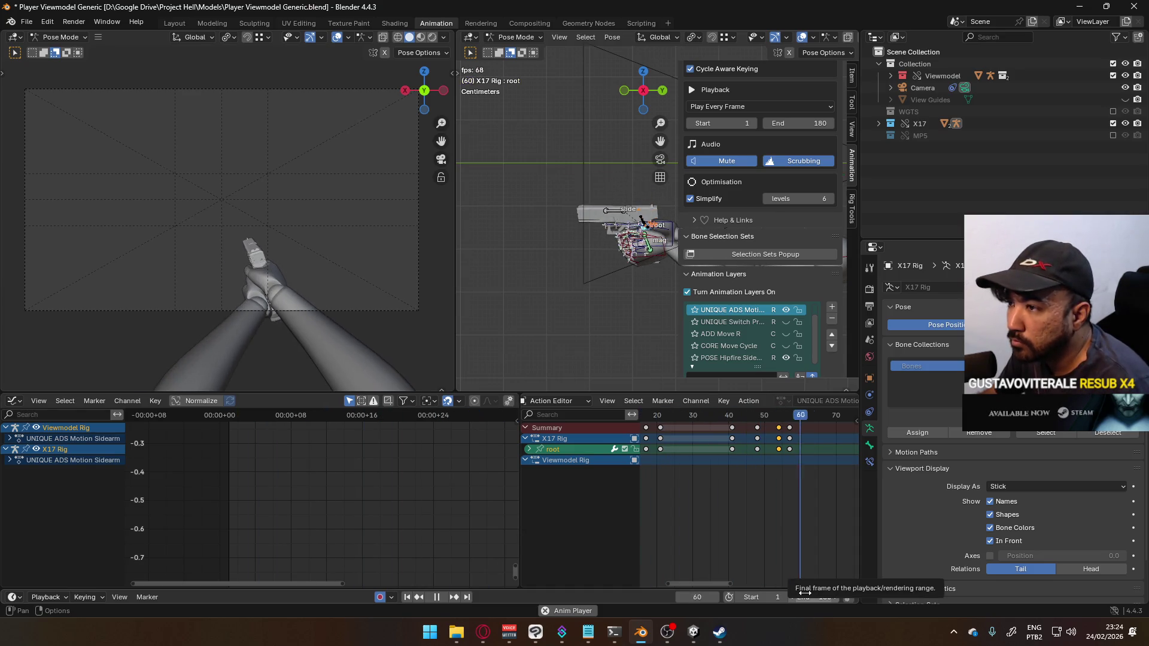
scroll(269, 326, "up", 1)
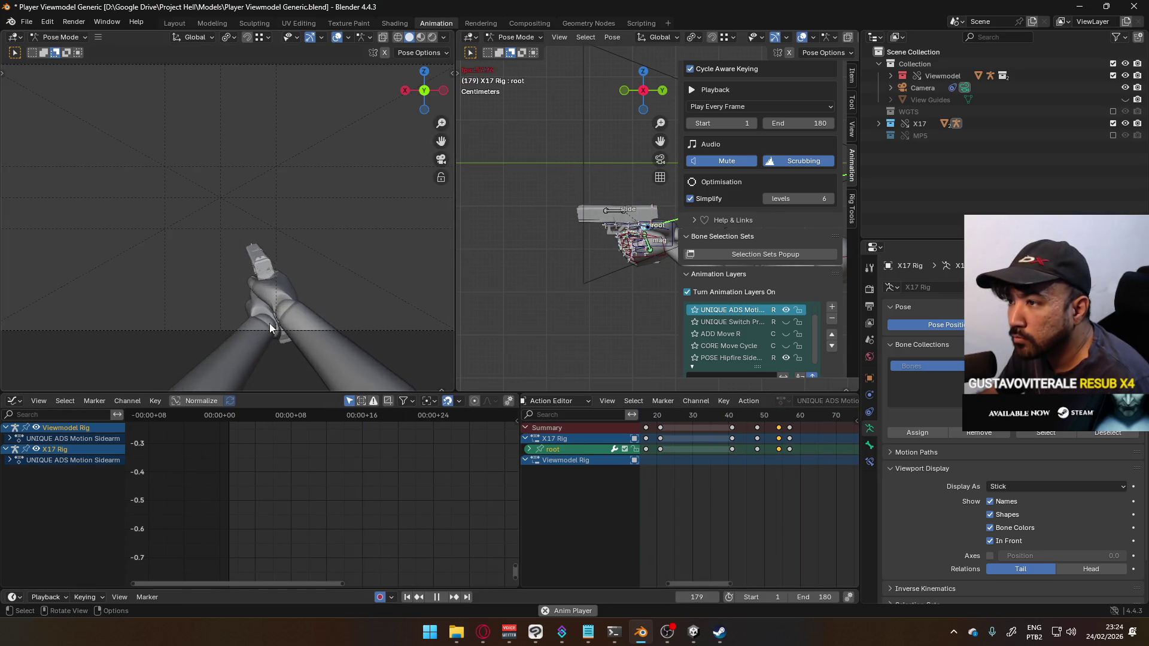
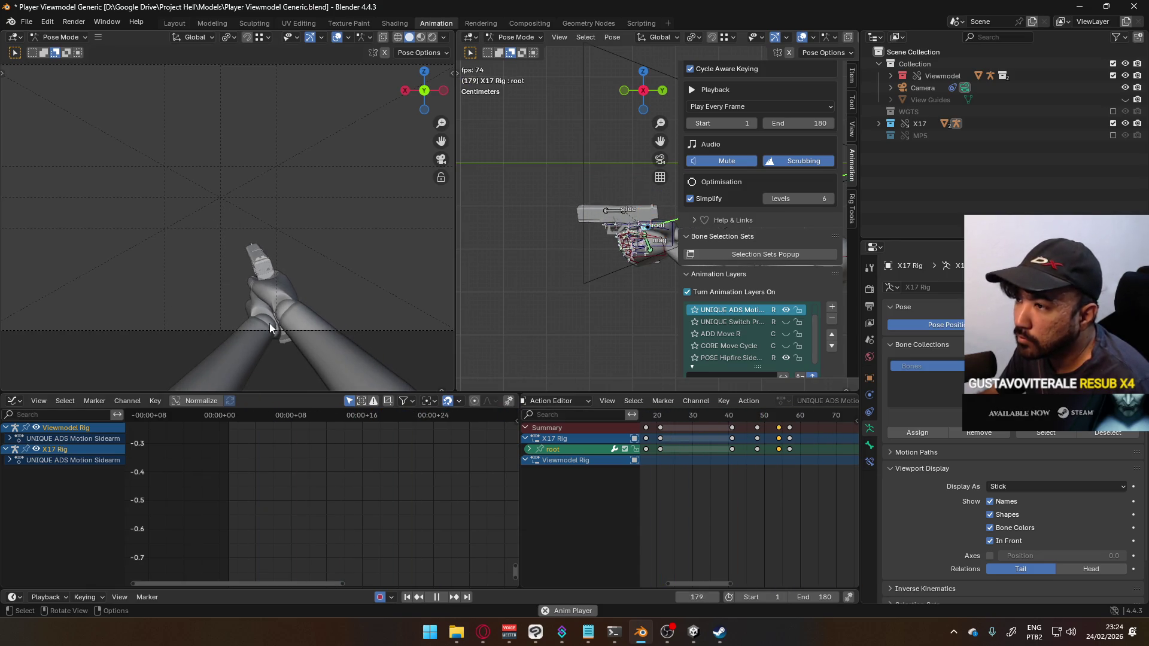
Step: Stop playback at frame 97, save, and resize the side panel so layer names show fully
key("space")
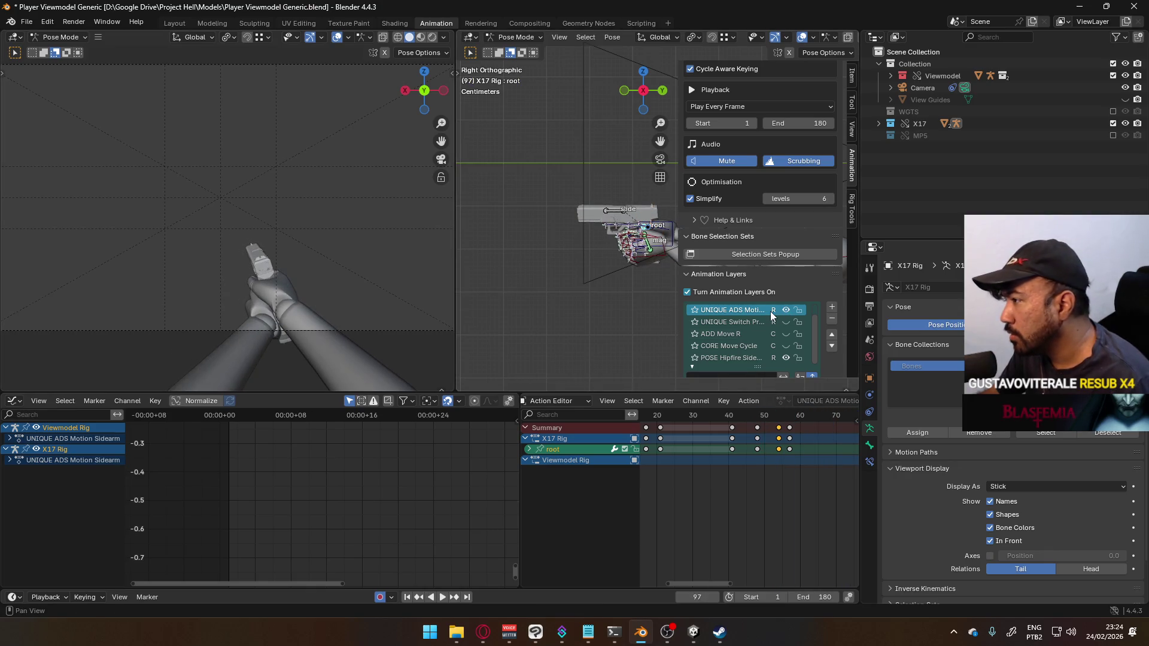
key("ctrl+s")
left_click_drag(677, 147, 708, 147)
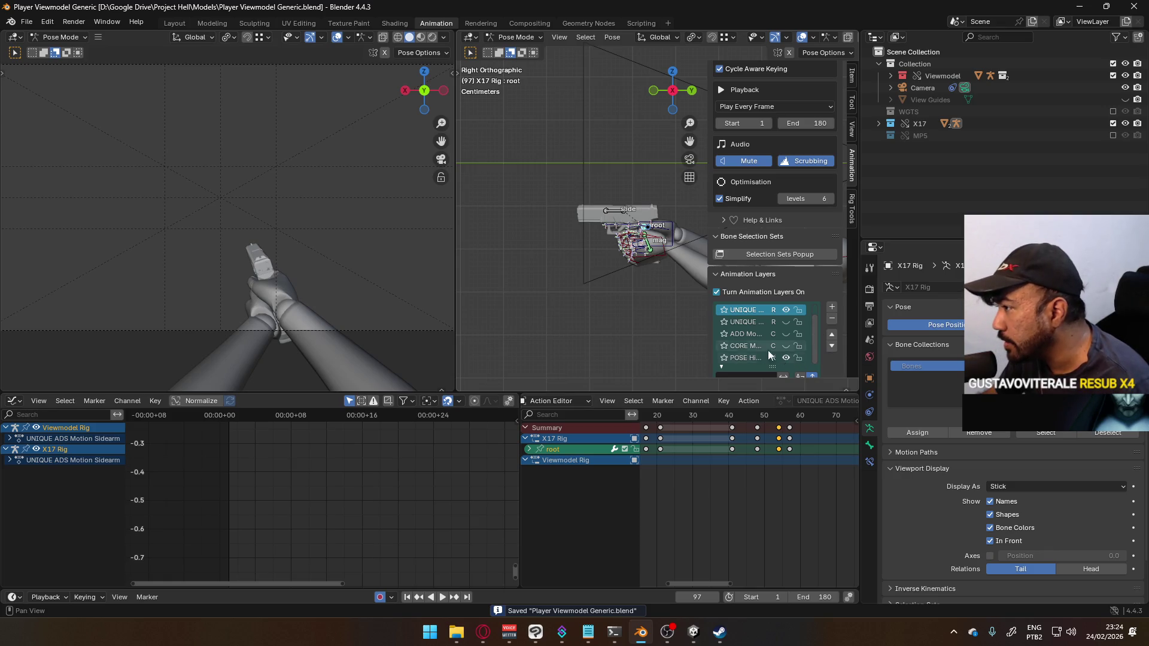
left_click_drag(706, 336, 672, 336)
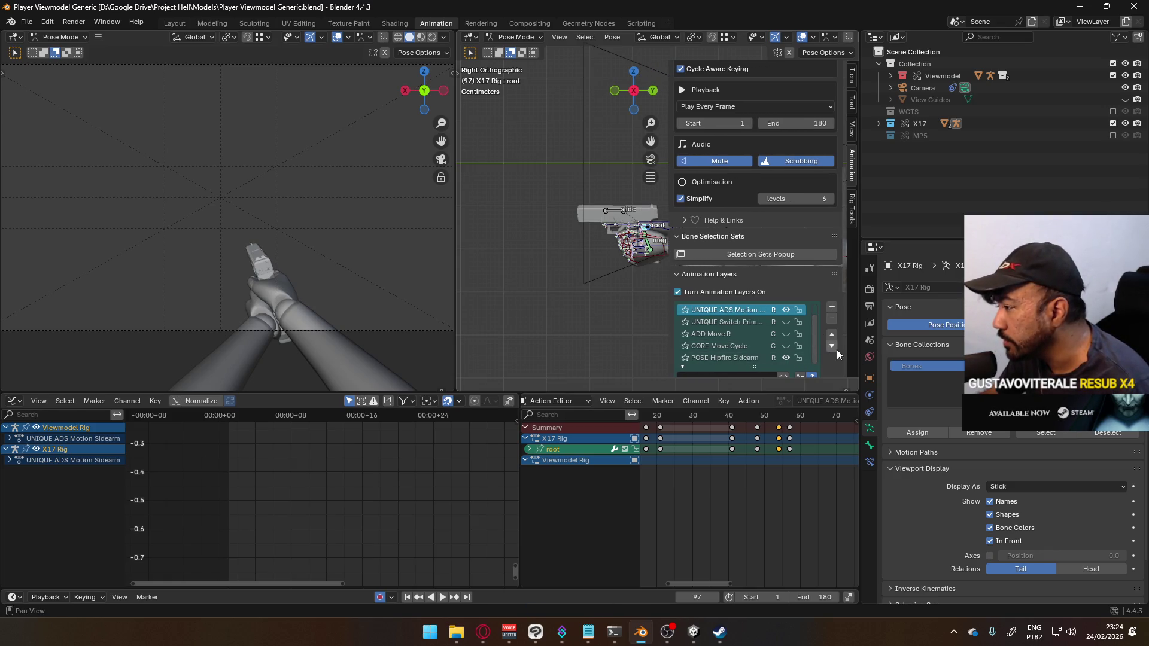
left_click_drag(815, 346, 817, 321)
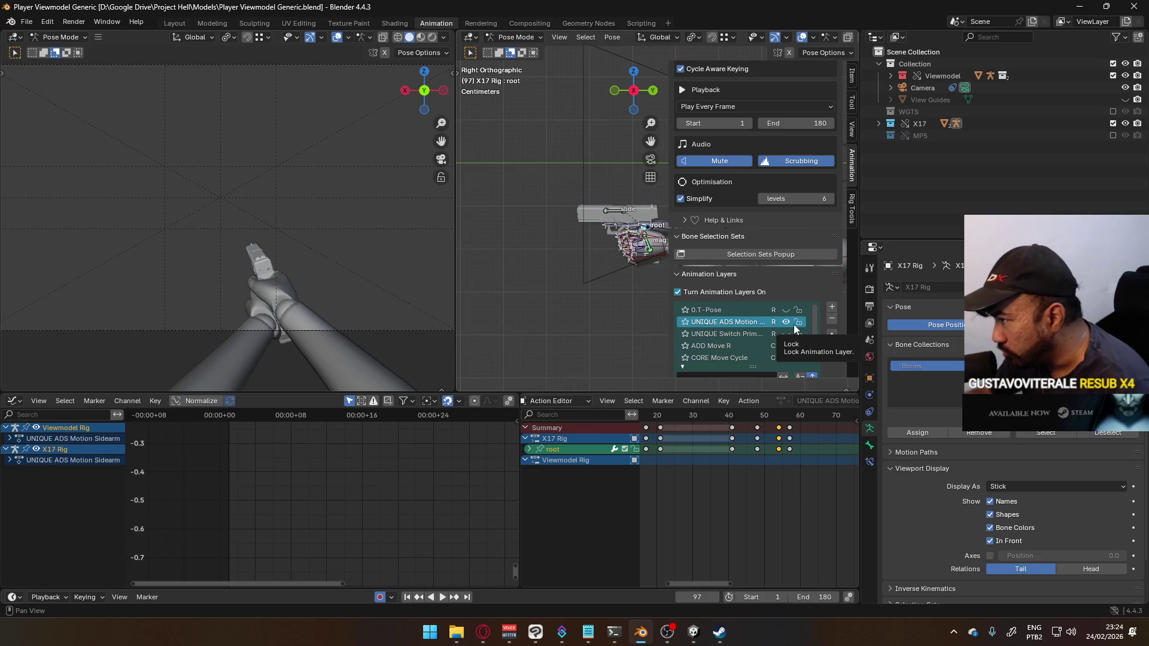
Step: Hide UNIQUE ADS Motion Sidearm, make POSE Hipfire Sidearm the active X17 layer, save, and enter Object Mode
left_click(787, 322)
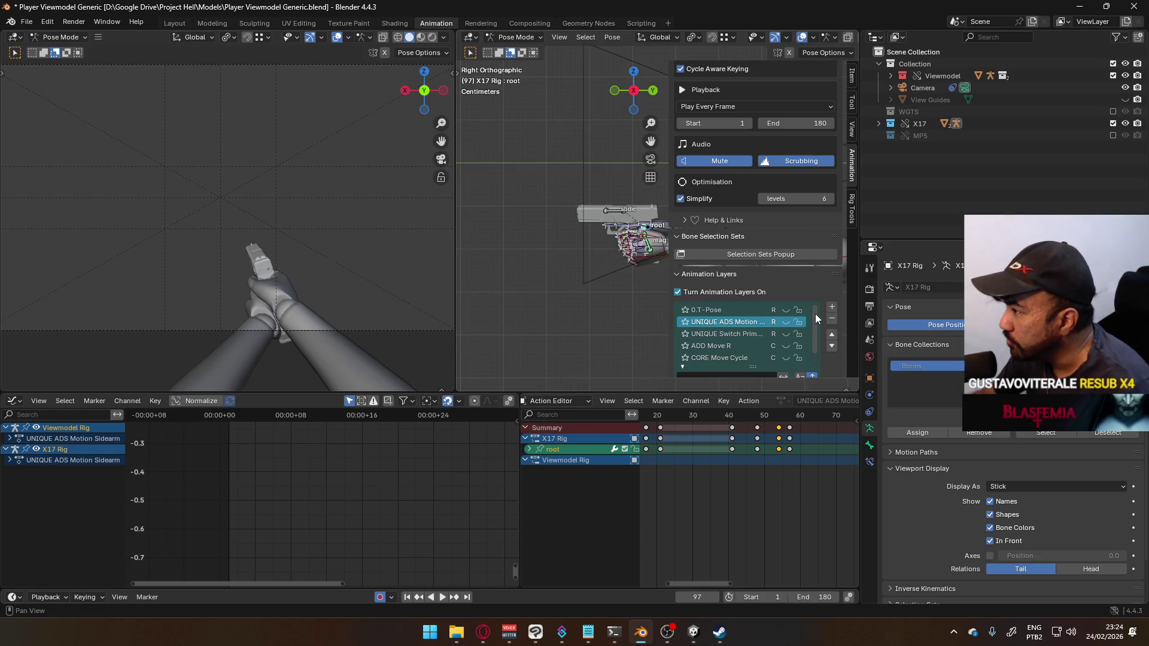
scroll(814, 336, "down", 1)
left_click(740, 357)
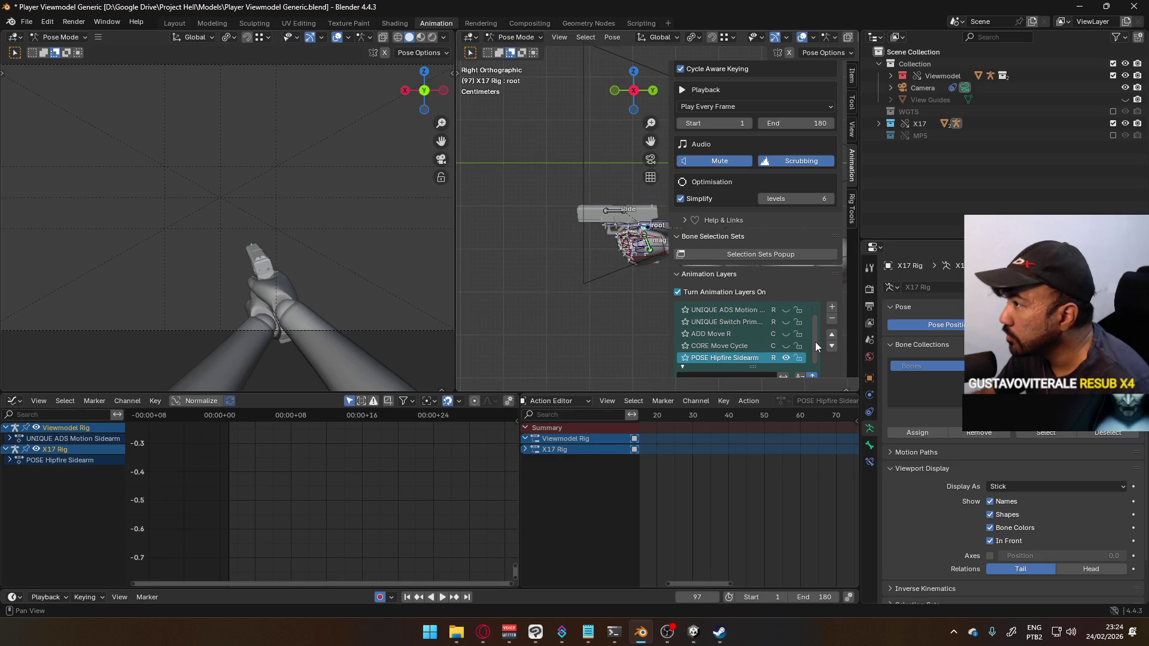
scroll(527, 252, "up", 2)
key("ctrl+s")
left_click(515, 38)
left_click(519, 52)
Step: Select the Viewmodel Rig and make POSE Hipfire Primary its active layer
left_click(590, 235)
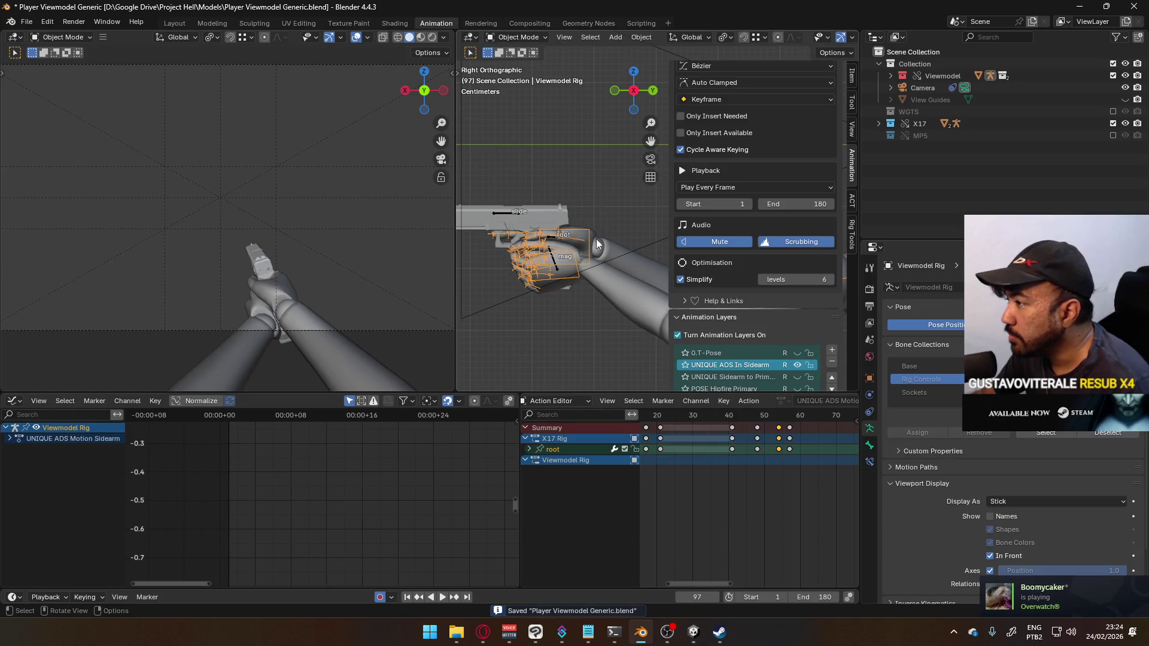
scroll(832, 331, "down", 5)
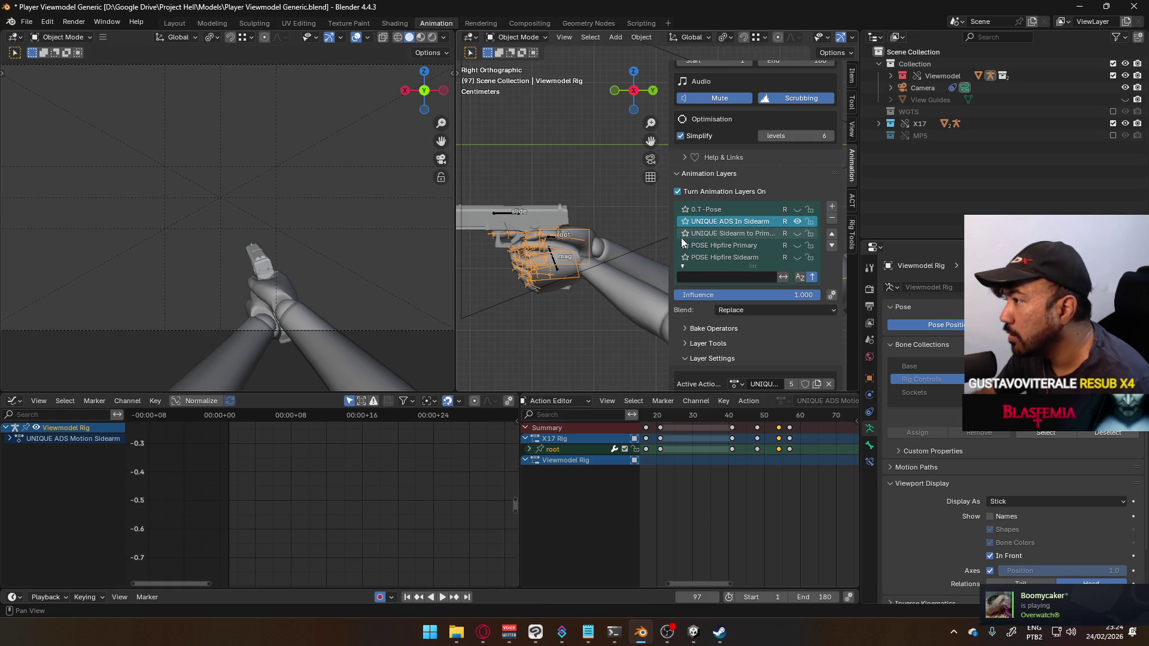
left_click(712, 244)
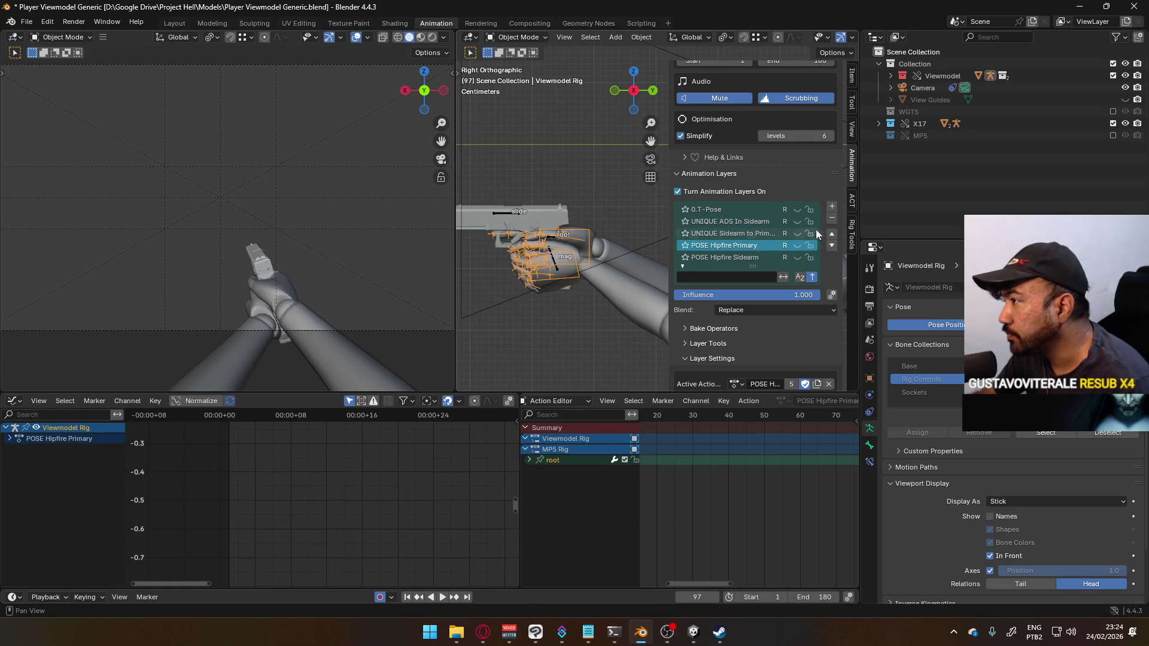
Step: Toggle layer visibility so POSE Hipfire Primary shows instead of POSE Hipfire Sidearm
left_click(799, 246)
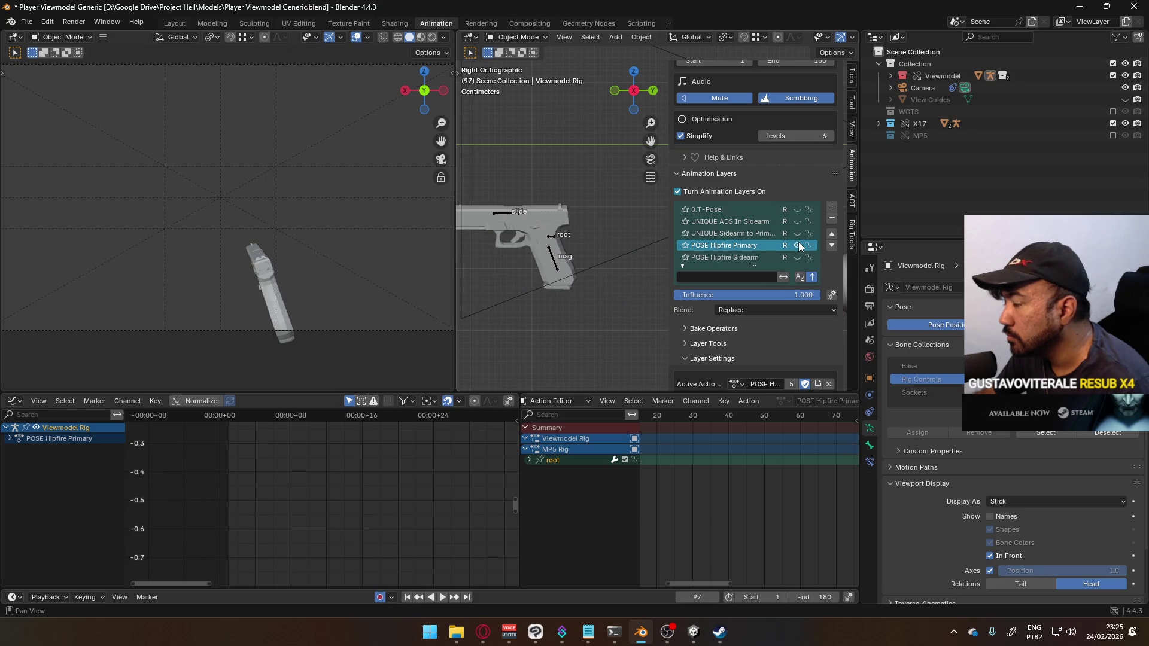
scroll(576, 249, "down", 6)
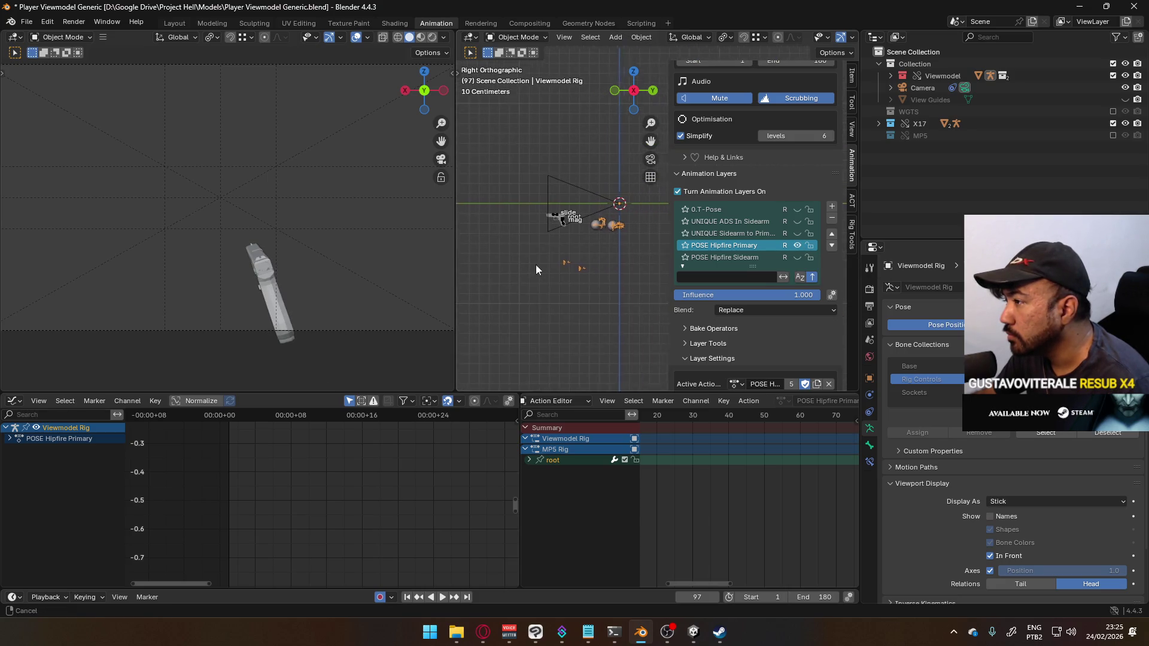
scroll(566, 257, "up", 5)
left_click(799, 245)
left_click(797, 258)
scroll(770, 243, "down", 3)
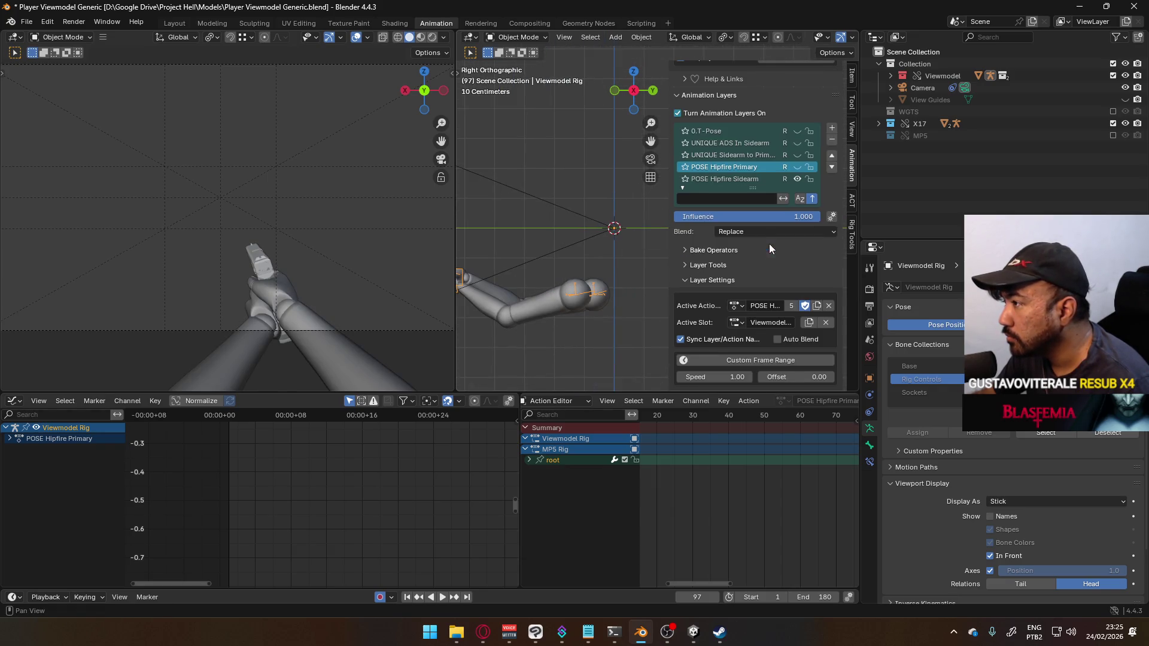
scroll(783, 175, "up", 1)
left_click(797, 190)
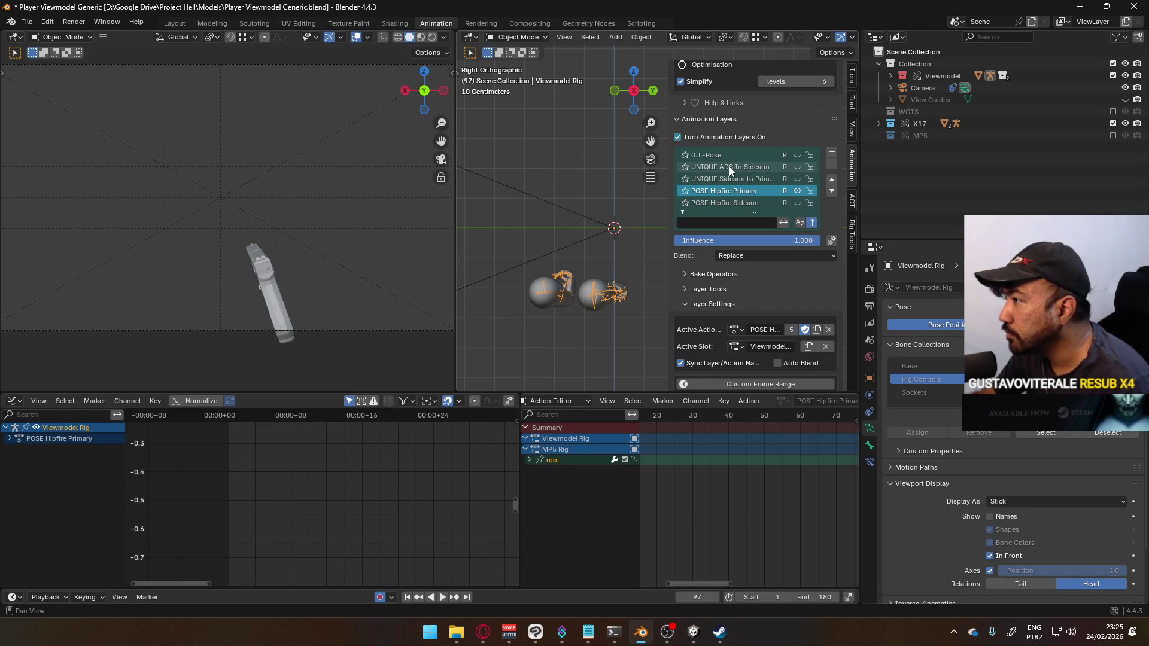
Step: Pan the right view slightly and briefly expand, then collapse, the bake operators section
middle_click_drag(511, 187, 549, 185, "shift")
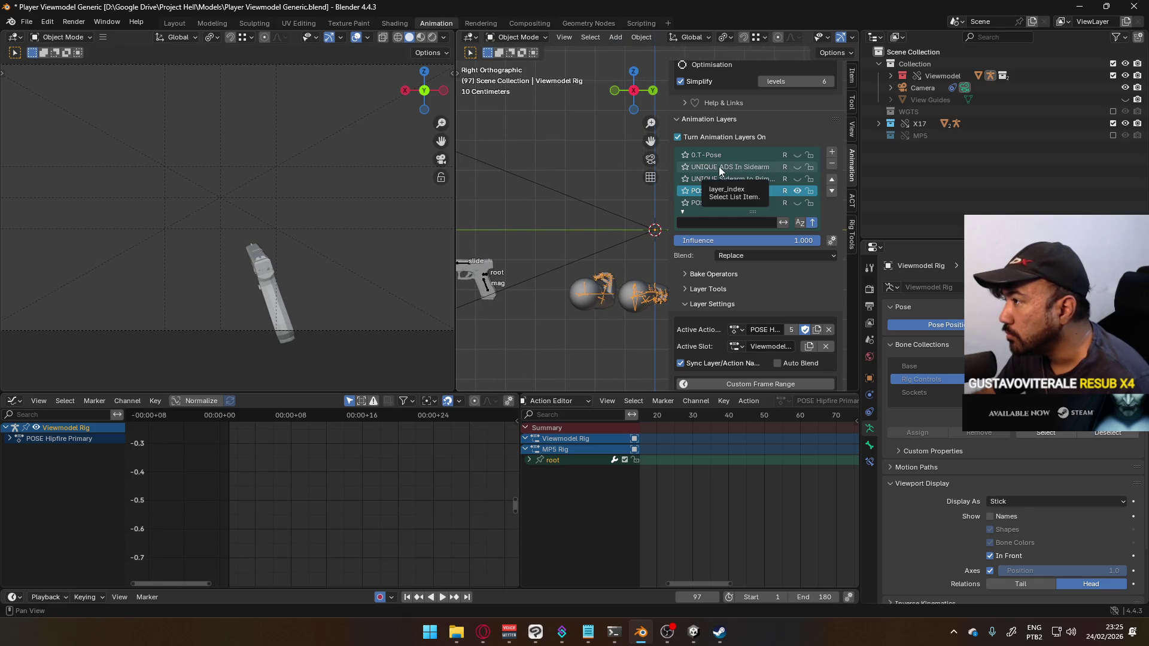
scroll(800, 309, "down", 1)
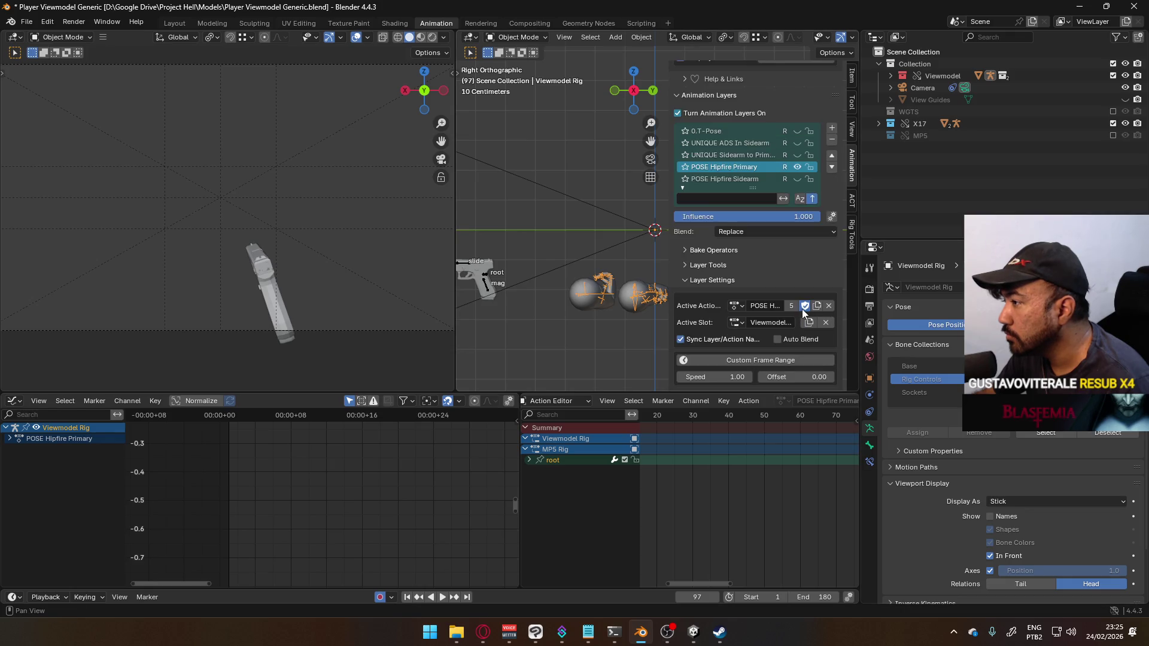
left_click(704, 248)
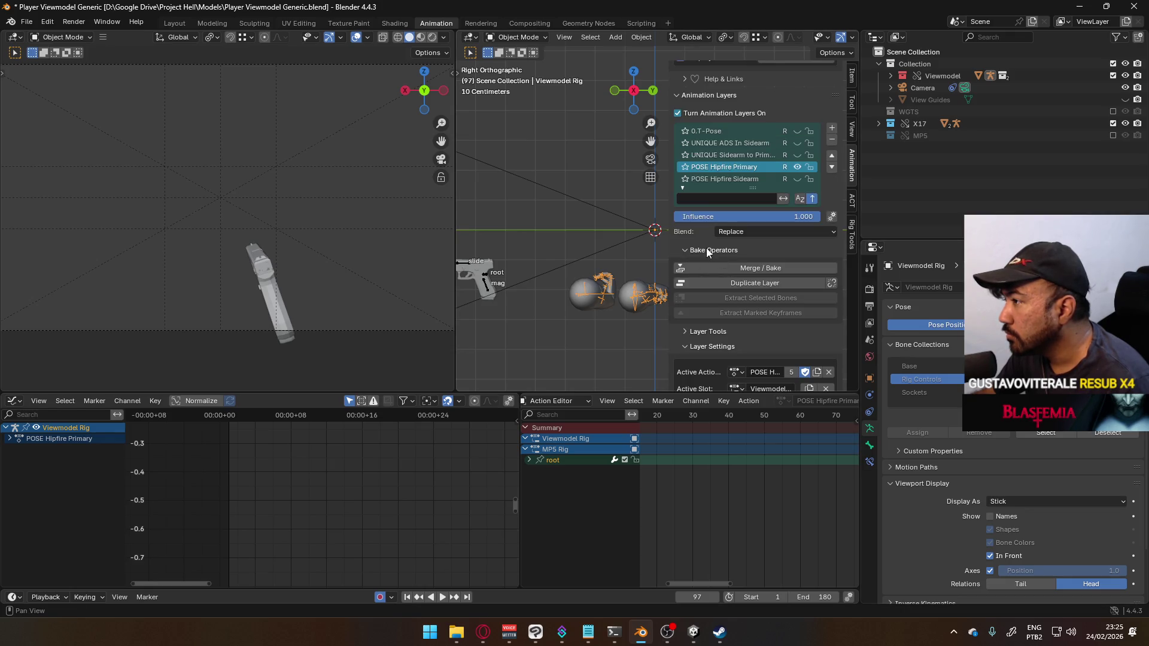
left_click(706, 248)
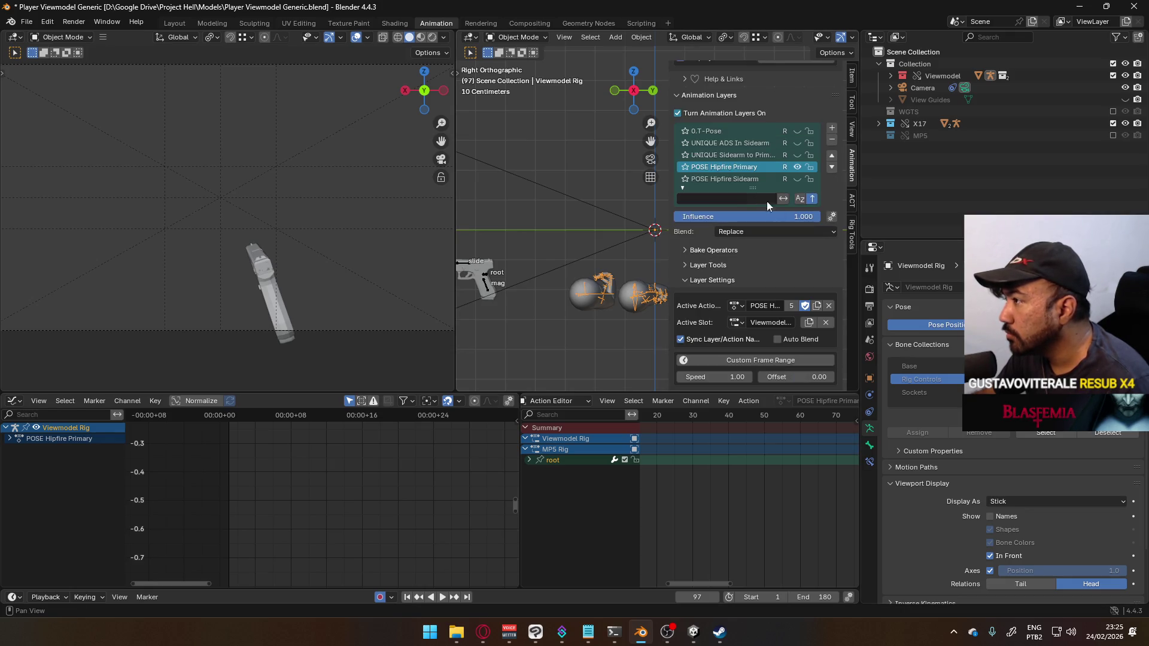
Step: Add a new layer, move it to second place, set Replace blending, and name it UNIQUE ADS Primary
left_click(832, 129)
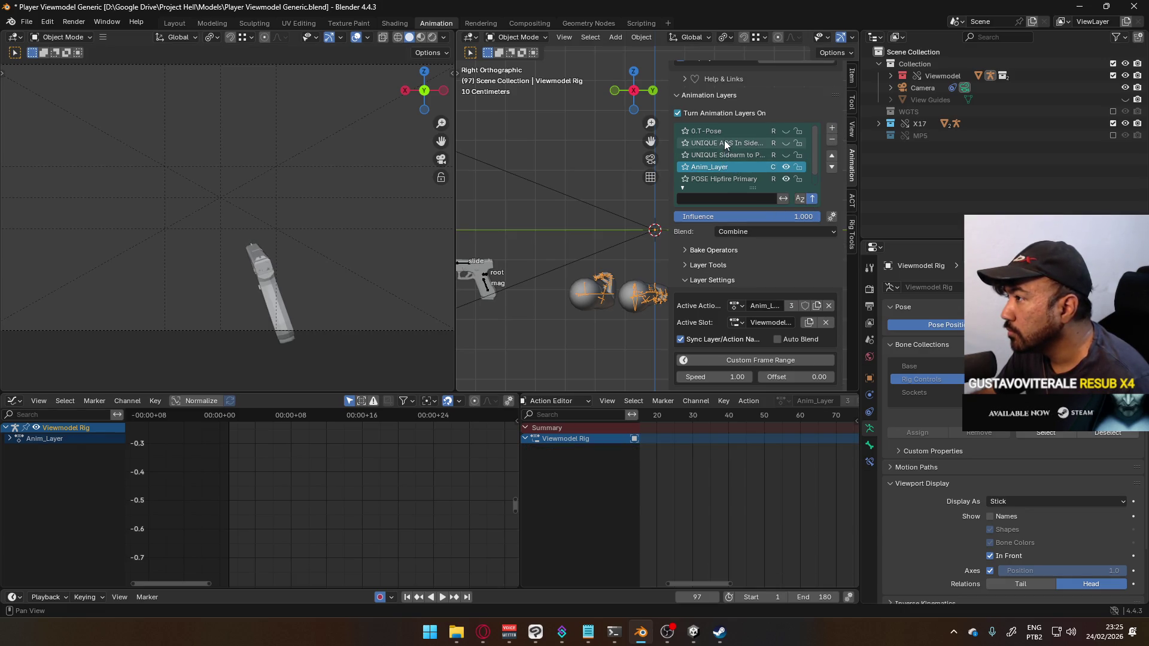
left_click(832, 156)
left_click(833, 155)
left_click(770, 232)
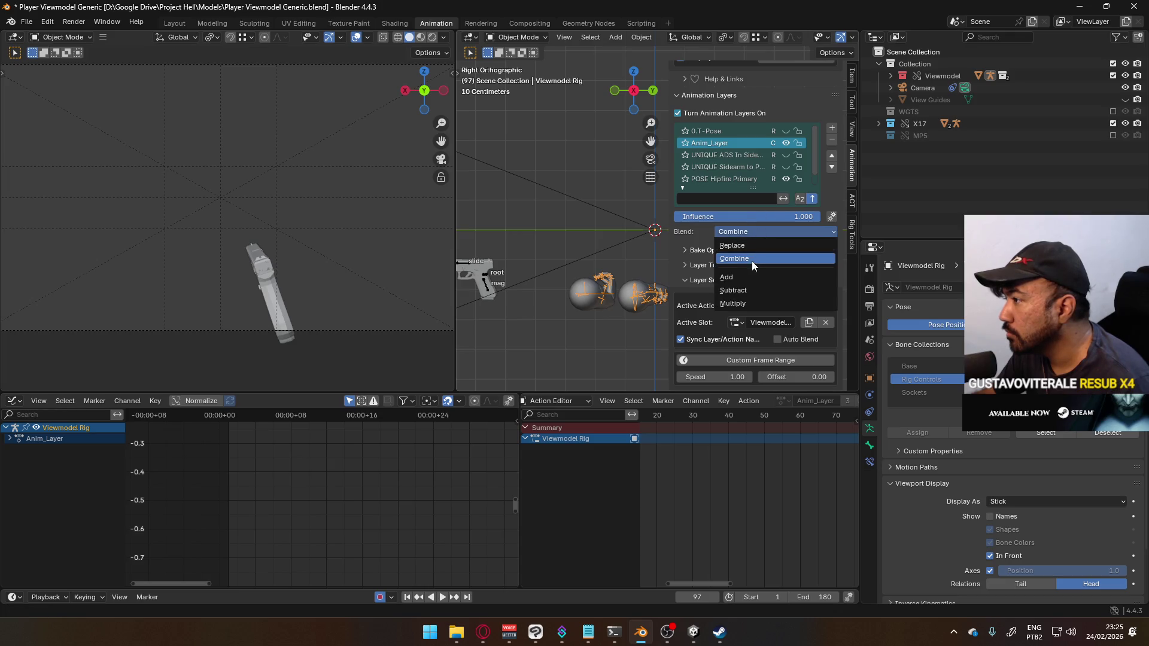
left_click(746, 245)
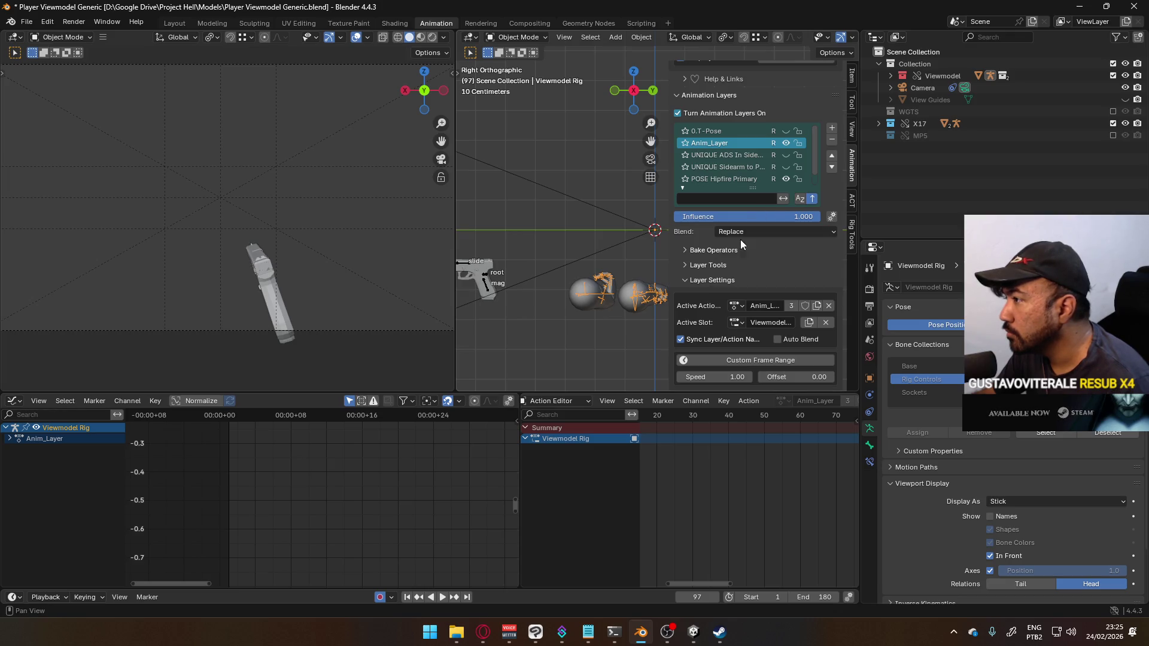
left_click(754, 141)
type("UNIQUE A")
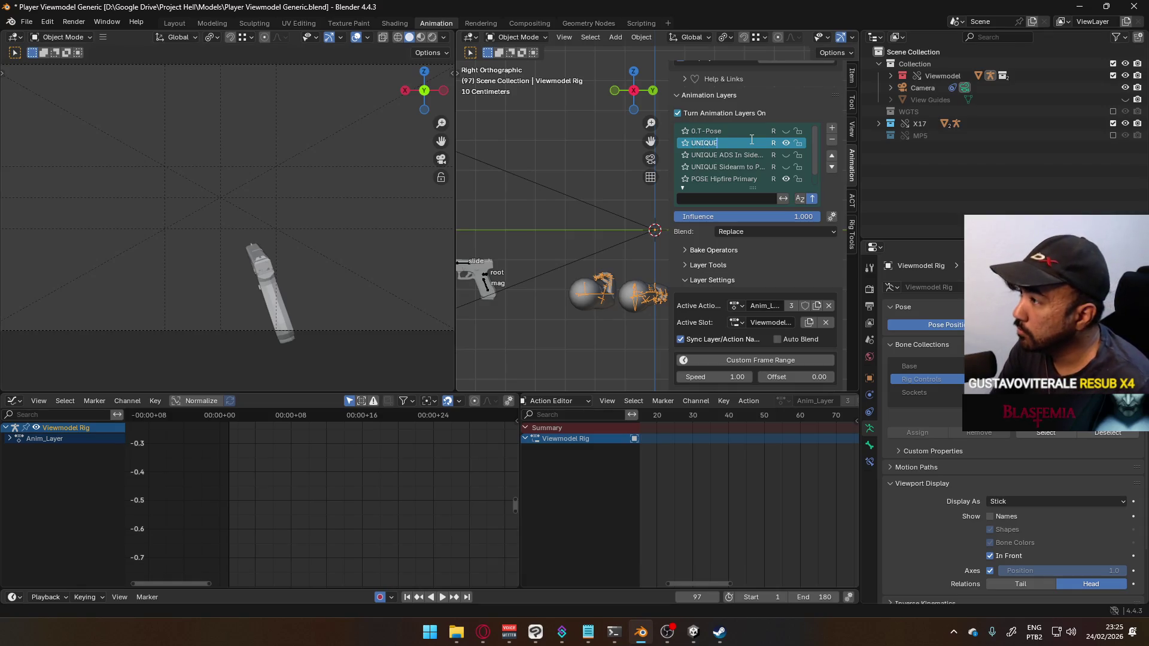
type("DS ")
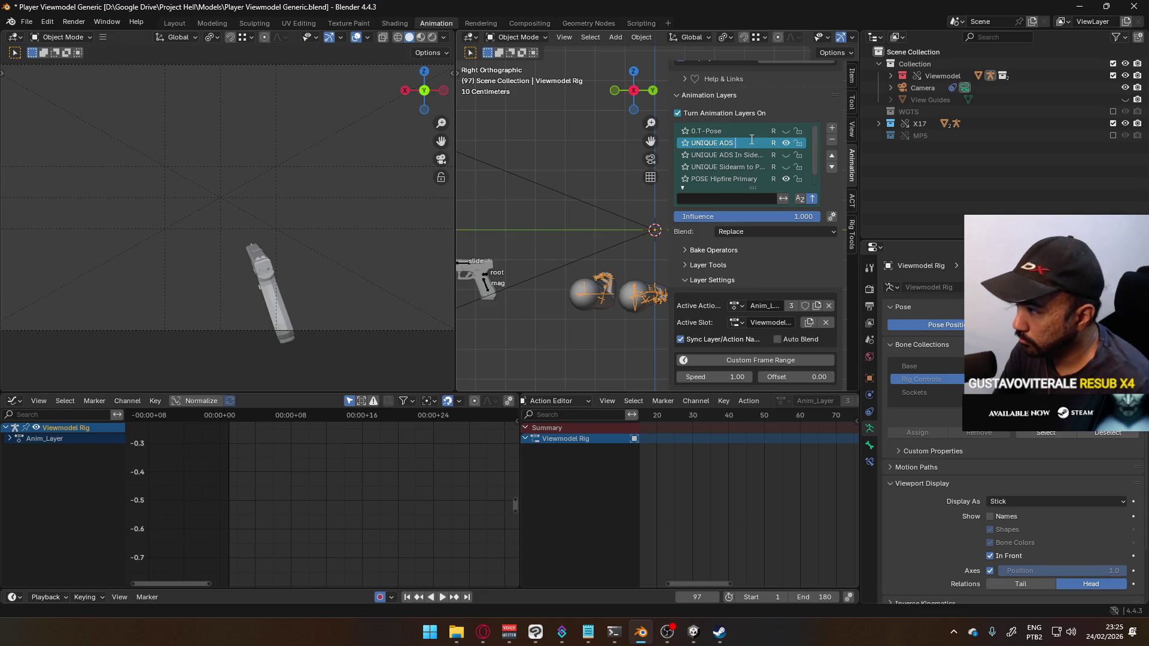
type("Primary")
key("Return")
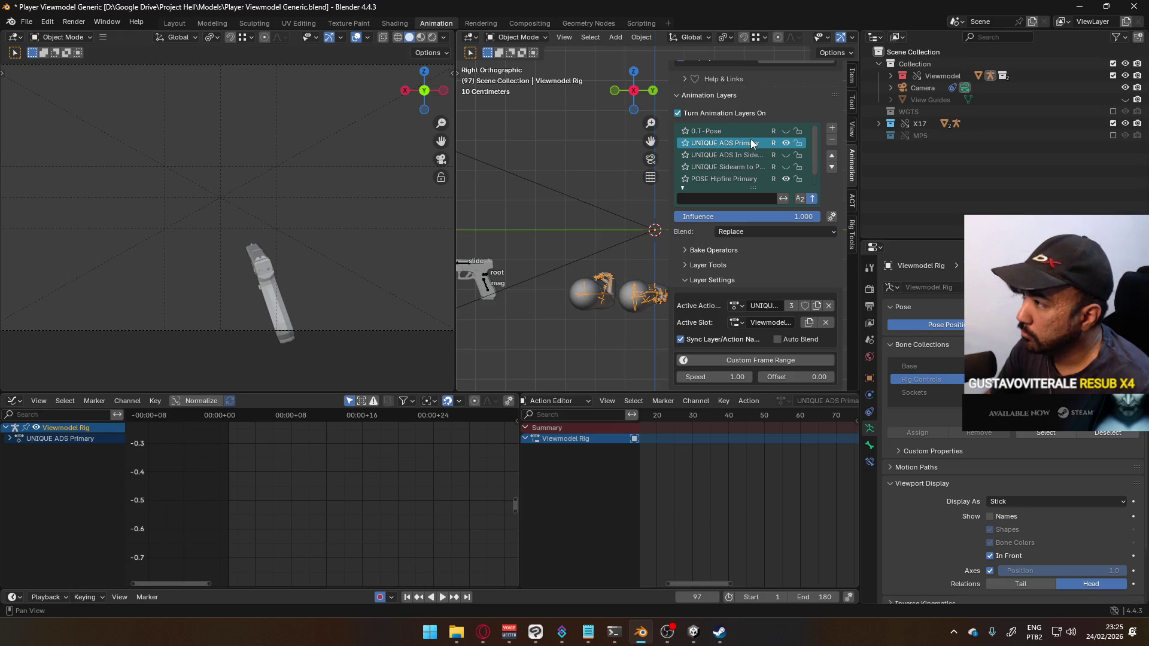
Step: Make UNIQUE ADS In Sidearm the active layer, widen the side panel, and save
left_click(743, 158)
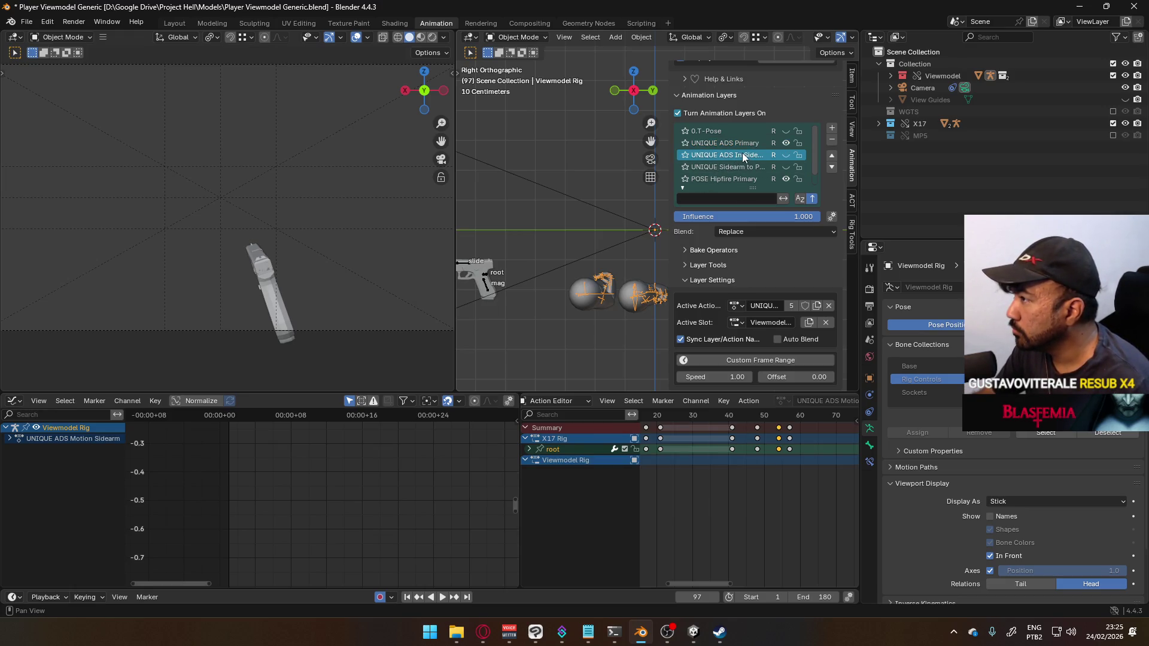
mouse_move(670, 162)
left_mouse_down()
mouse_move(585, 168)
mouse_move(596, 168)
left_mouse_up()
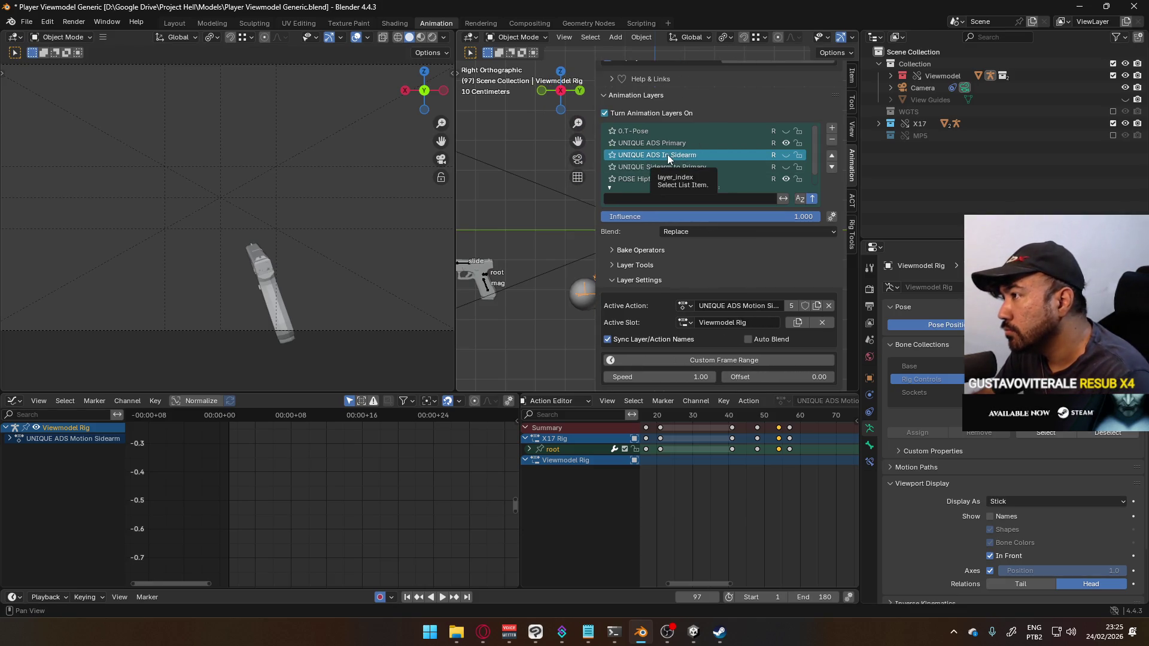
key("ctrl+s")
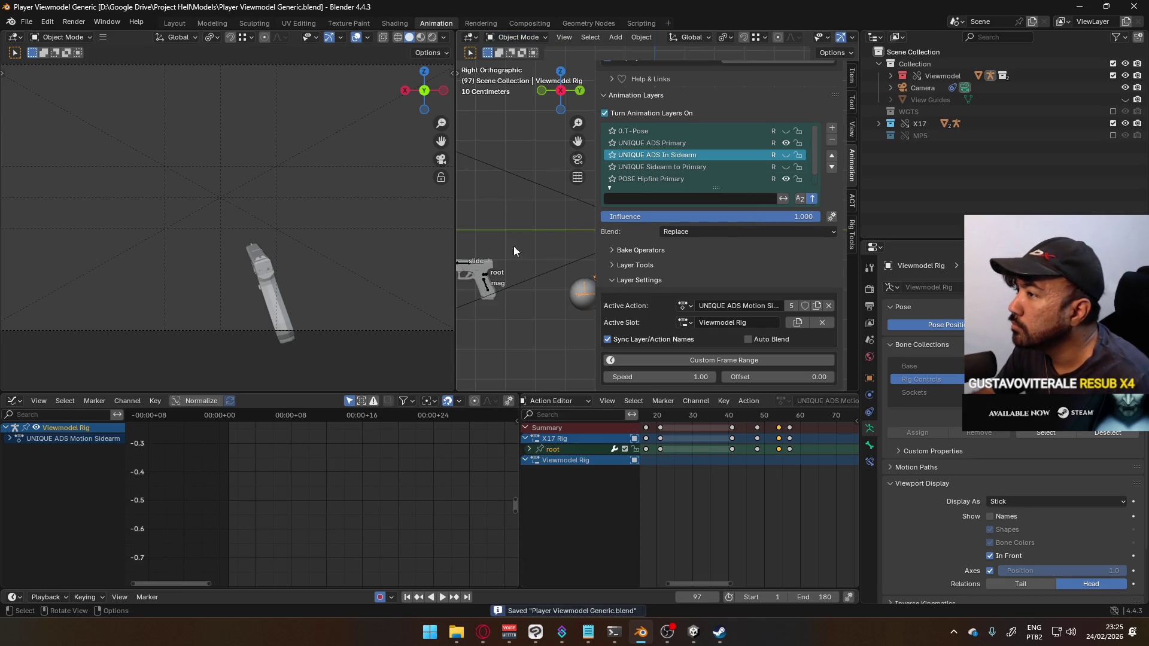
Step: Make UNIQUE ADS Motion Sidearm active on the X17 Rig, then rename the Viewmodel Rig's switch layer
left_click(487, 277)
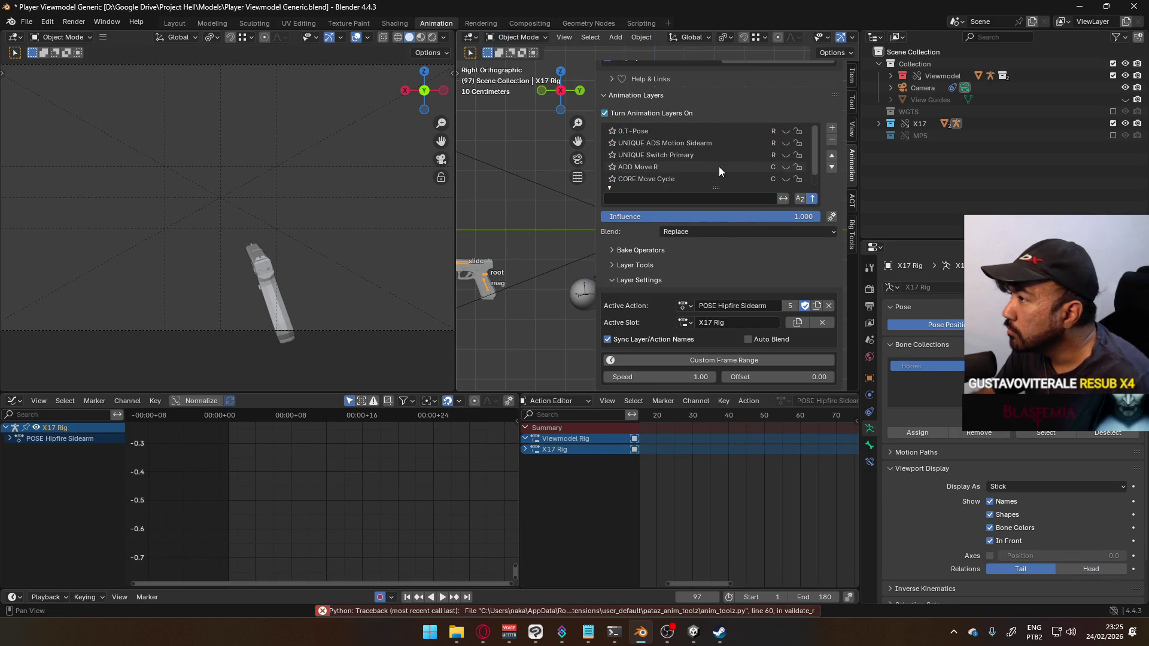
left_click(696, 143)
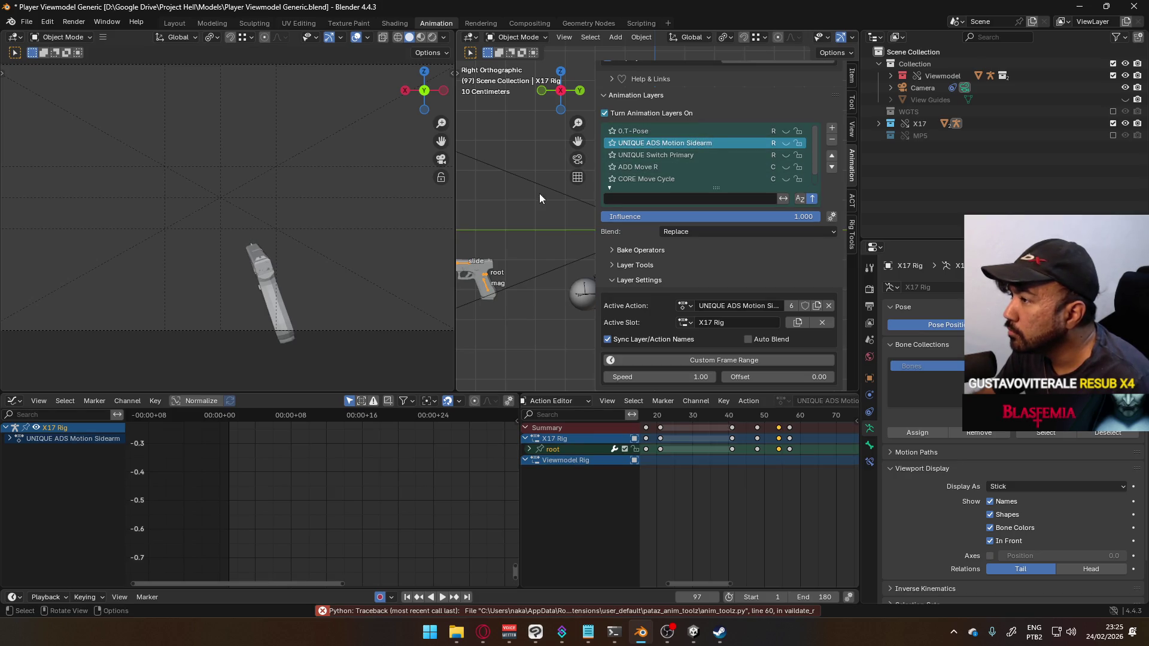
middle_click_drag(556, 186, 521, 197, "shift")
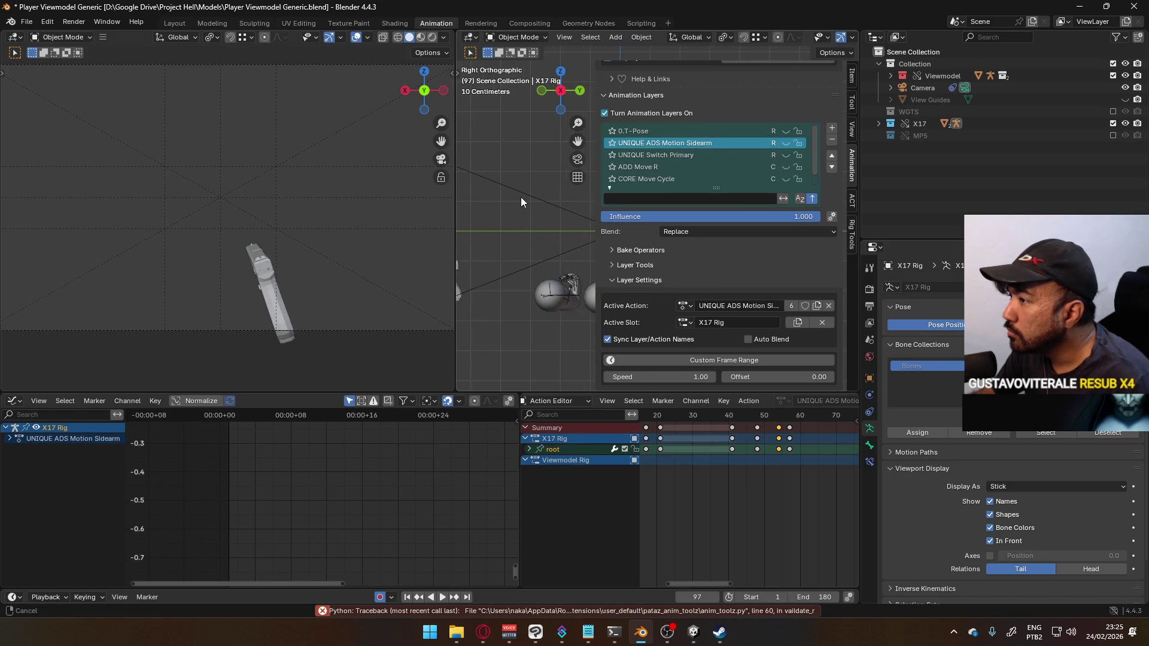
left_click(584, 275)
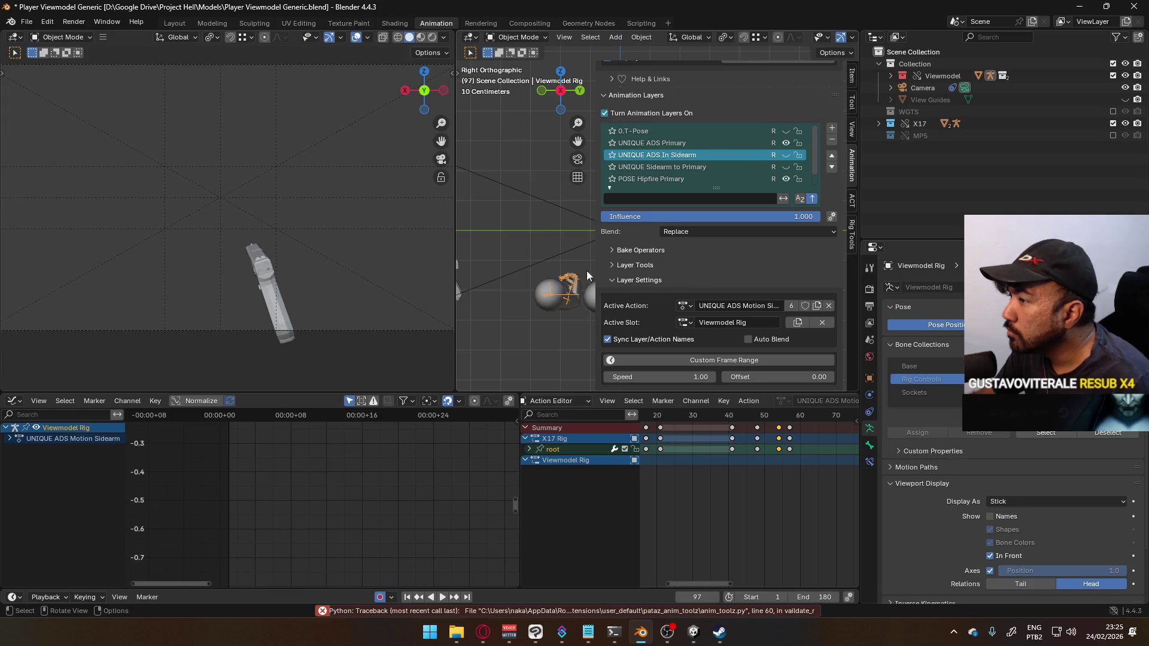
left_click(661, 172)
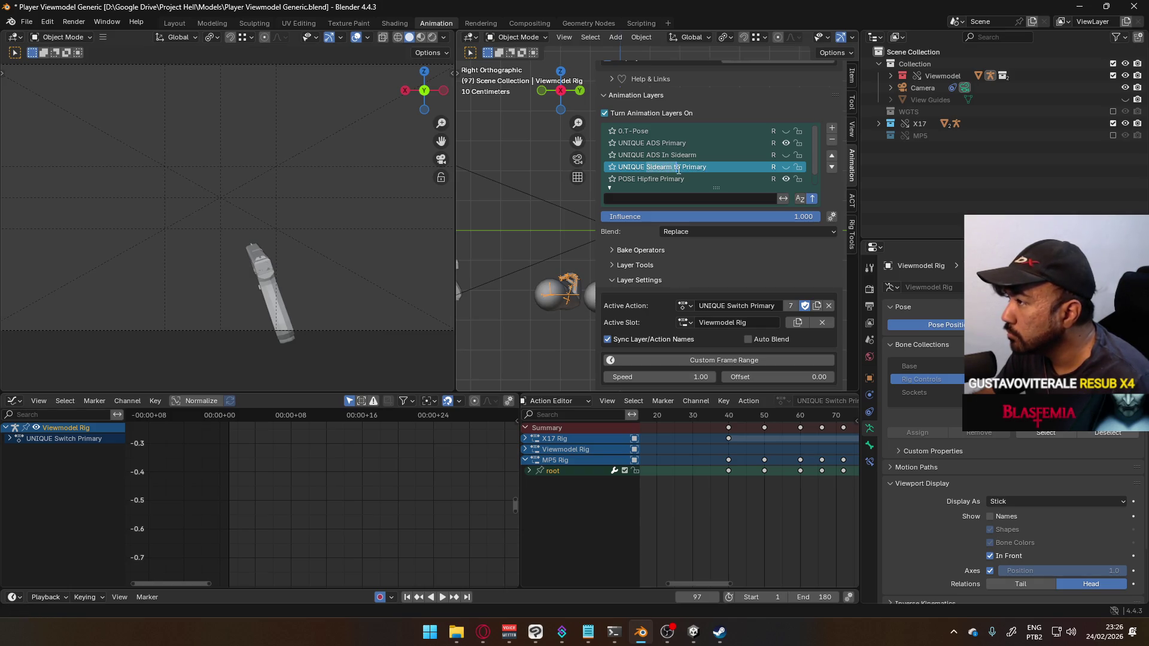
type("Switch Cycle")
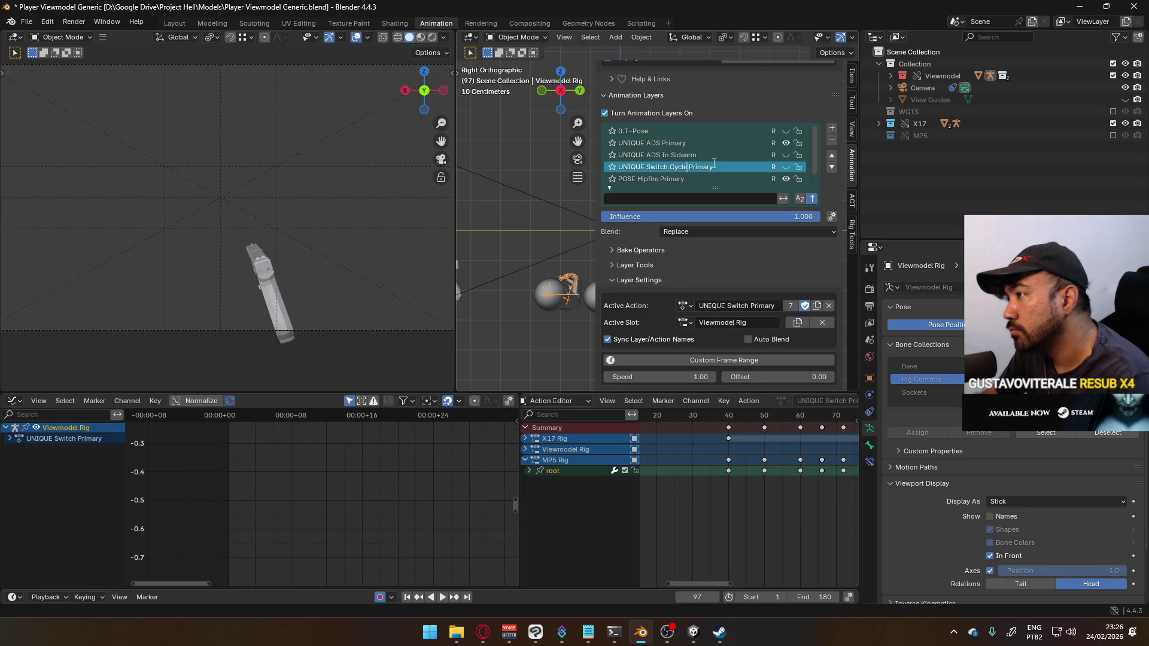
Step: Rename the Viewmodel Rig's ADS layers to UNIQUE ADS Motion Sidearm and UNIQUE ADS Motion Primary
left_click(670, 154)
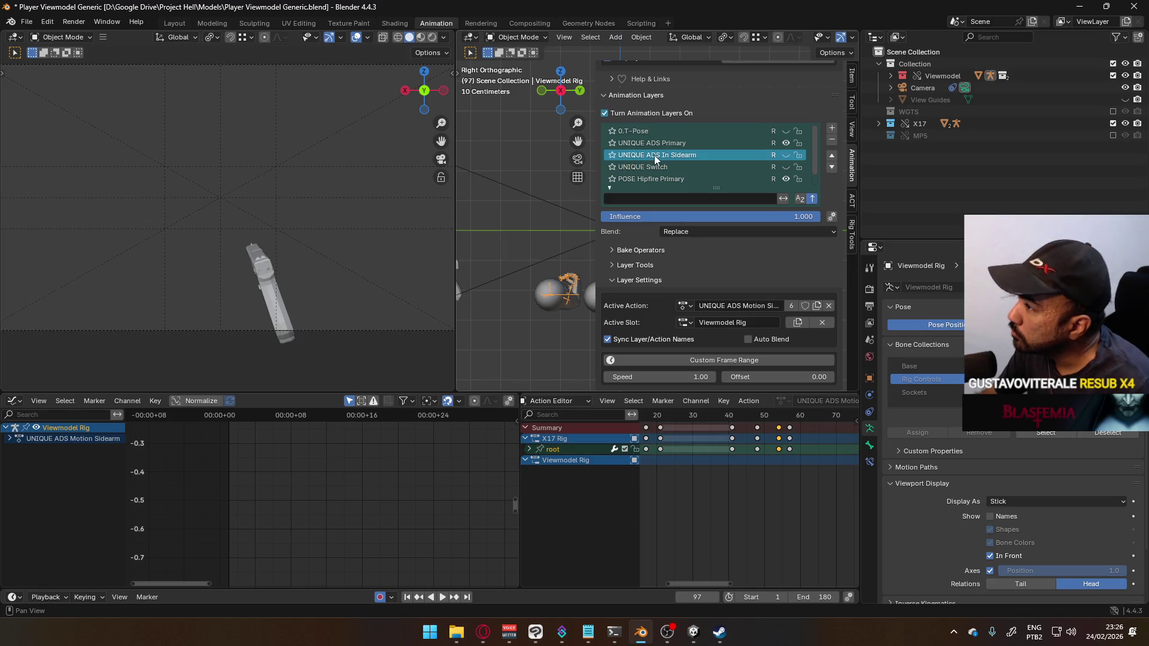
left_click(659, 145)
left_click(659, 154)
left_click(665, 145)
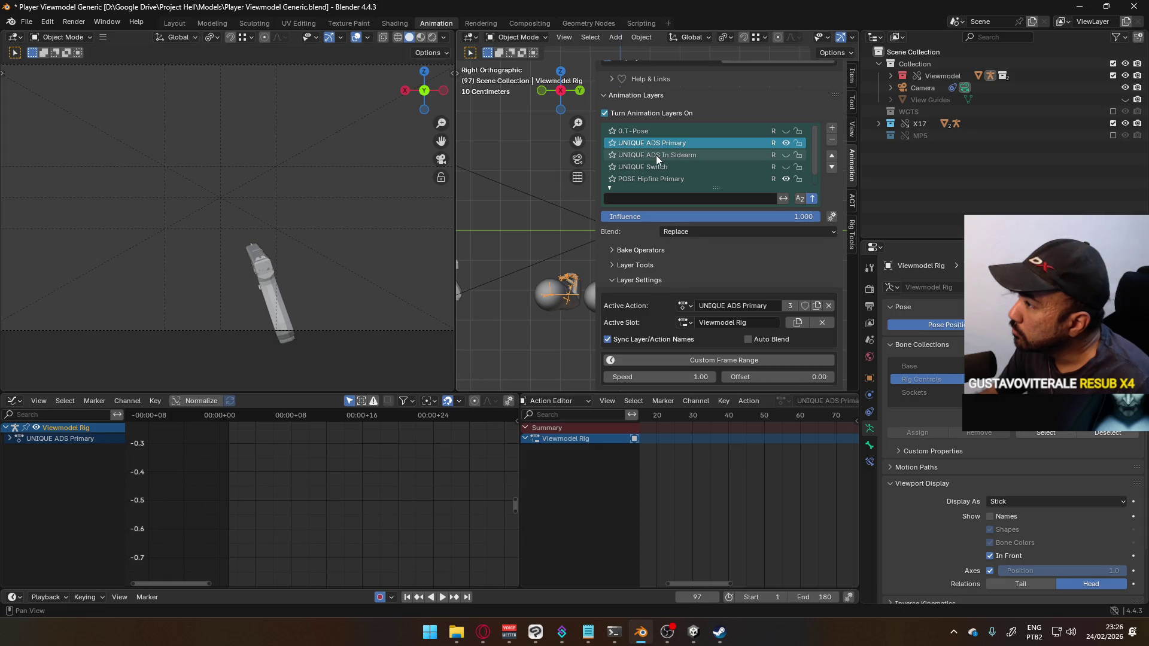
double_click(658, 155)
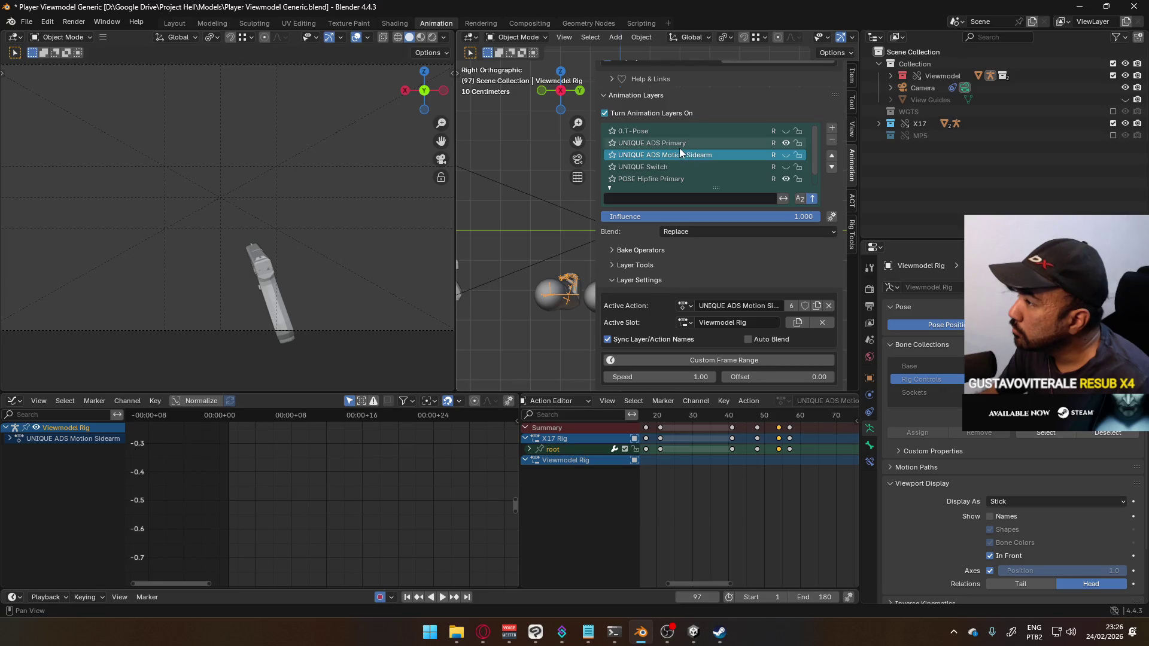
double_click(700, 144)
type("UNIQUE ADS Motion Sidearm")
double_click(700, 143)
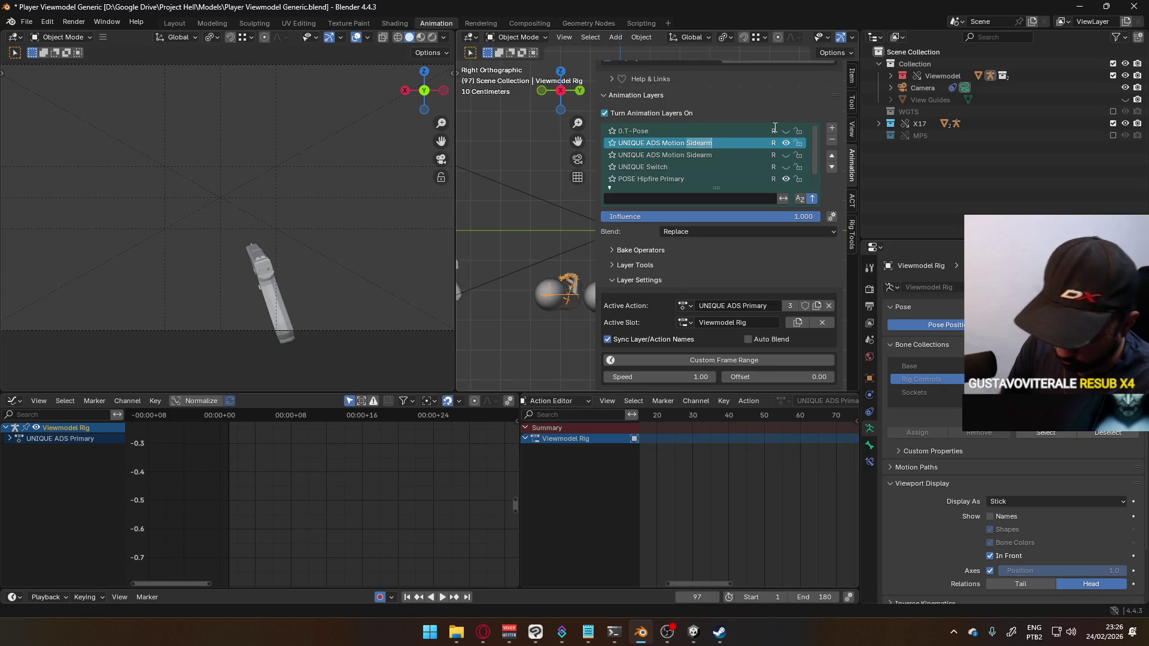
type("y")
key("Return")
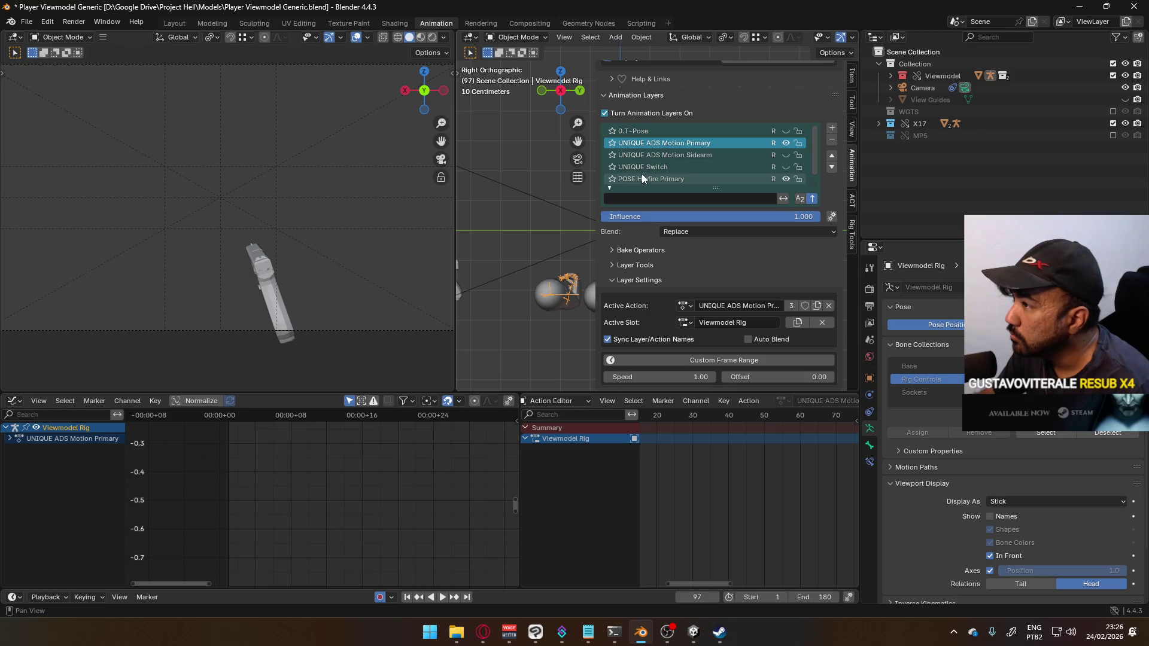
scroll(785, 157, "down", 1)
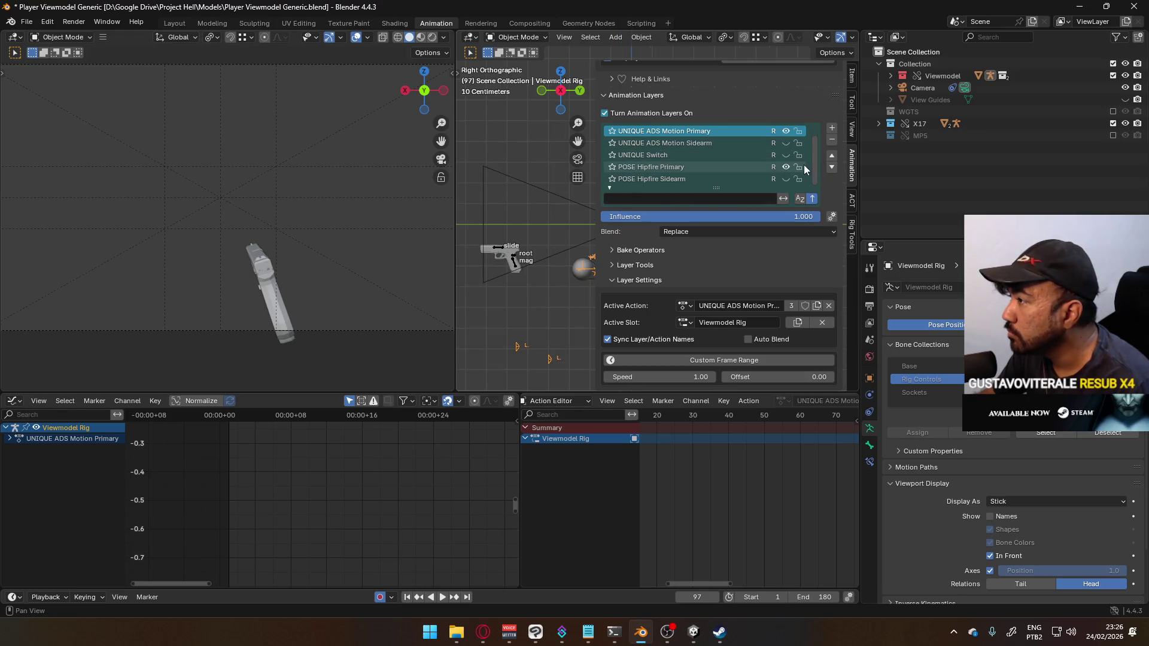
Step: Show POSE Hipfire Primary instead of UNIQUE ADS Motion Primary and select that layer
left_click(789, 166)
scroll(789, 160, "up", 1)
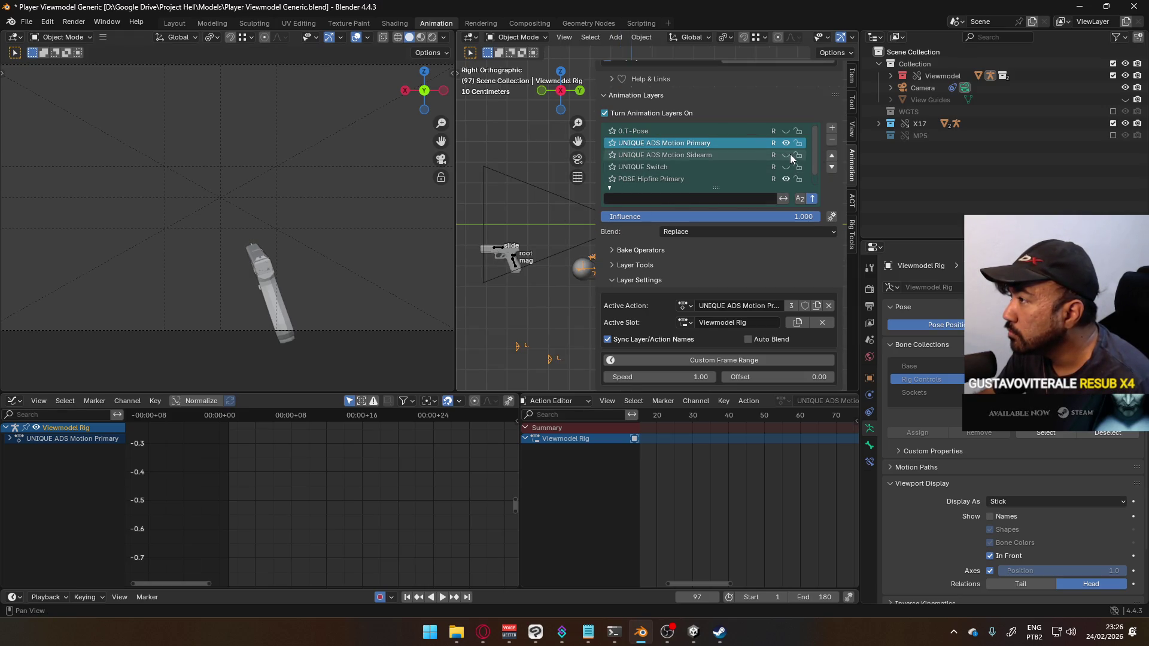
scroll(778, 167, "down", 1)
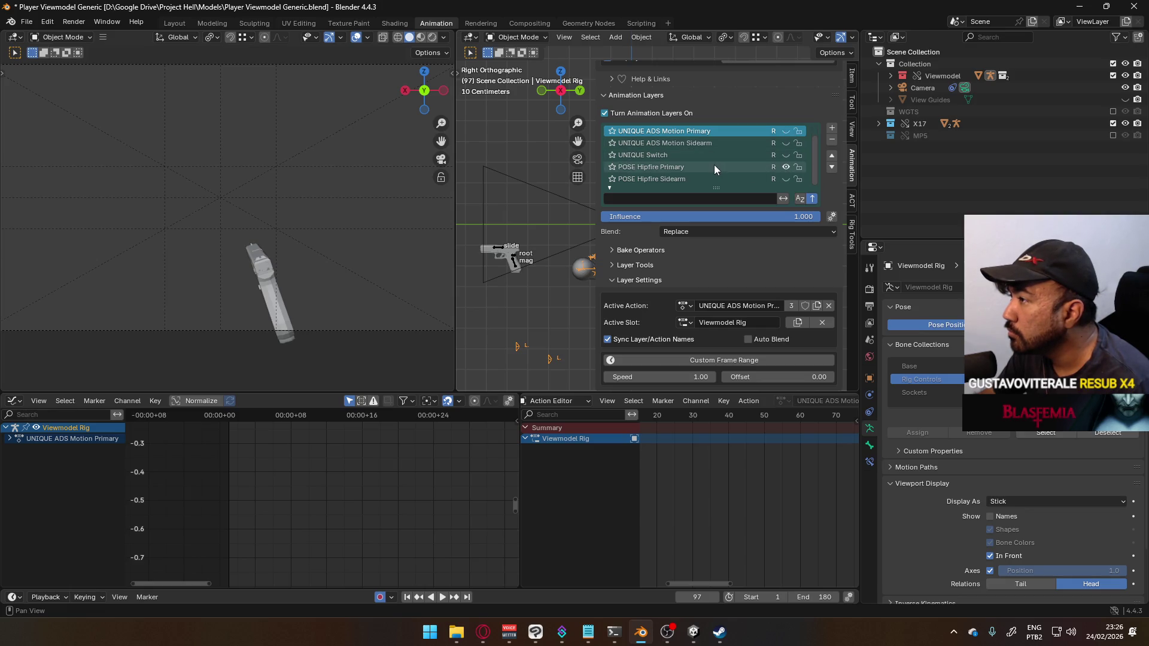
left_click(709, 166)
Step: Switch briefly to the X17 Rig, reactivate the Viewmodel Rig, and preview a layer's arm pose
left_click(508, 252)
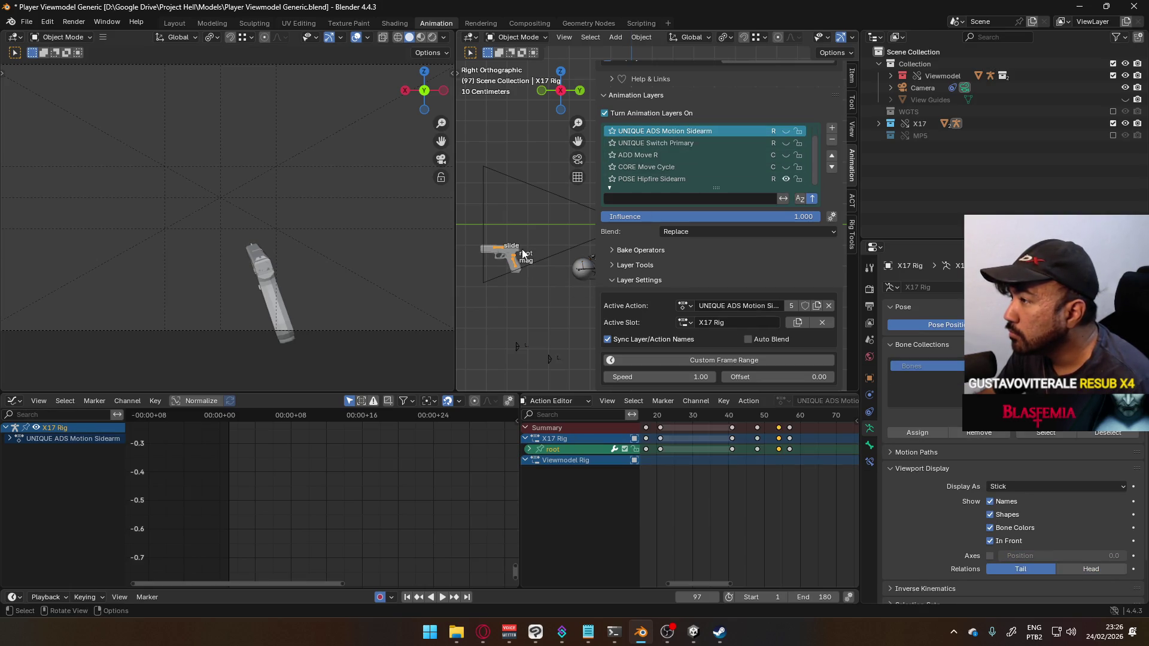
left_click(583, 267)
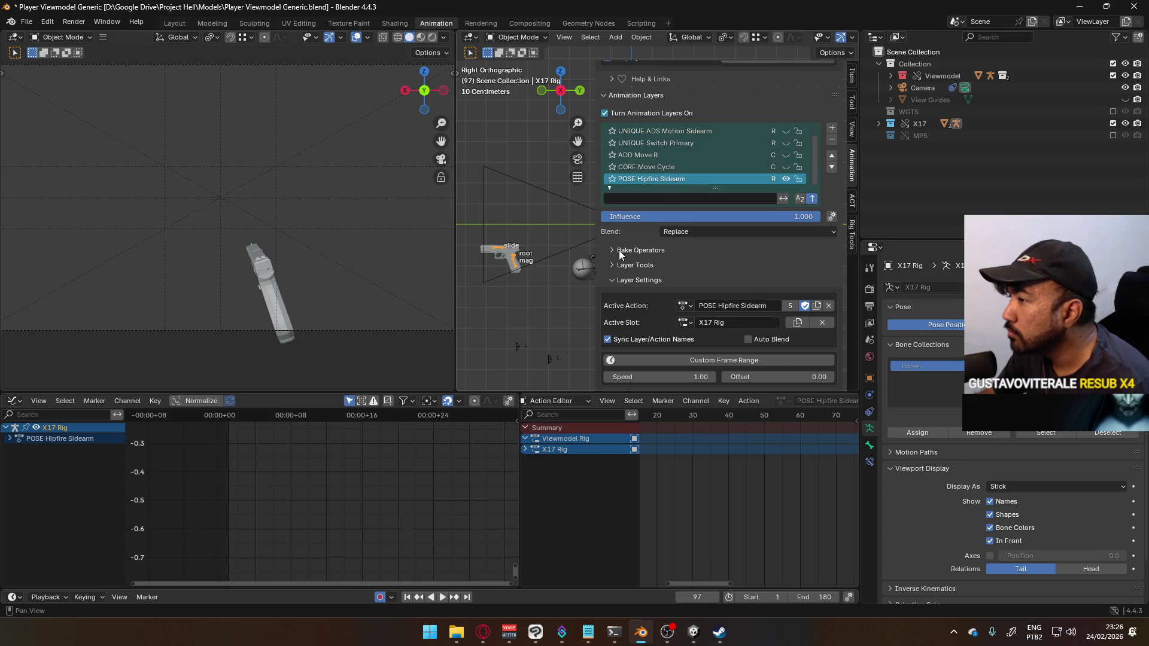
left_click(582, 270)
scroll(780, 171, "down", 1)
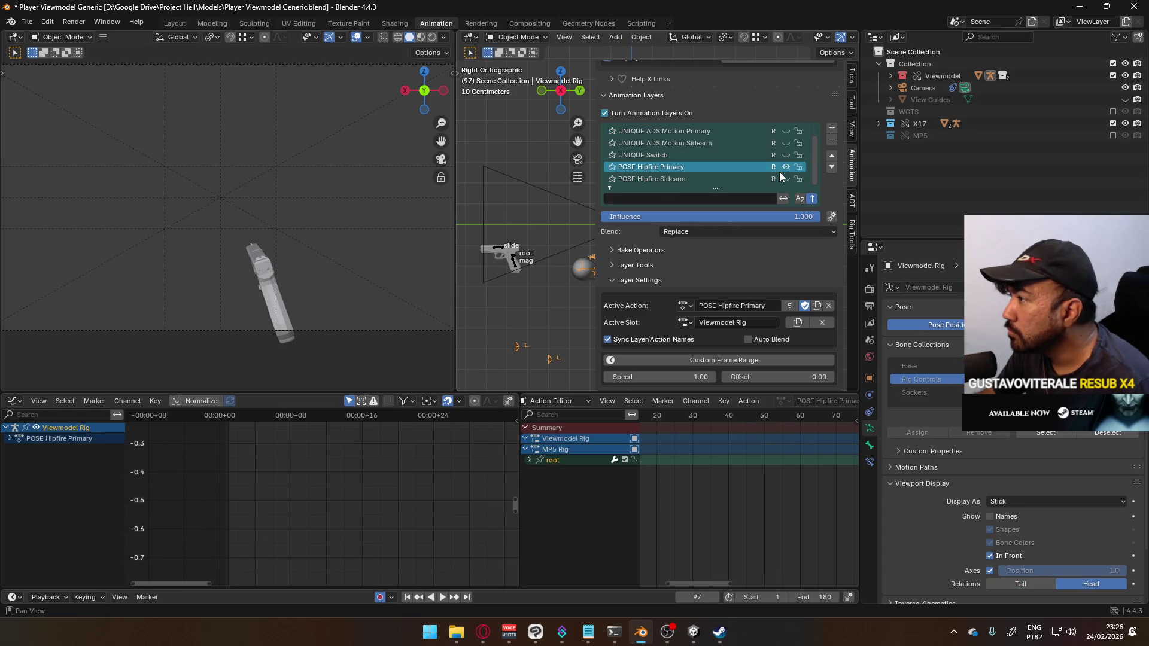
scroll(786, 167, "up", 1)
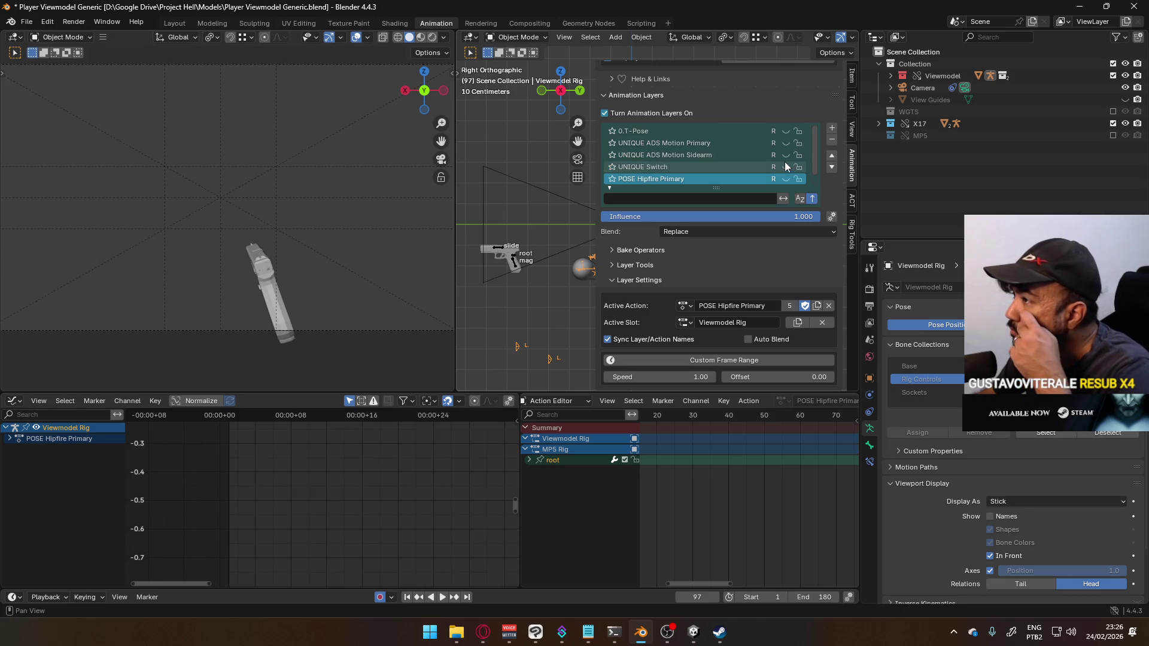
scroll(536, 203, "down", 2)
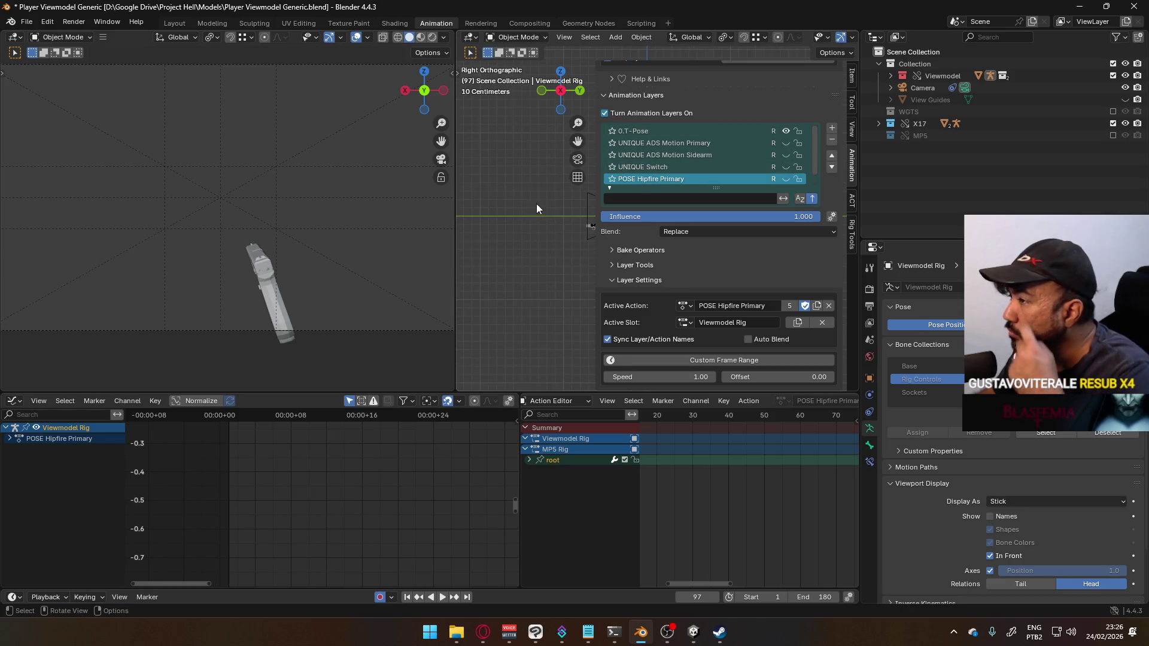
middle_click_drag(513, 209, 467, 202, "shift")
scroll(786, 175, "down", 1)
left_click(785, 175)
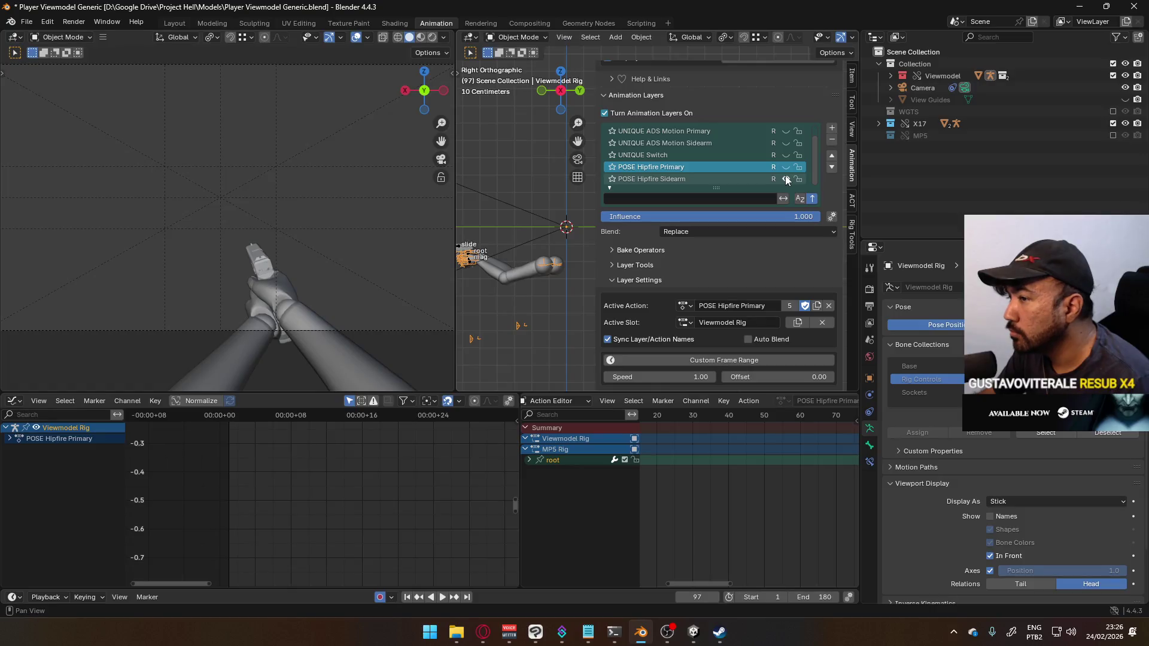
left_click(786, 167)
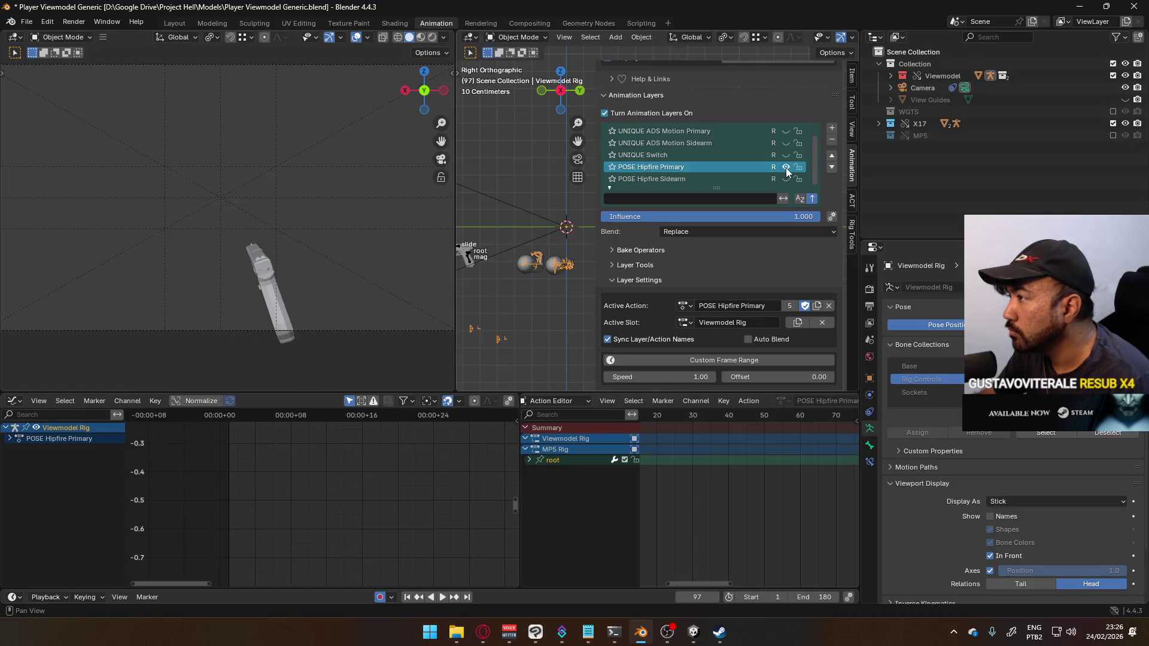
Step: Enable the MP5 collection, select MP5 Rig, and show POSE Hipfire Primary instead of 0.T-Pose
left_click(1113, 135)
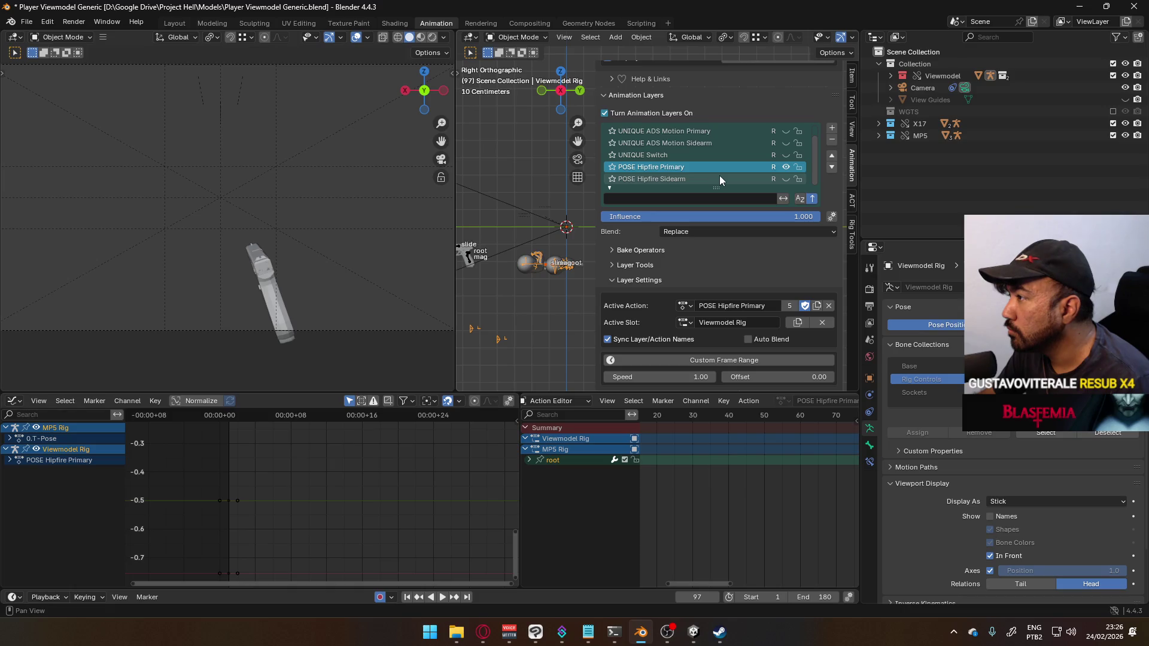
mouse_move(544, 268)
middle_mouse_down()
mouse_move(604, 253)
mouse_move(563, 223)
middle_mouse_up()
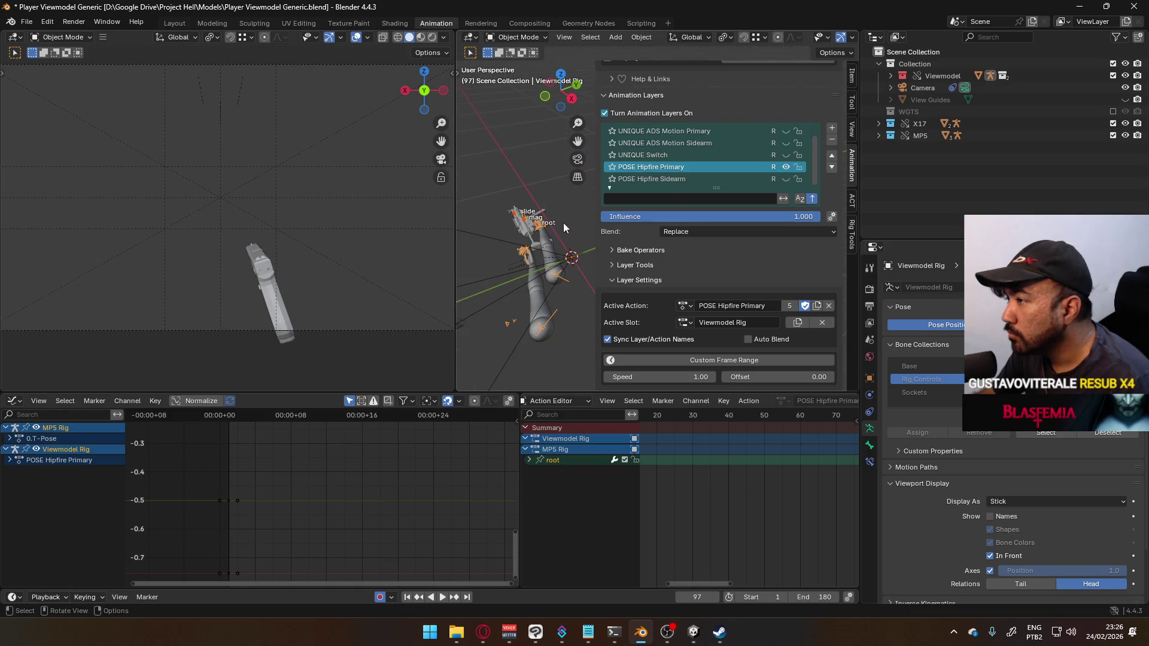
left_click(527, 224)
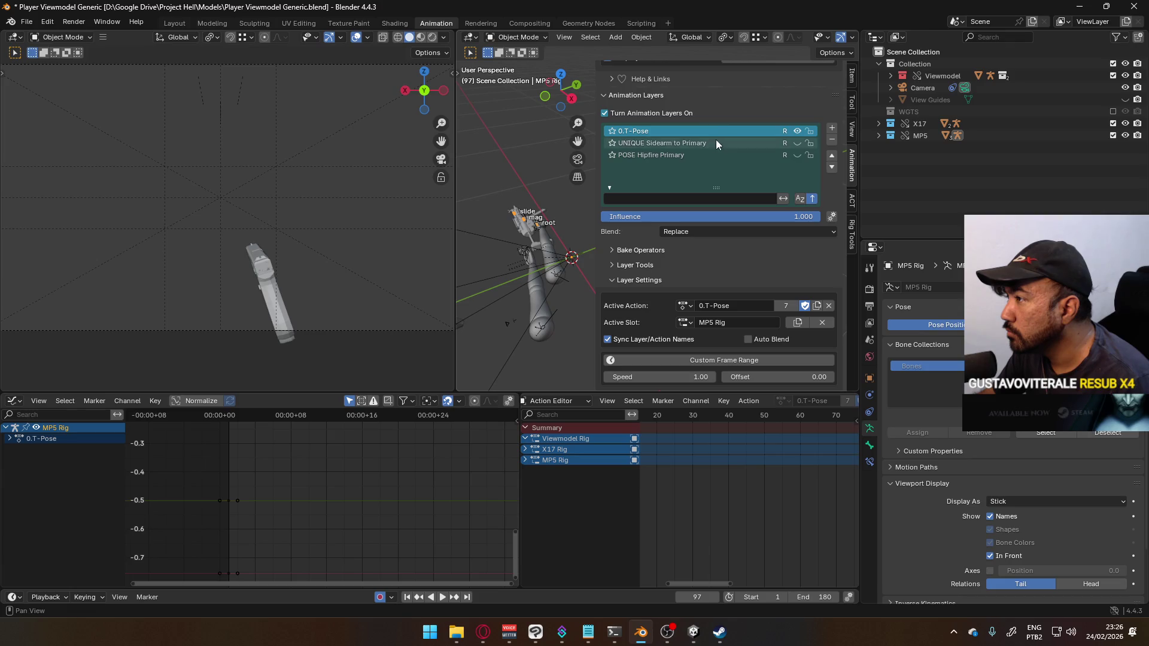
left_click(701, 156)
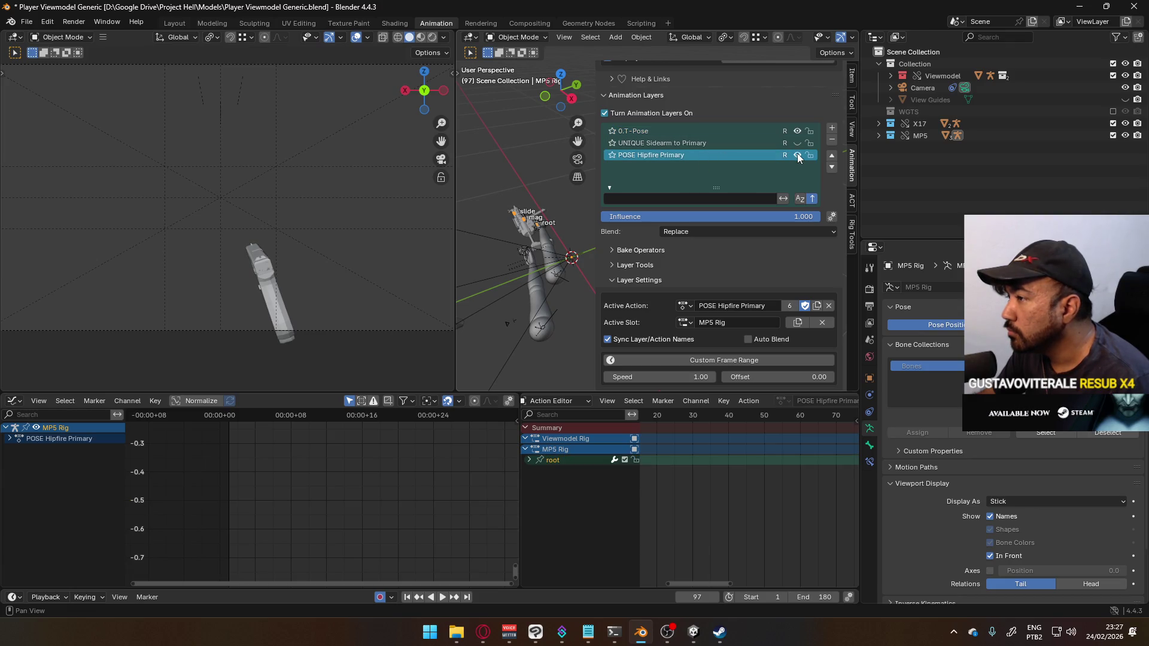
left_click(798, 132)
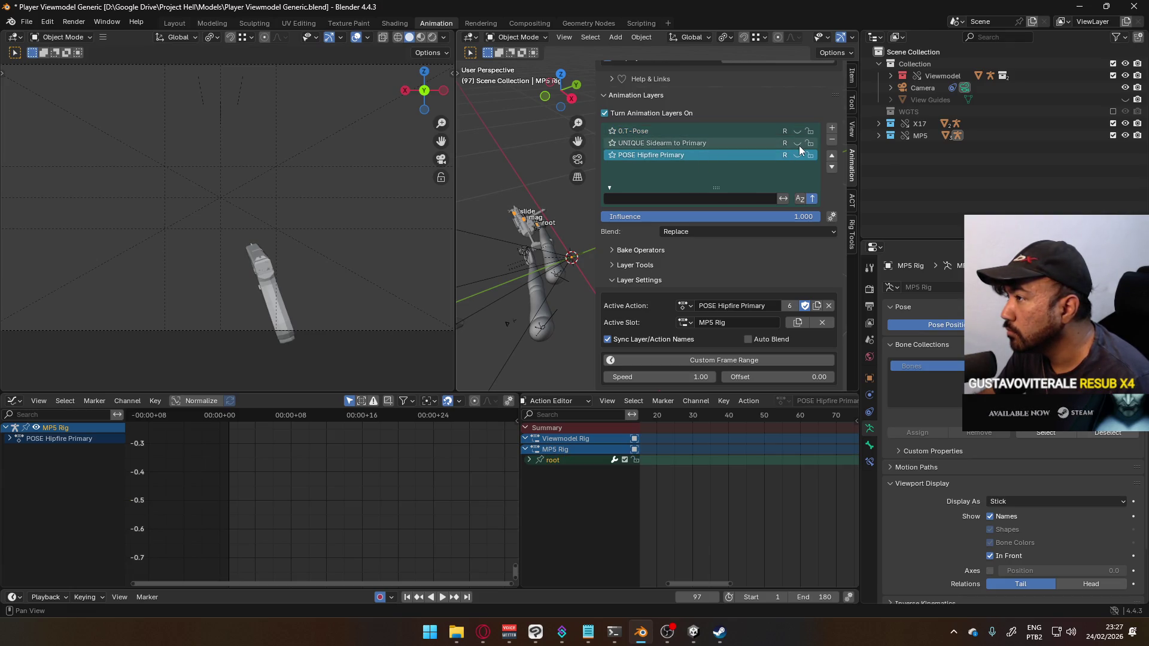
left_click(798, 155)
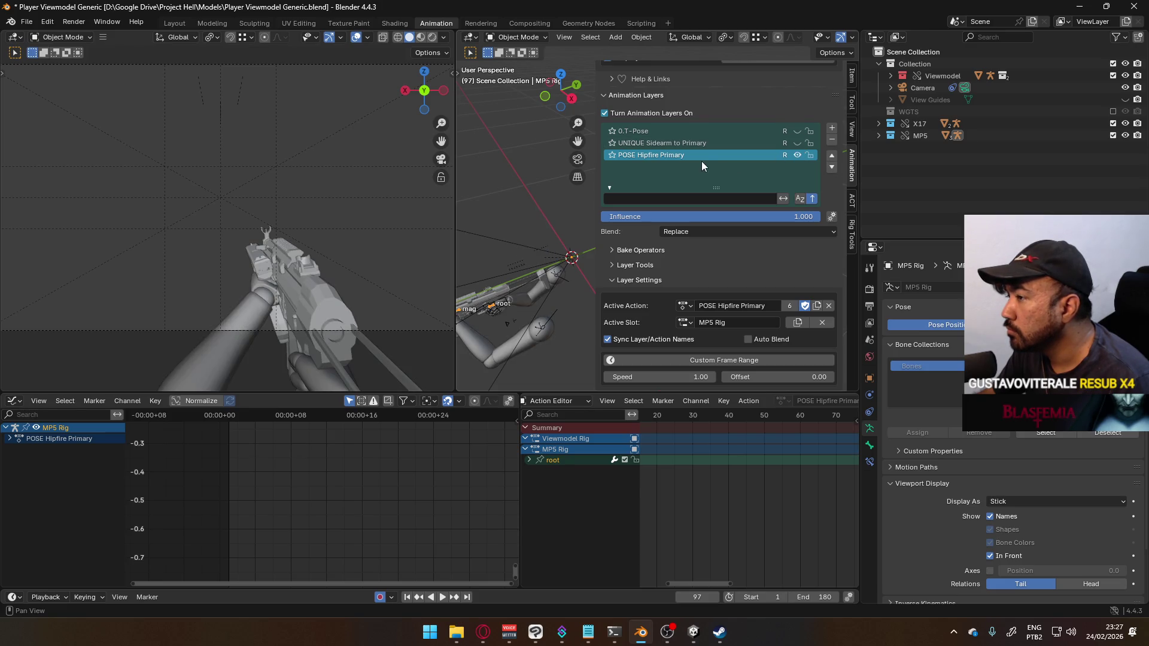
Step: Rename the MP5's UNIQUE Sidearm to Primary layer to UNIQUE Switch
double_click(696, 145)
left_click_drag(709, 144, 646, 145)
type("Switch")
key("Return")
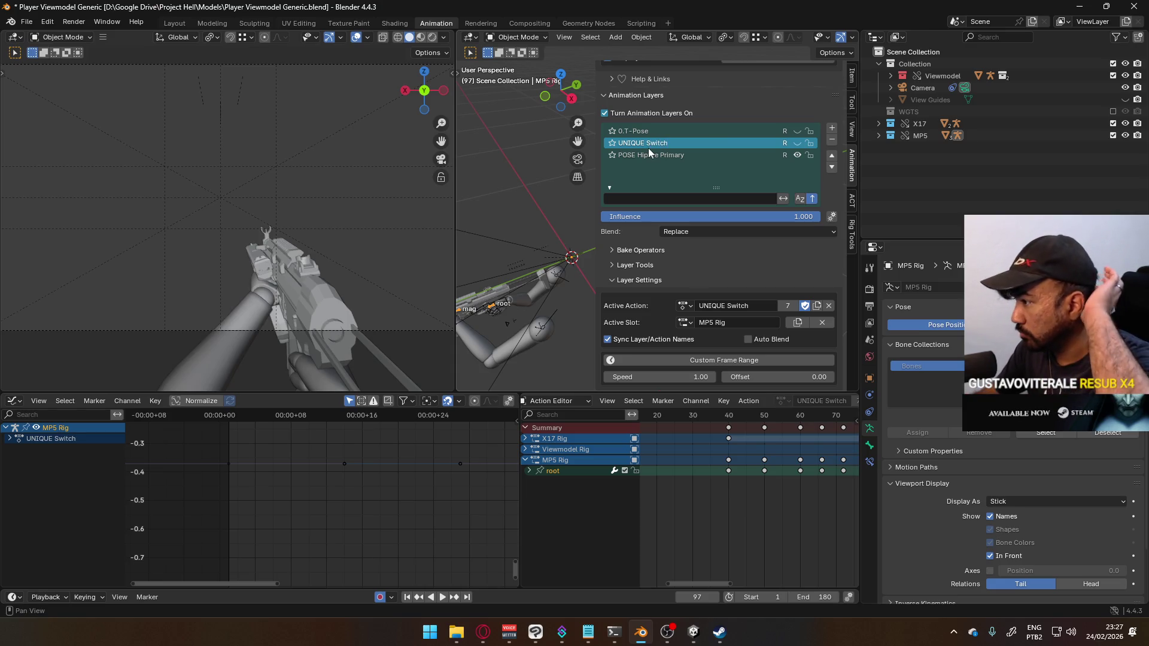
mouse_move(497, 263)
middle_mouse_down("shift")
mouse_move(537, 279)
mouse_move(518, 259)
middle_mouse_up("shift")
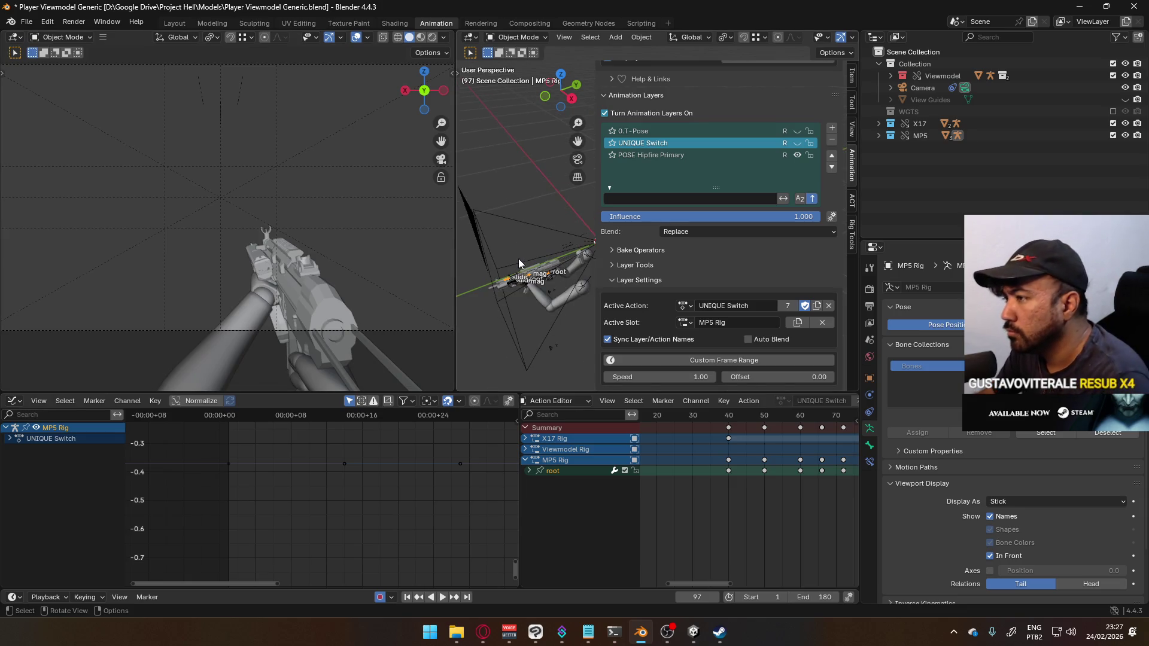
Step: Widen the middle view, set it to right view framing the MP5 and arms, and activate X17 Rig
key("KP_3")
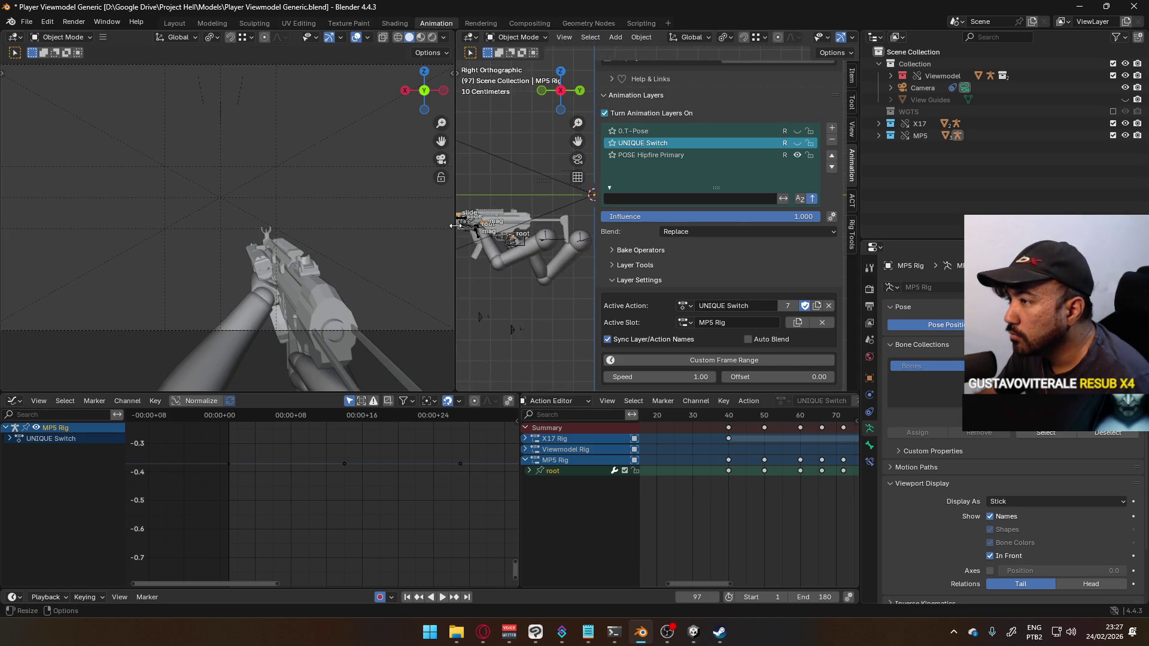
left_click_drag(455, 226, 351, 226)
middle_click_drag(482, 213, 573, 220, "shift")
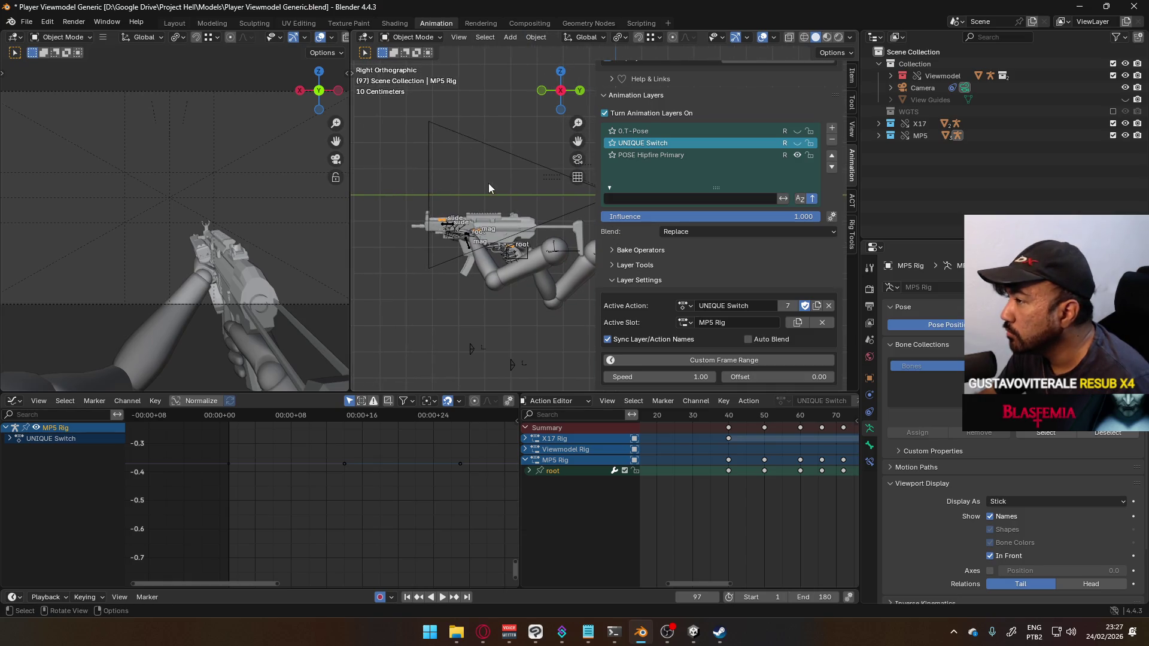
mouse_move(548, 176)
middle_mouse_down()
mouse_move(536, 218)
mouse_move(578, 235)
middle_mouse_up()
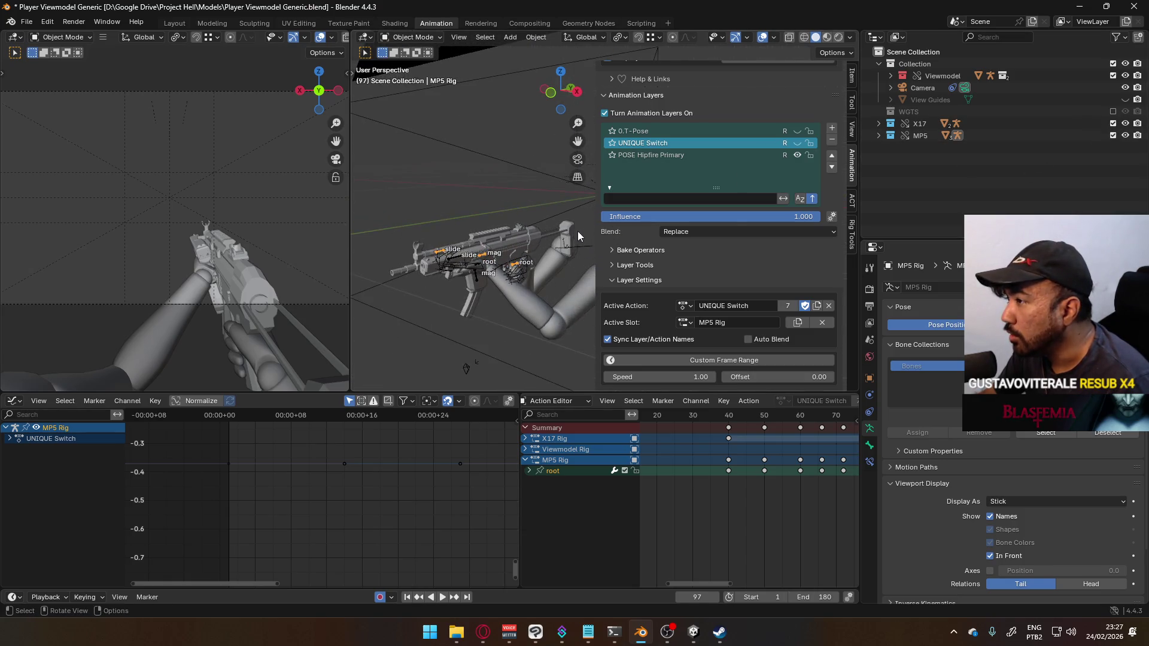
scroll(579, 234, "down", 2)
scroll(509, 233, "up", 3)
middle_click_drag(507, 232, 480, 225)
left_click(480, 220)
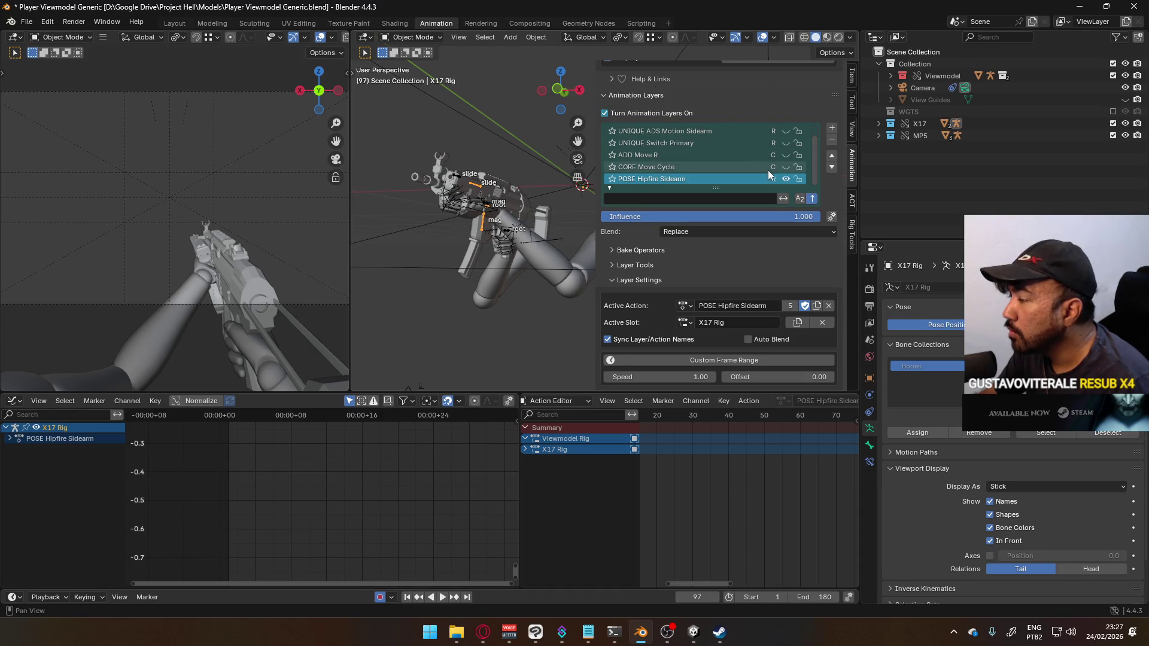
Step: Show the 0.T-Pose layer's effect and inspect the gun and arms, switching between MP5 and X17 rigs
scroll(767, 170, "up", 1)
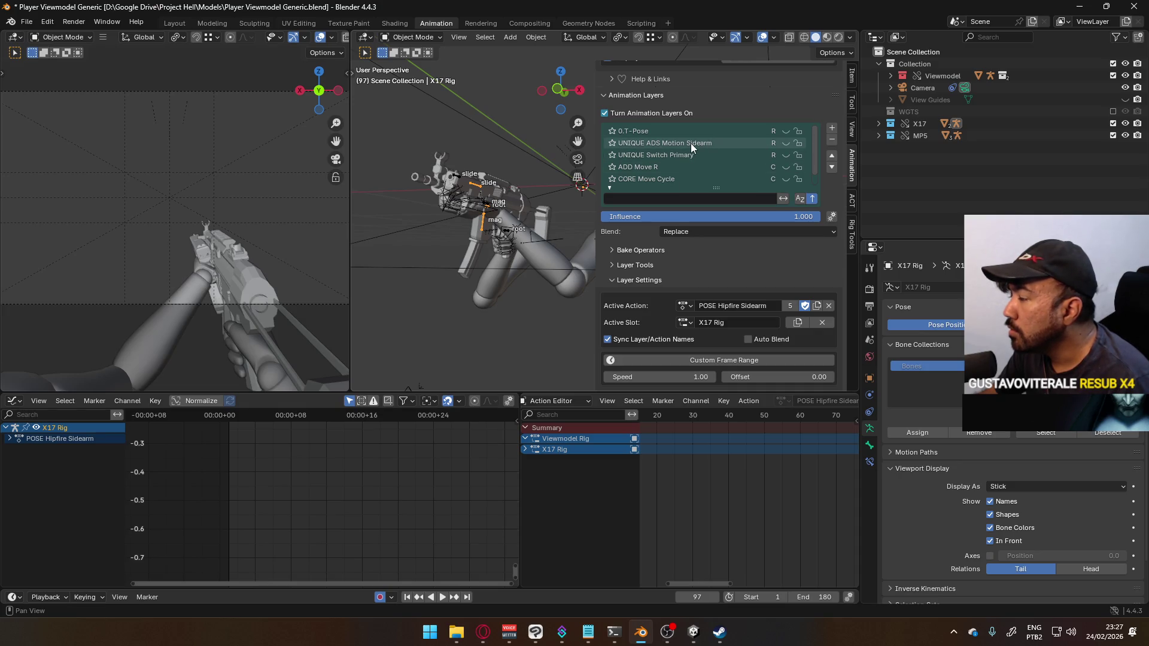
scroll(690, 143, "down", 1)
scroll(724, 145, "up", 1)
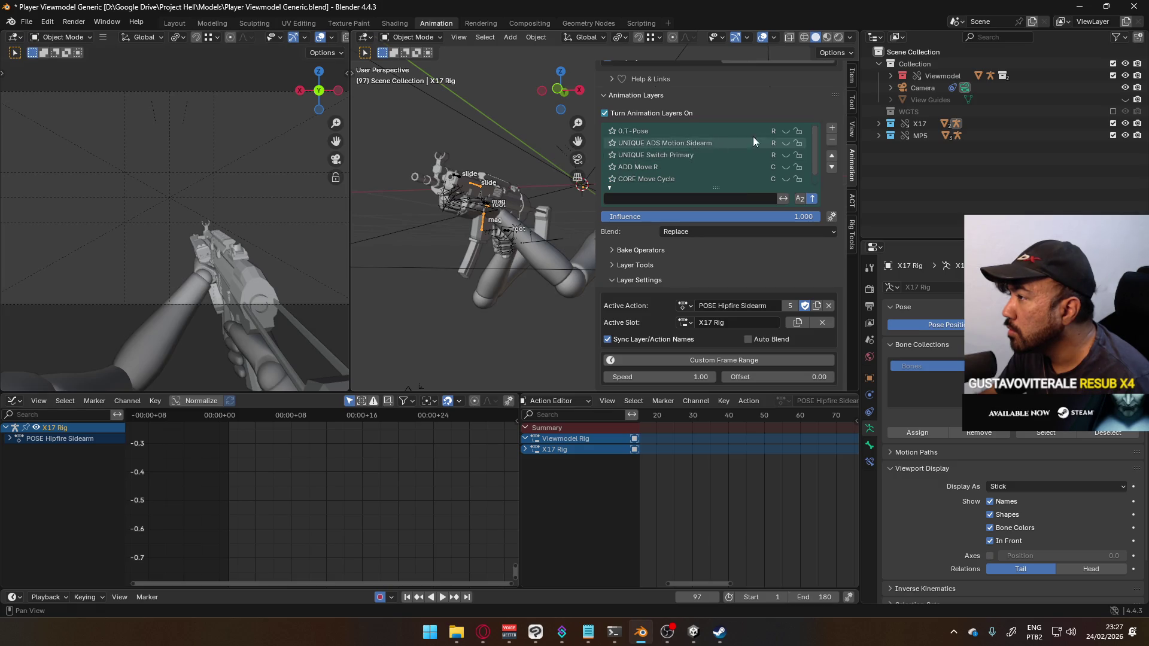
left_click(787, 131)
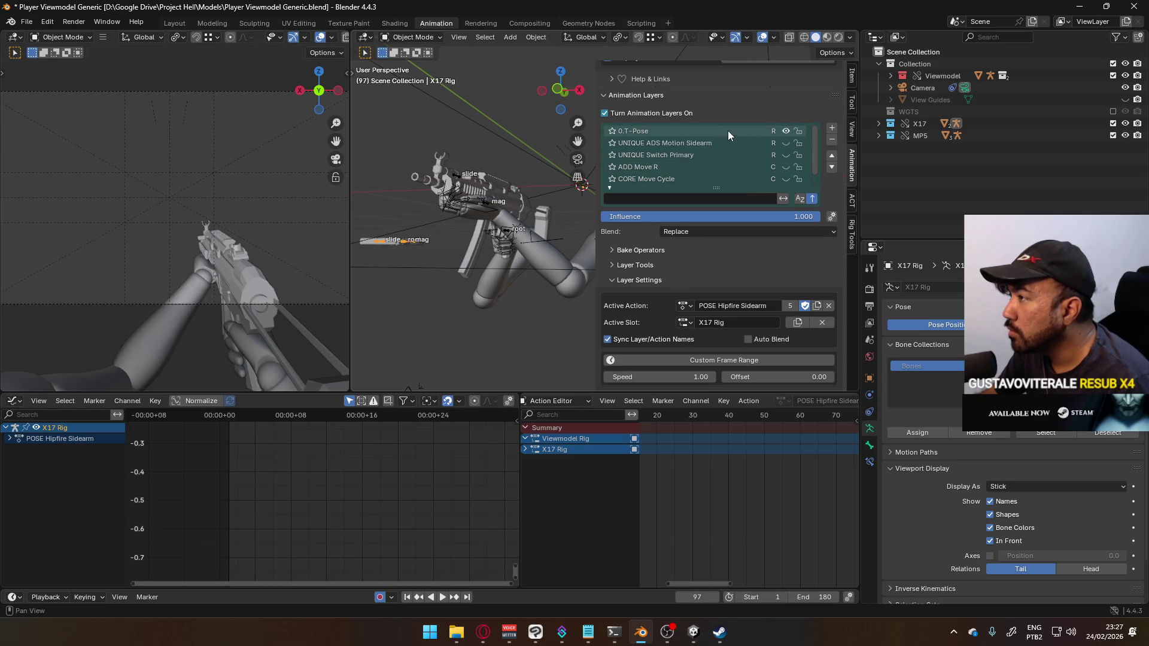
mouse_move(509, 180)
middle_mouse_down()
mouse_move(401, 234)
mouse_move(458, 204)
middle_mouse_up()
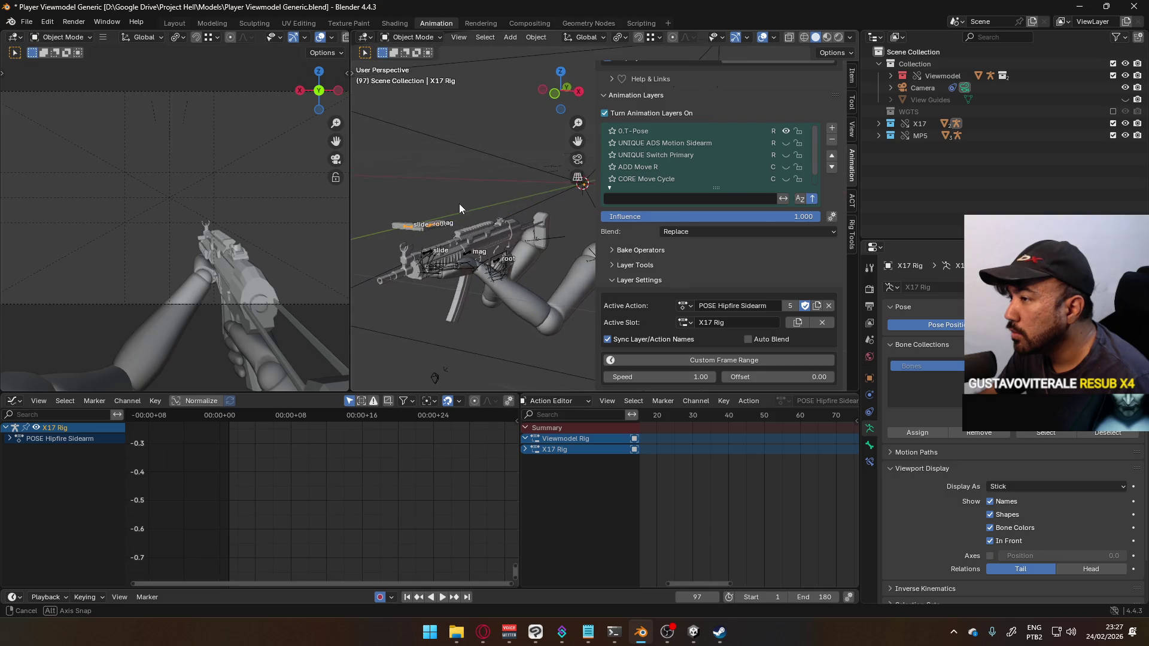
left_click(466, 248)
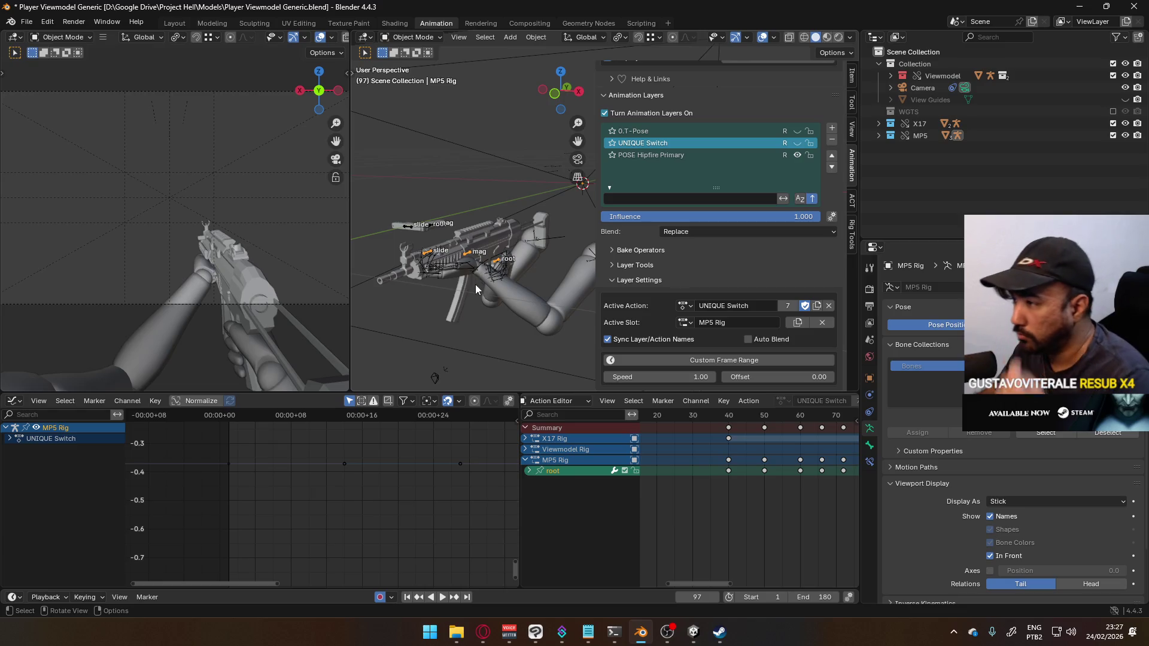
left_click(404, 223)
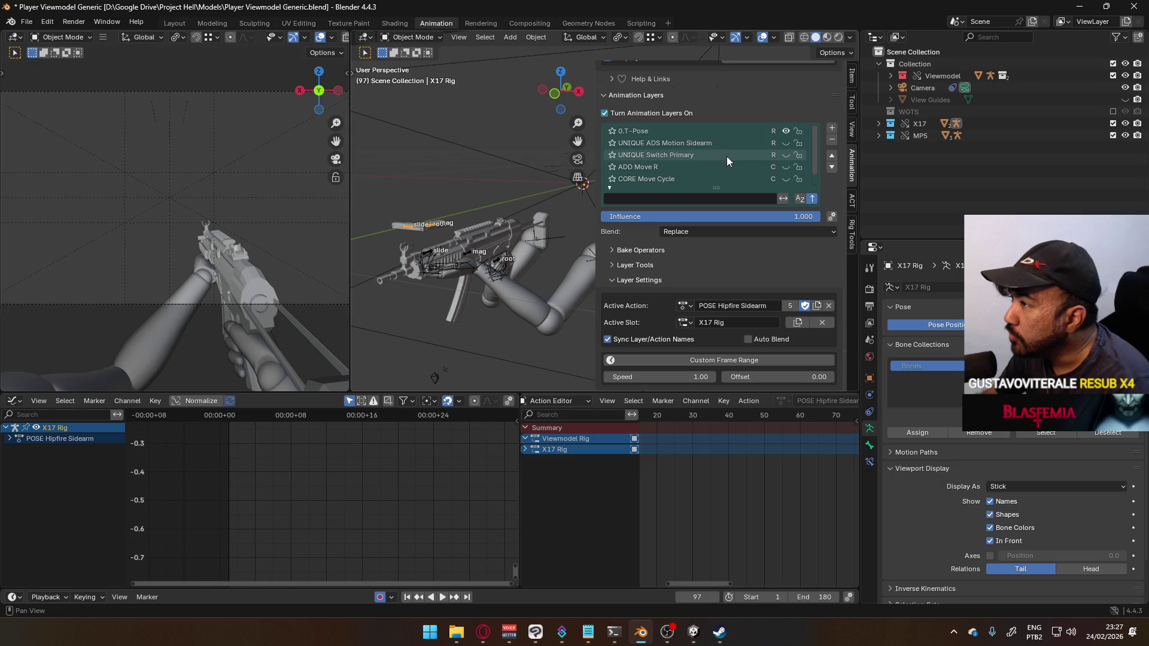
scroll(731, 157, "down", 1)
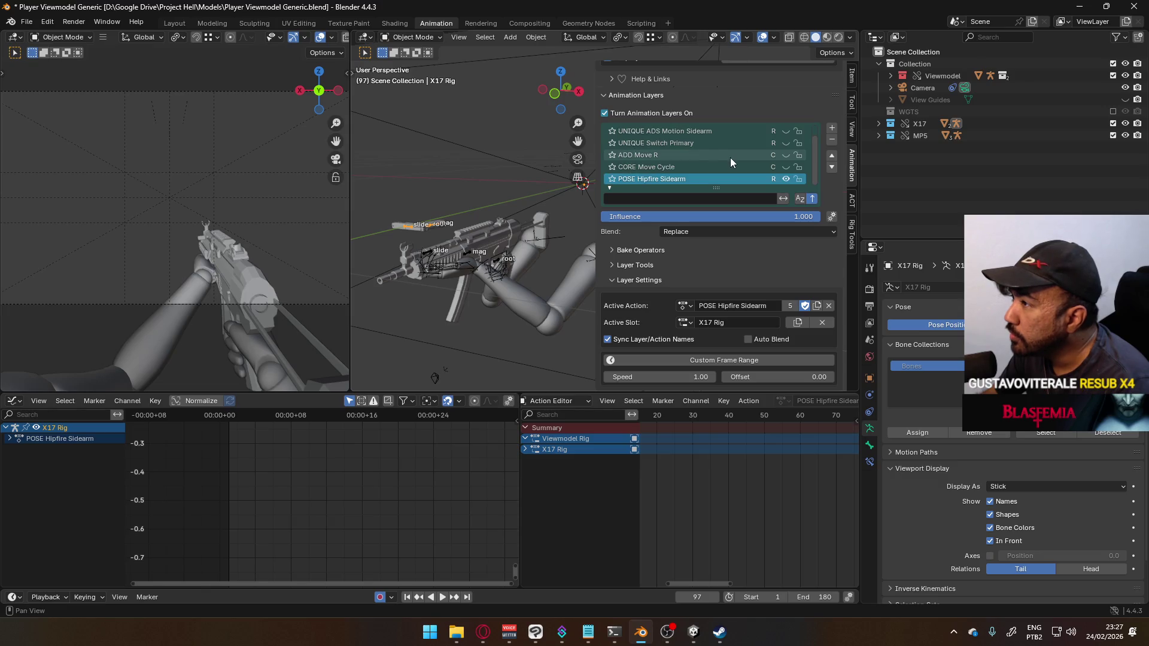
left_click(468, 259)
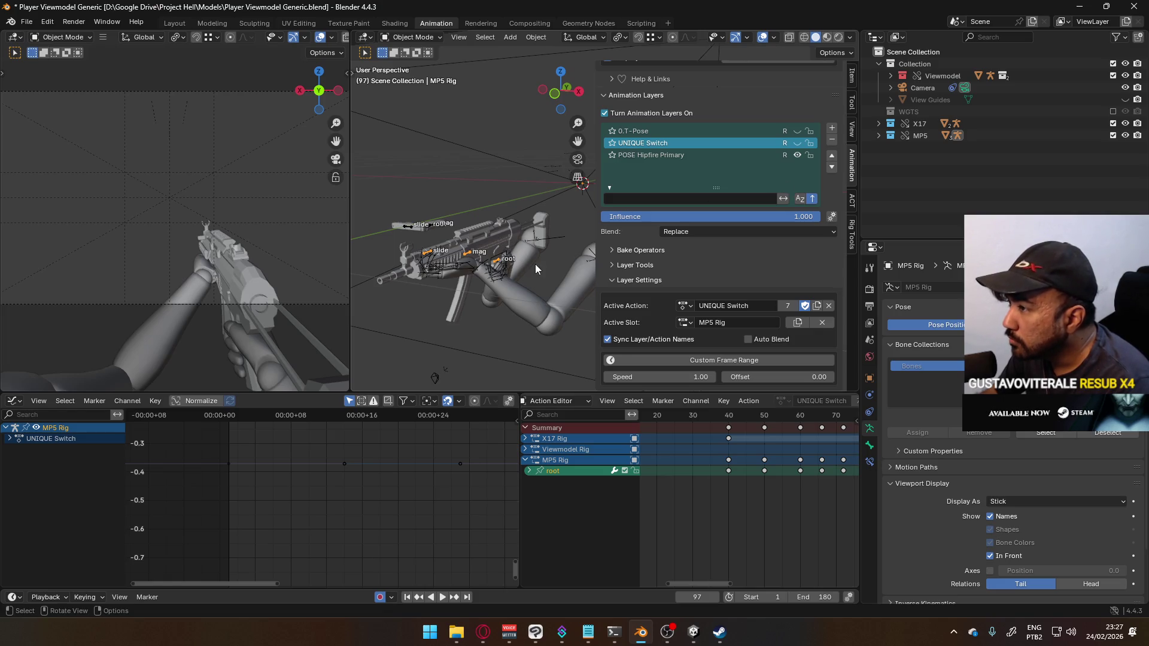
Step: Keyframe Location & Rotation for all Viewmodel Rig bones on visible UNIQUE ADS Motion Primary, then save
left_click(545, 238)
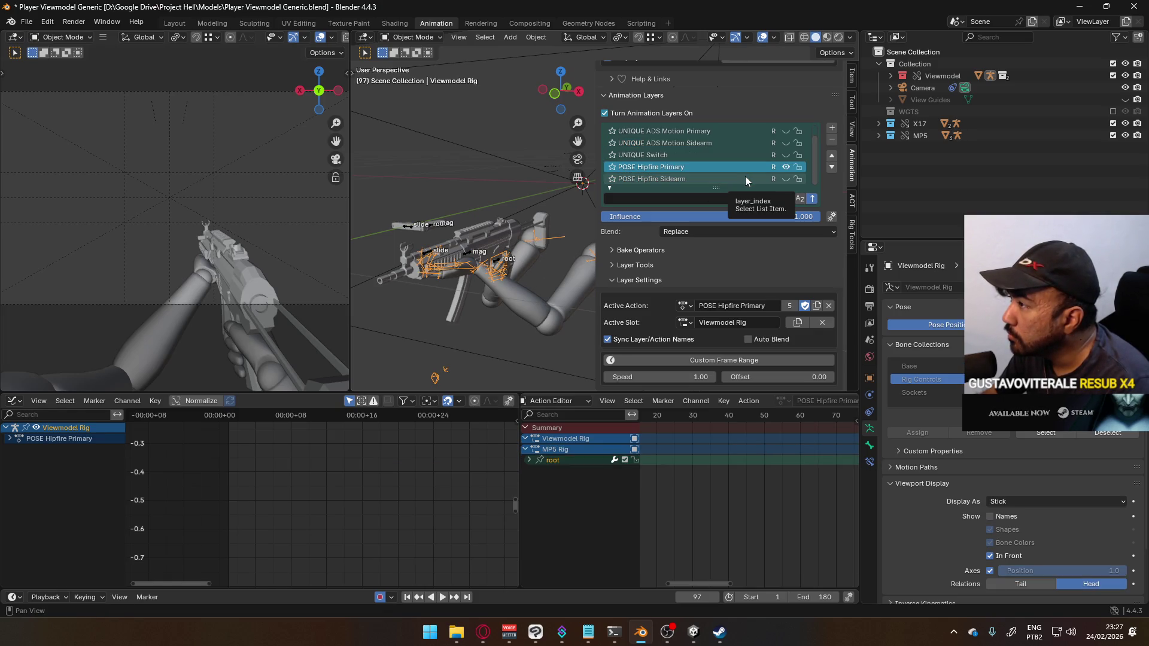
scroll(685, 173, "up", 1)
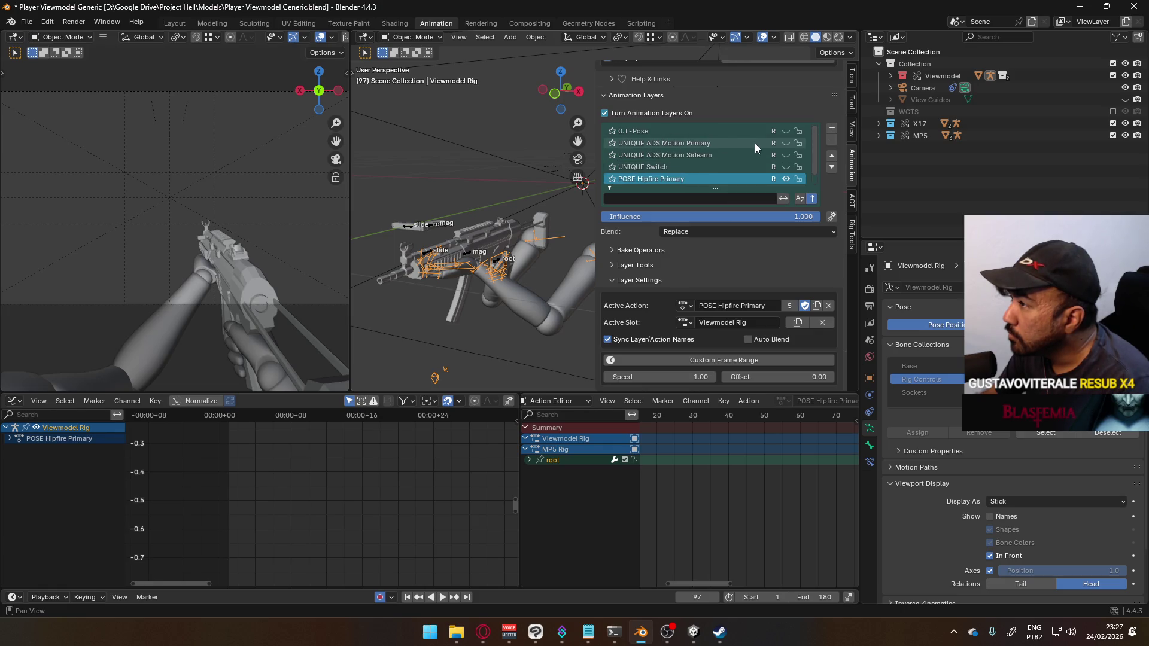
left_click(712, 146)
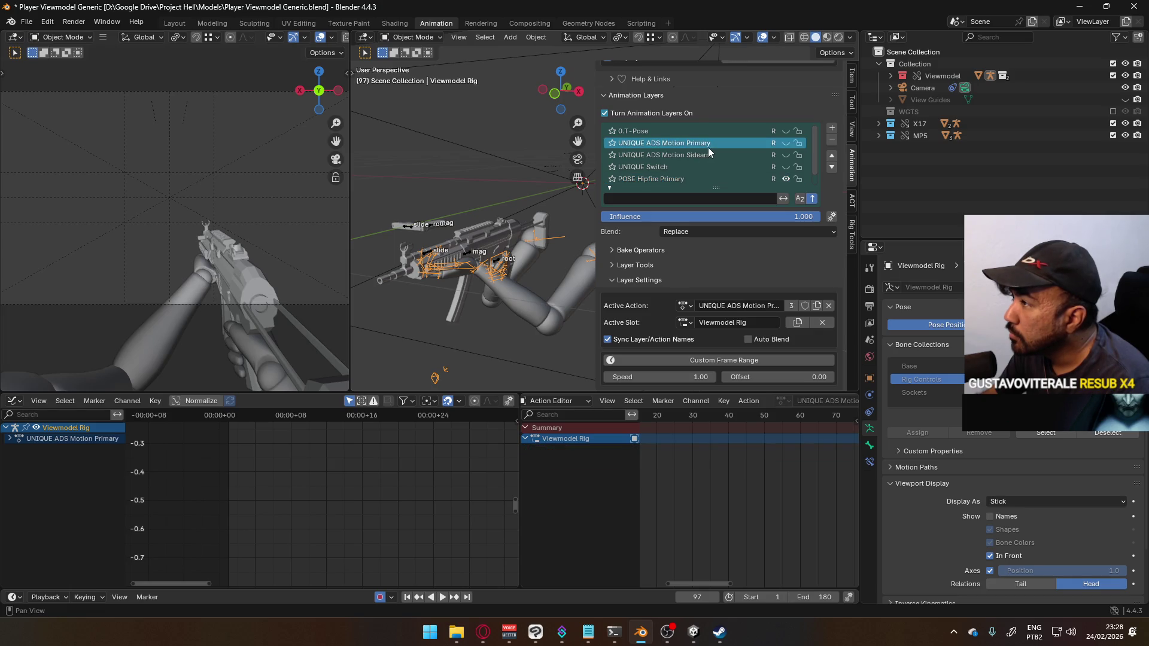
left_click(784, 143)
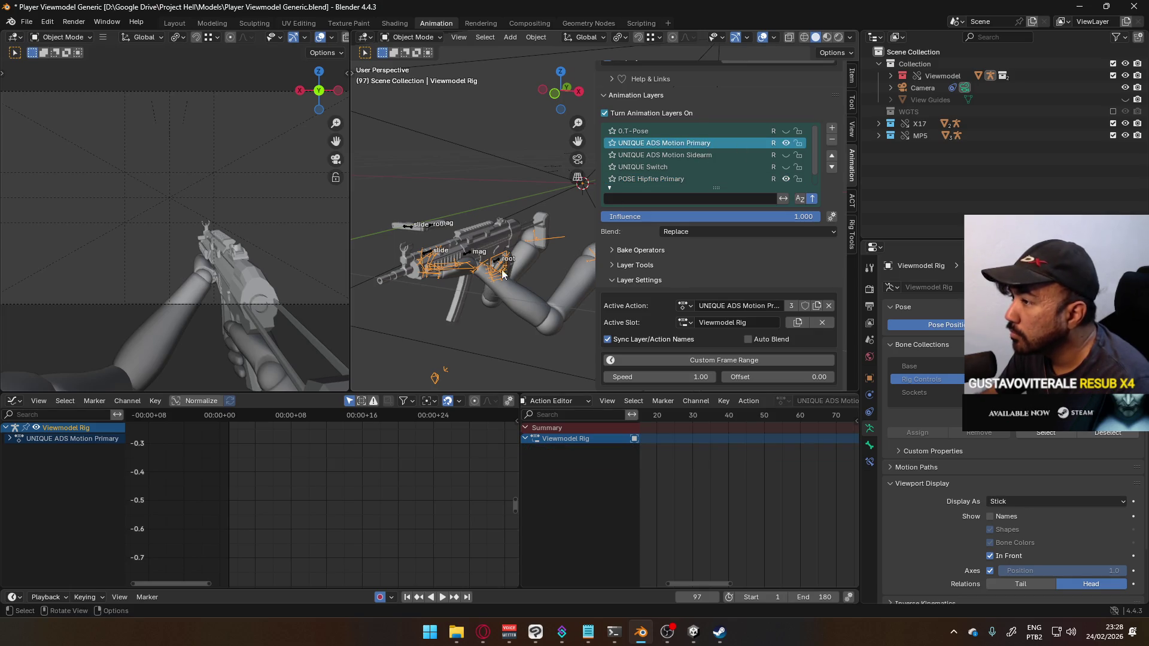
key("Tab")
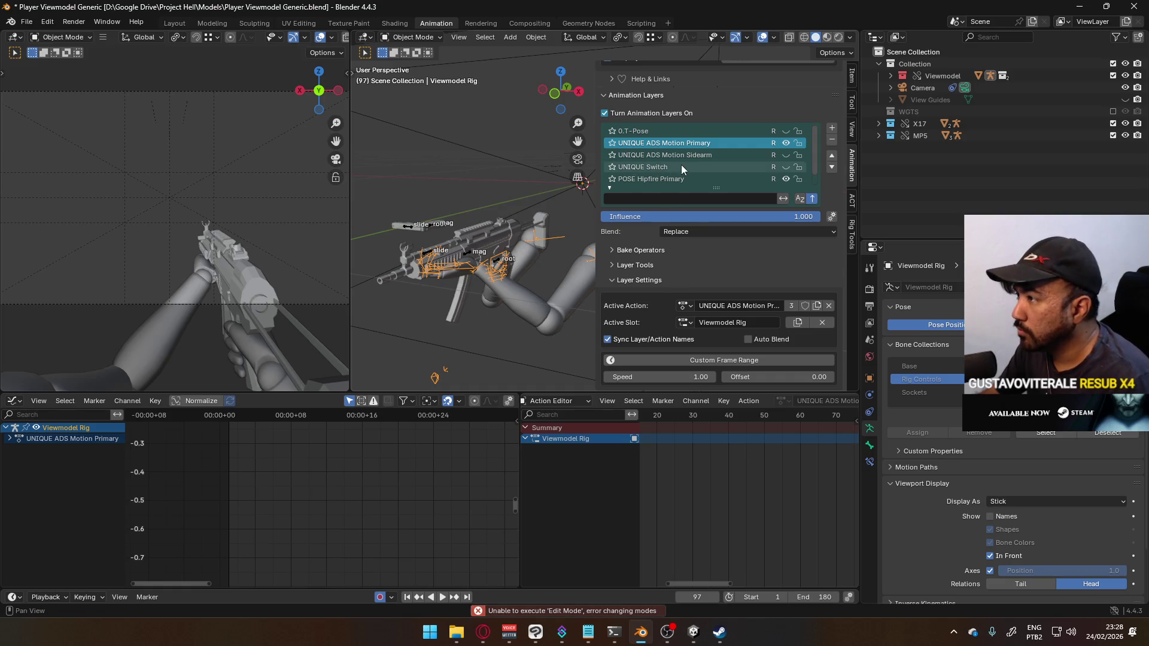
left_click(395, 37)
left_click(407, 71)
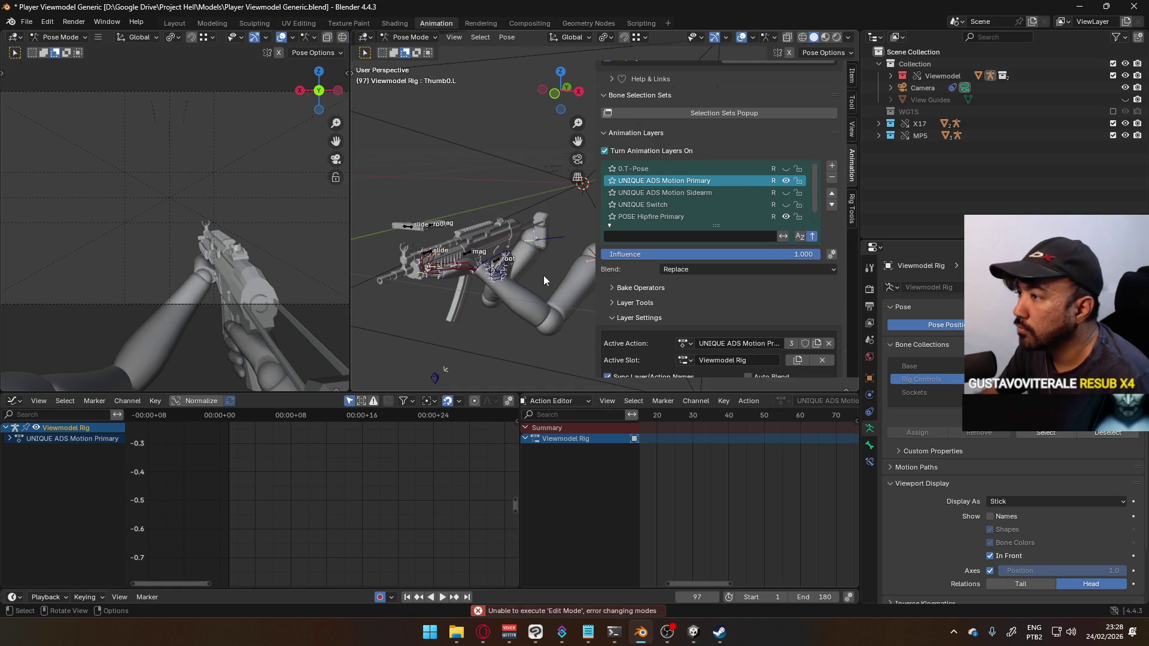
key("i")
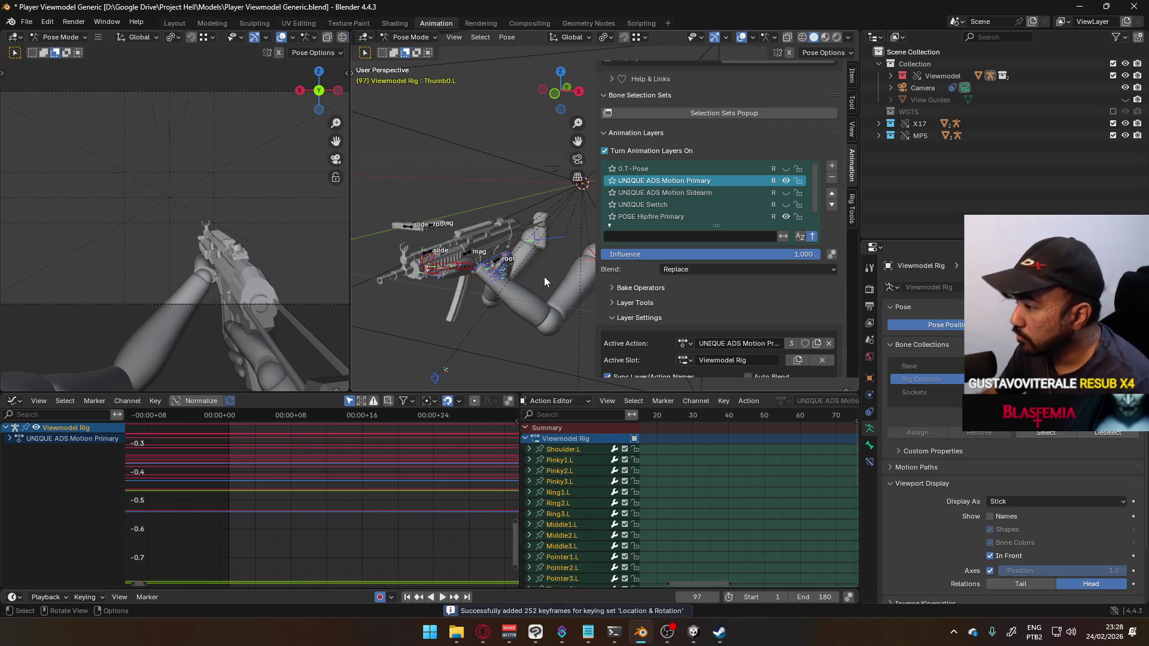
left_click(413, 37)
left_click(413, 49)
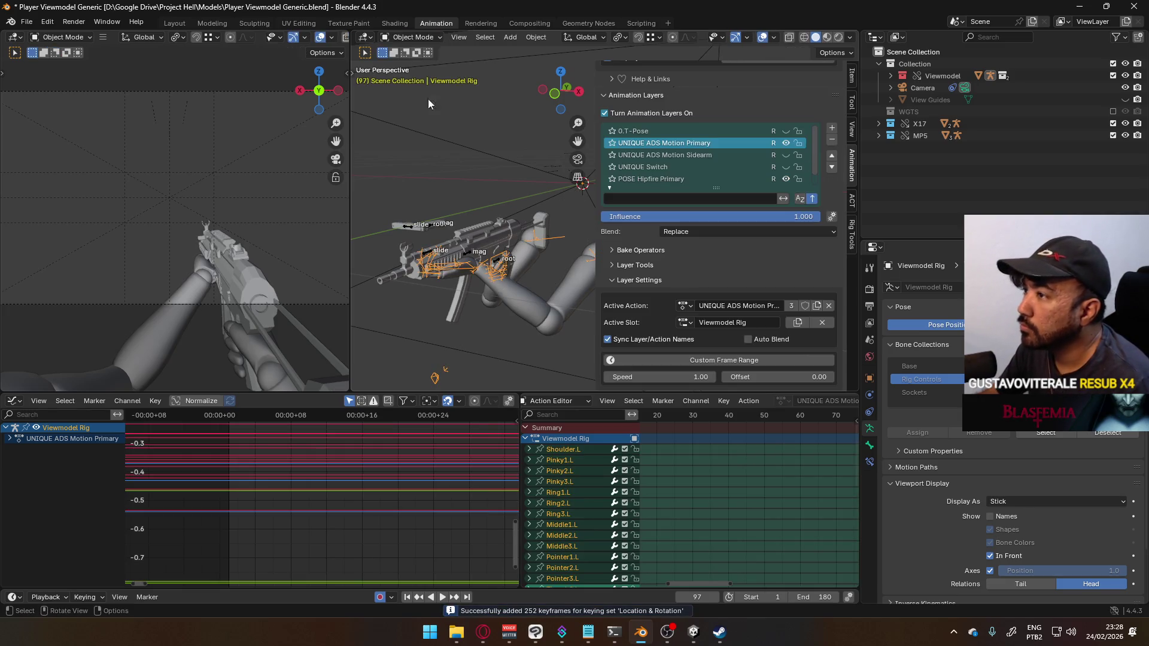
key("ctrl+s")
Step: Select the MP5 Rig and put it into Pose Mode
left_click(470, 257)
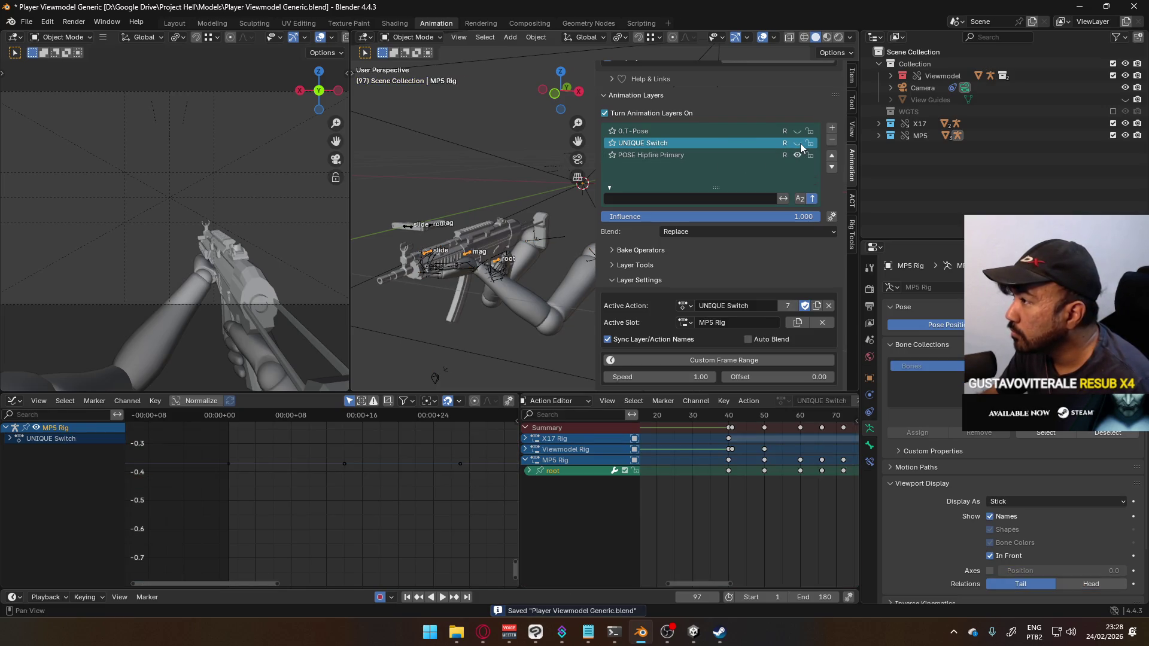
left_click(410, 37)
left_click(414, 76)
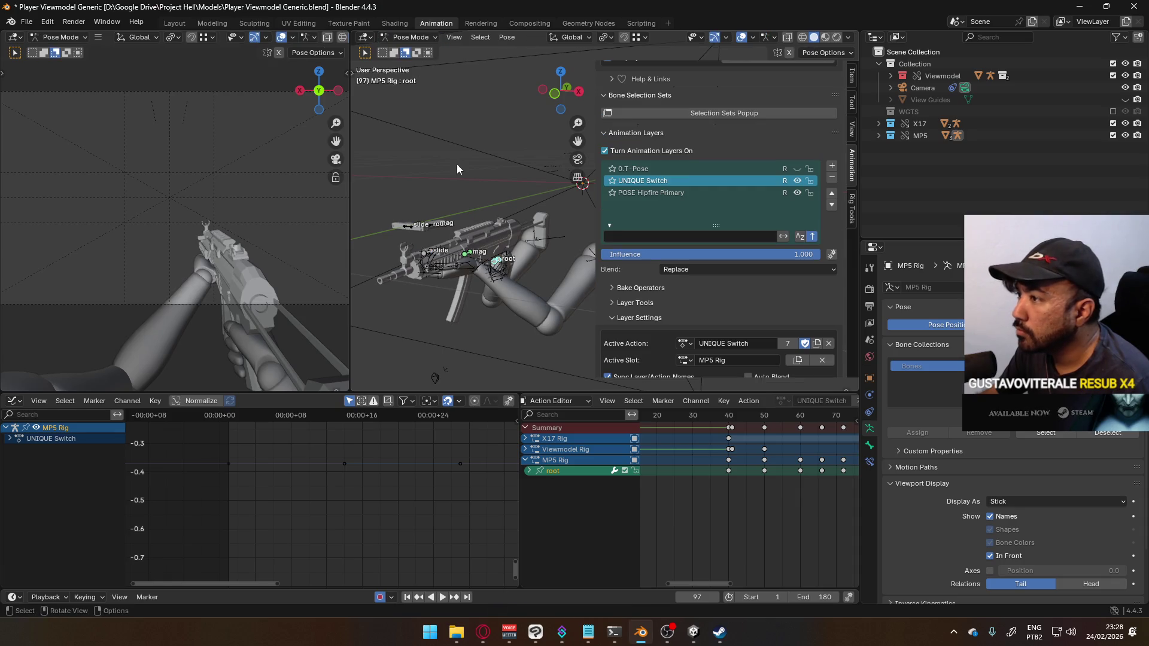
Step: Add a new MP5 Rig layer named UNIQUE ADS Motion Primary
left_click(832, 166)
double_click(652, 181)
type("UNIQUE")
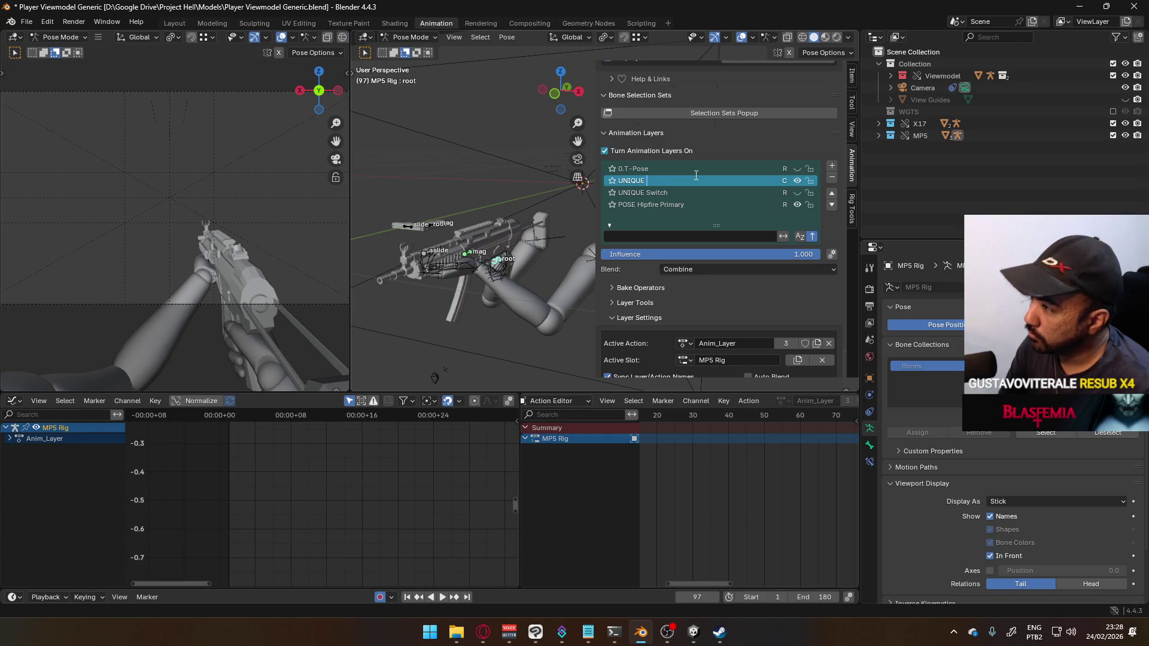
type("A")
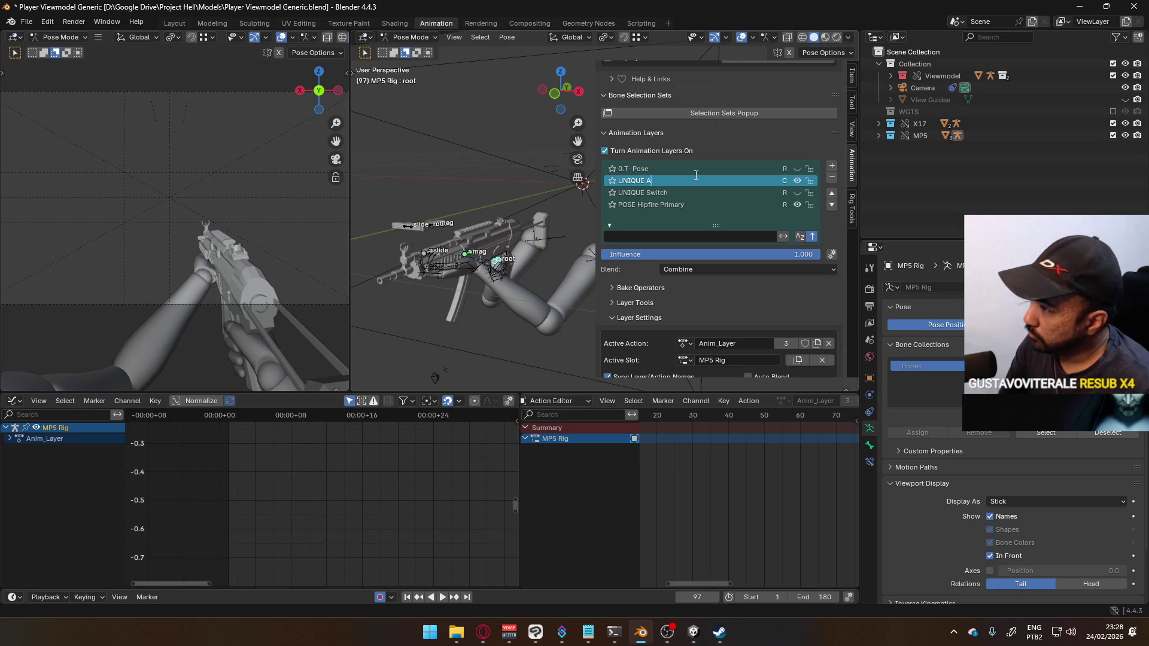
type("DS Motion Primary")
key("Return")
Step: Remove the duplicate UNIQUE ADS Motion Primary.001 layer, save, and open the File menu
double_click(707, 181)
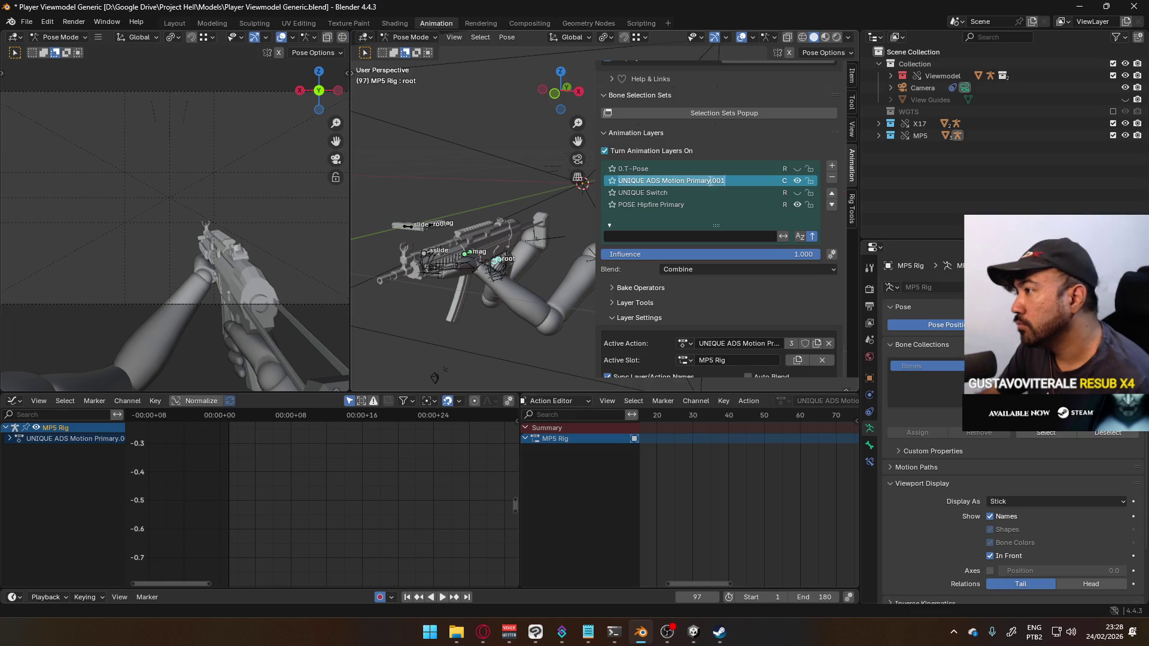
key("End")
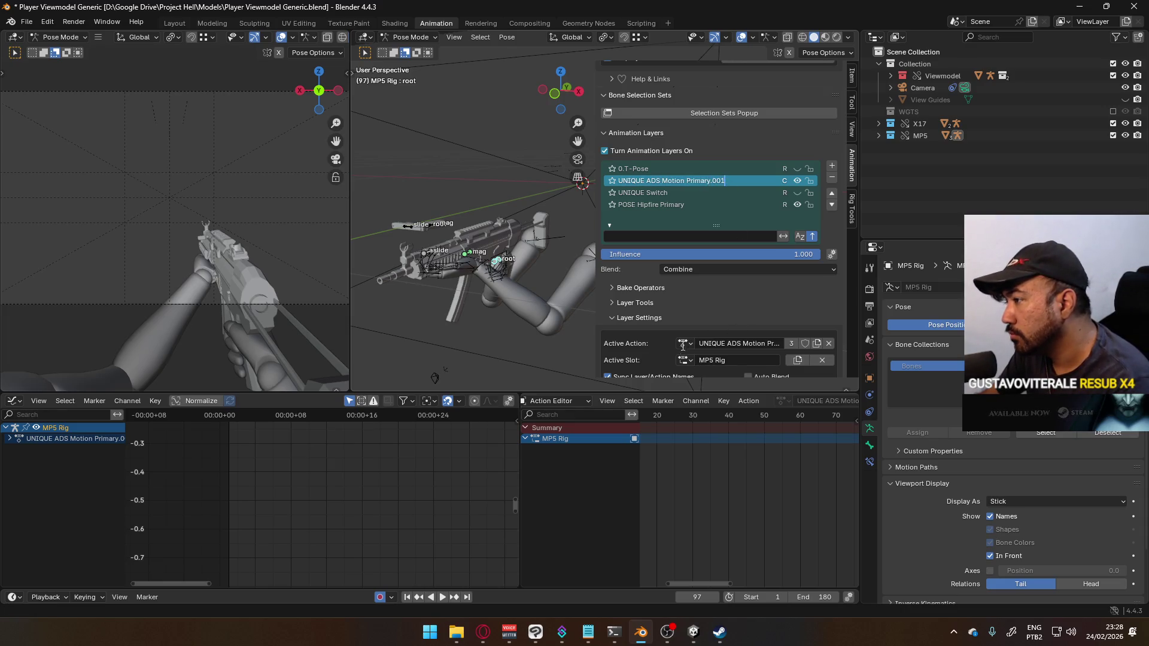
left_click(832, 178)
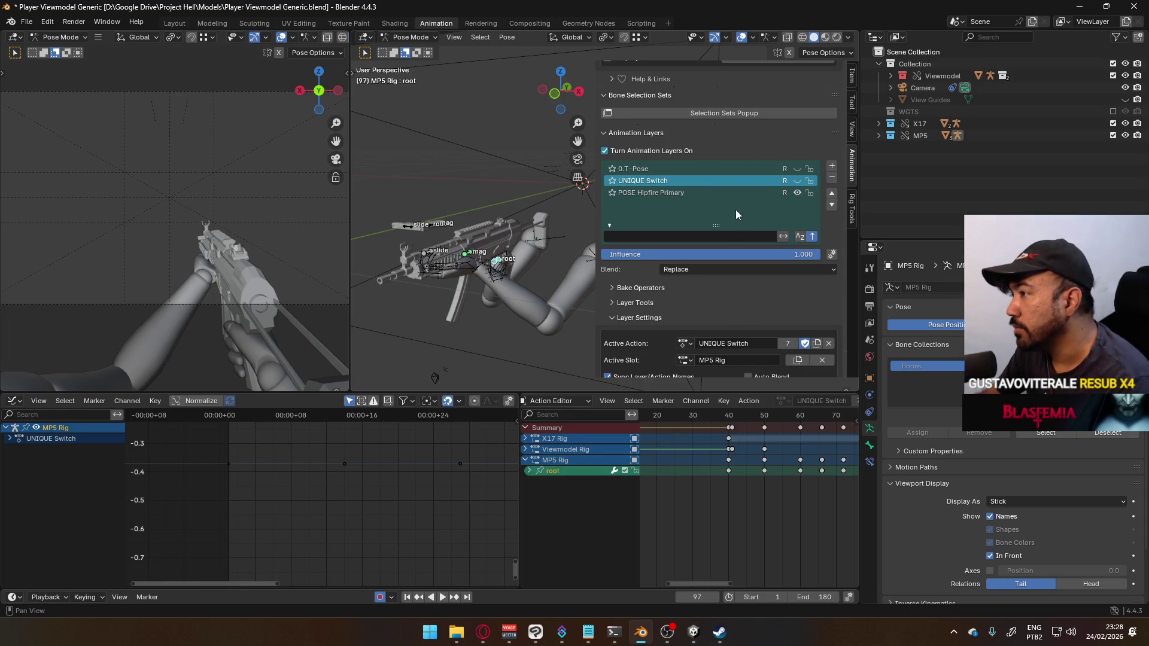
key("ctrl+s")
left_click(27, 24)
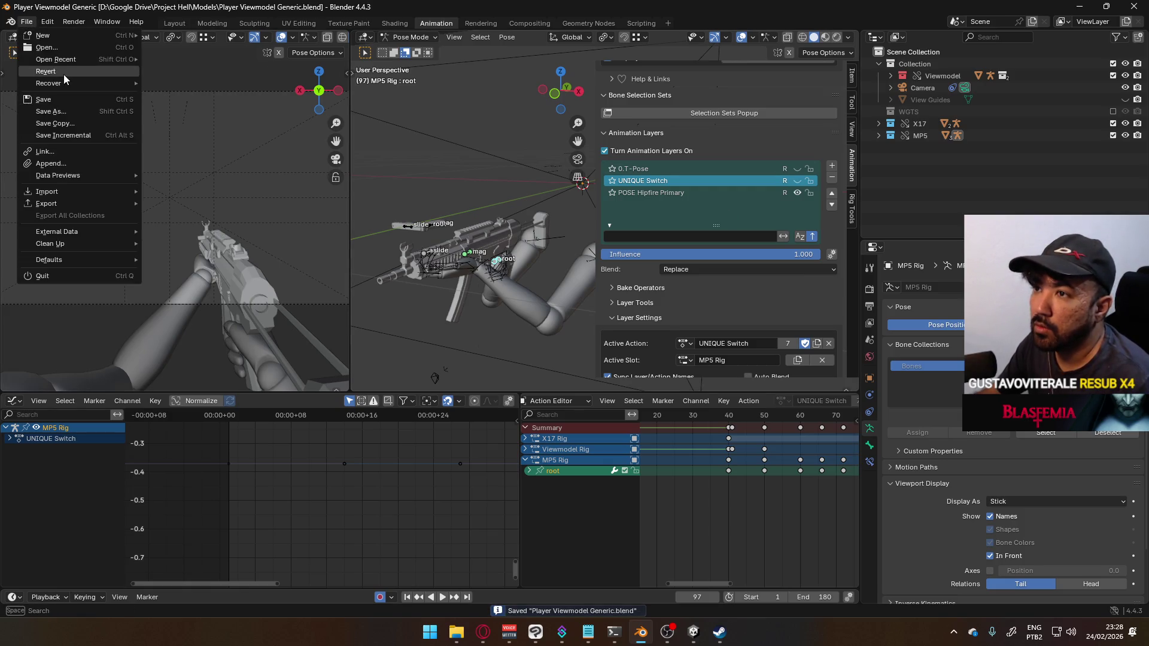
left_click(39, 77)
left_click(563, 334)
scroll(751, 318, "down", 2)
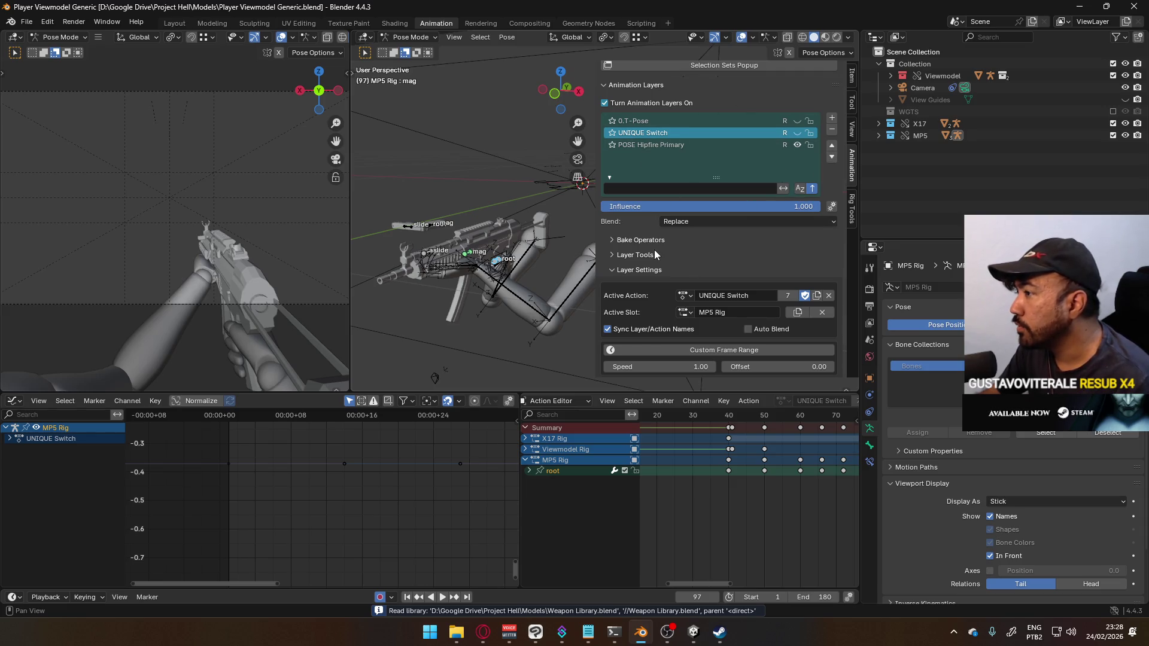
scroll(638, 321, "up", 8)
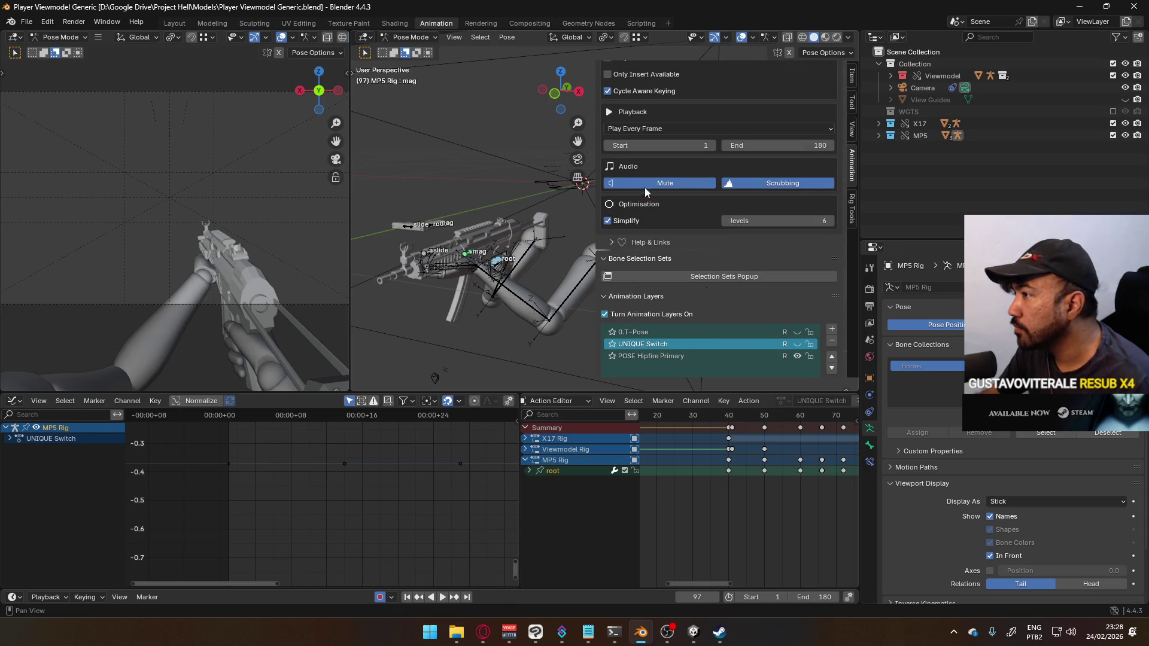
left_click(631, 312)
left_click(783, 401)
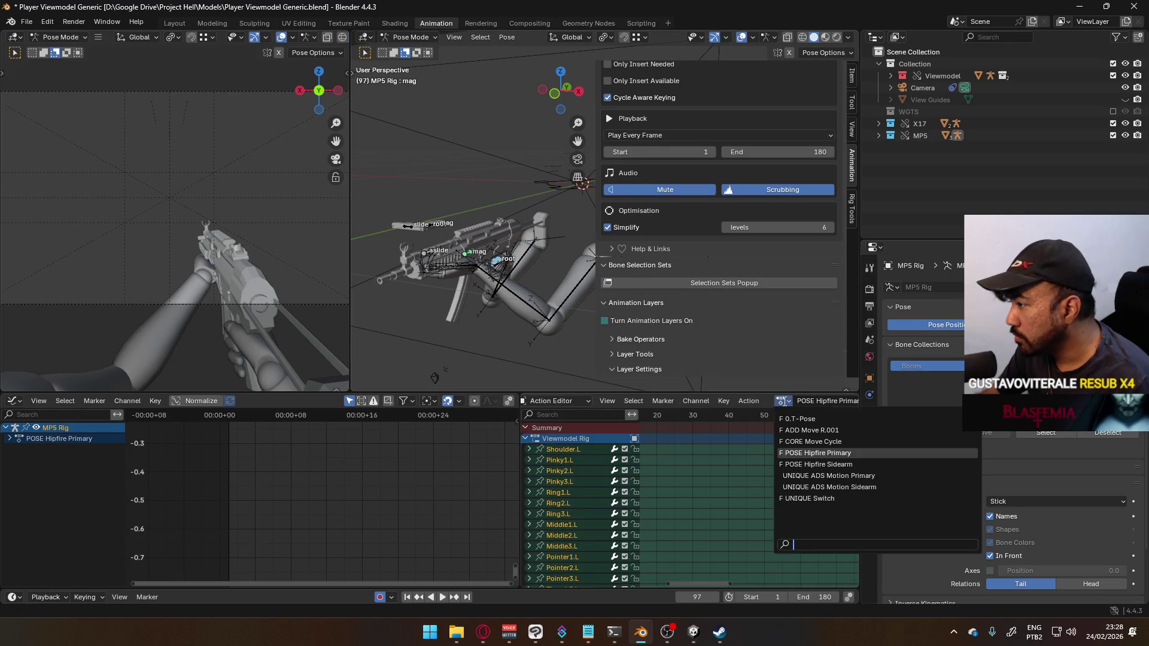
left_click(896, 479)
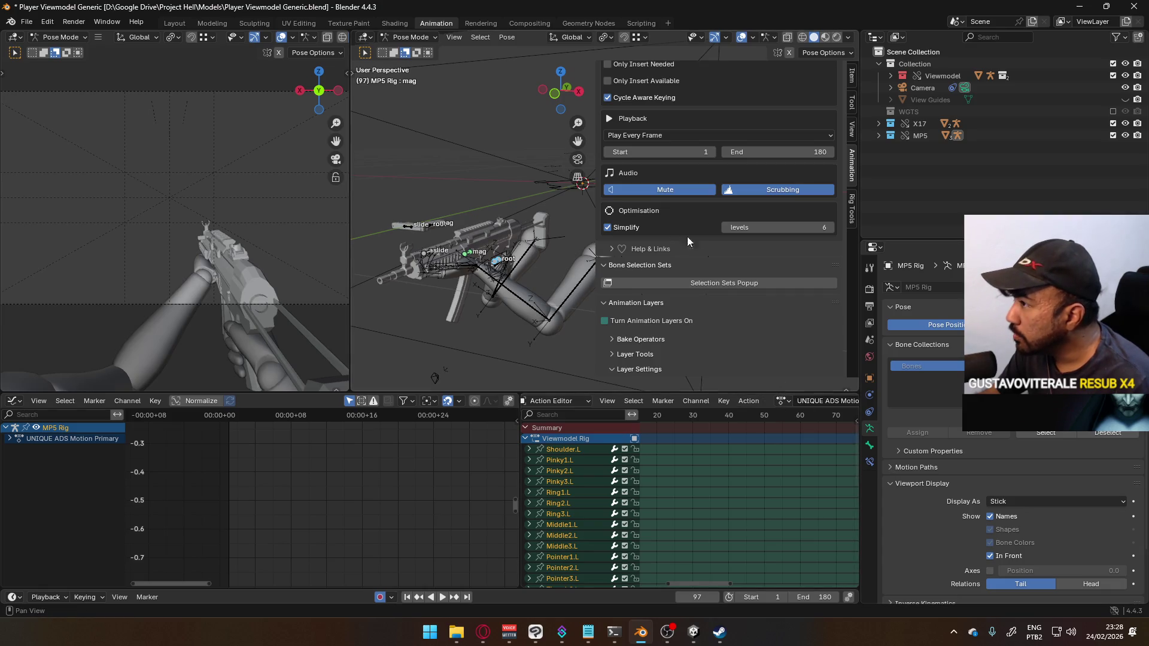
left_click(634, 319)
left_click(629, 426)
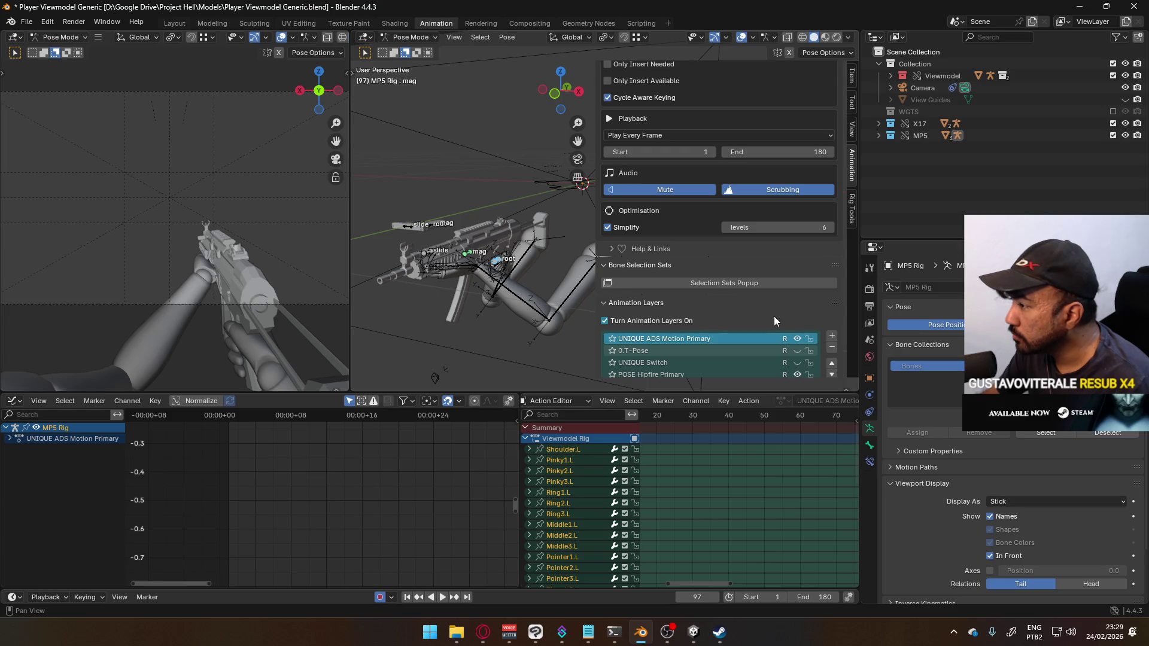
scroll(778, 329, "down", 2)
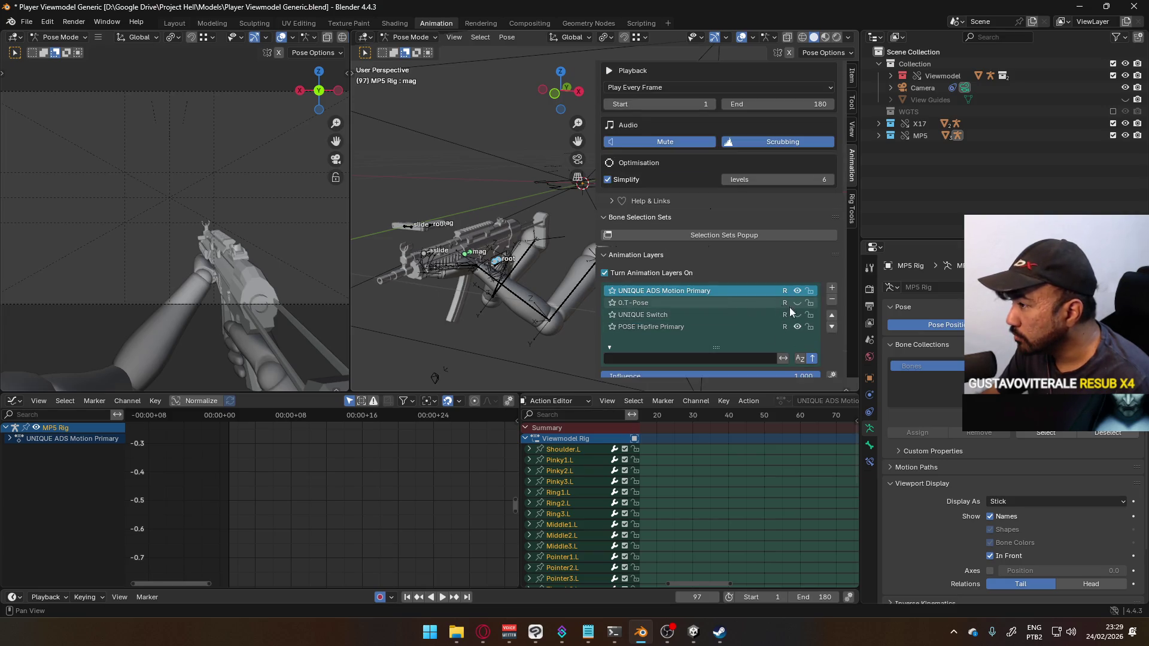
left_click(833, 326)
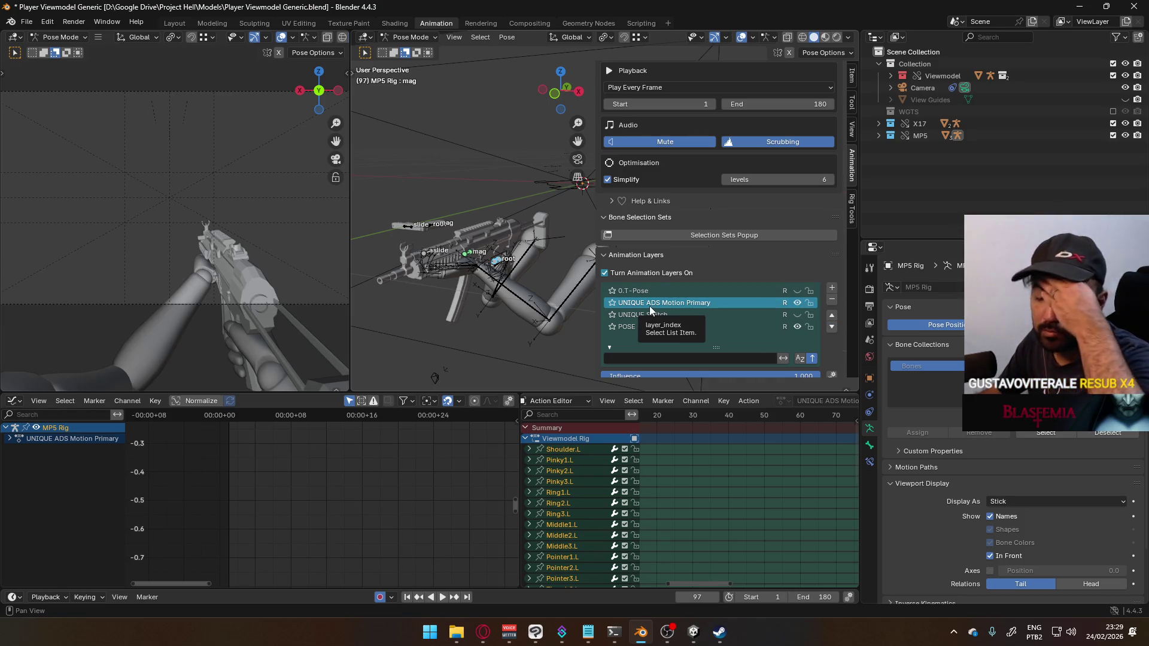
scroll(450, 246, "down", 3)
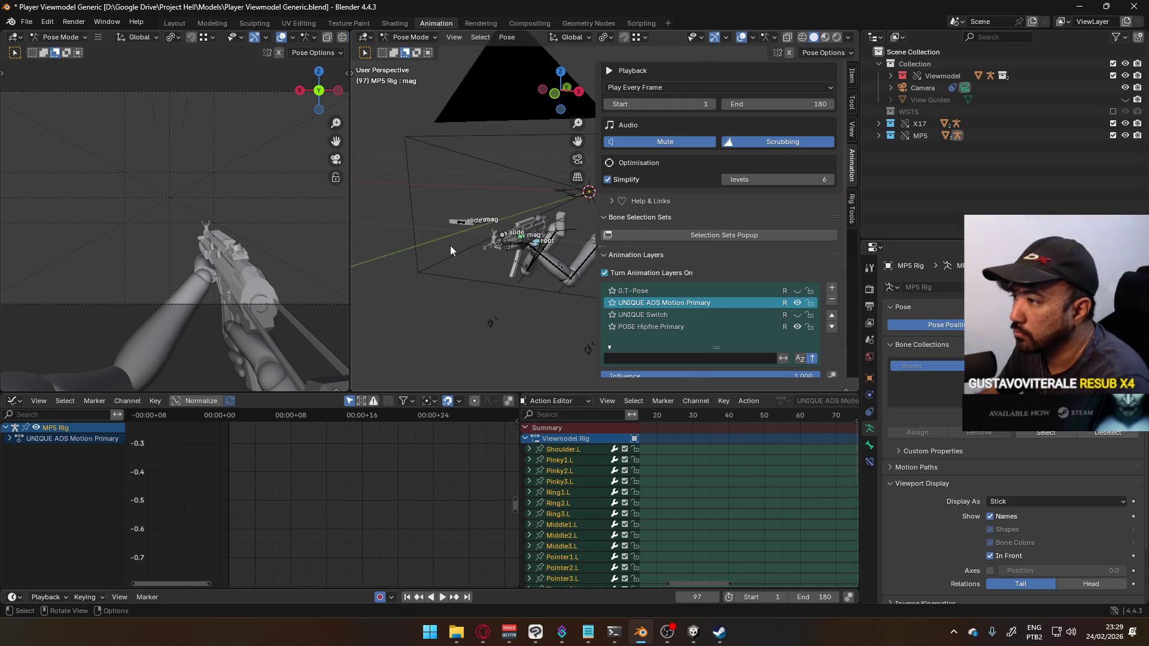
Step: Set the middle view to Right Orthographic after a brief orbit, and scroll the Action Editor timeline
key("KP_3")
scroll(494, 255, "up", 2)
mouse_move(464, 210)
middle_mouse_down()
mouse_move(499, 225)
mouse_move(633, 231)
mouse_move(631, 260)
mouse_move(560, 232)
mouse_move(530, 239)
middle_mouse_up()
key("KP_3")
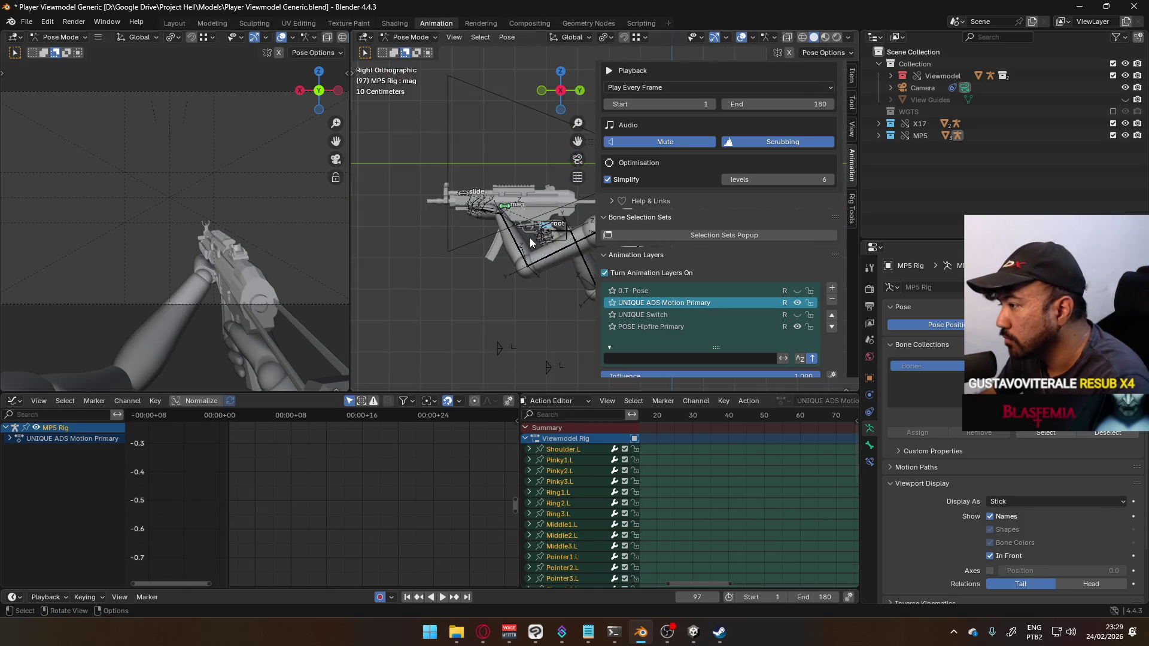
scroll(745, 484, "left", 5)
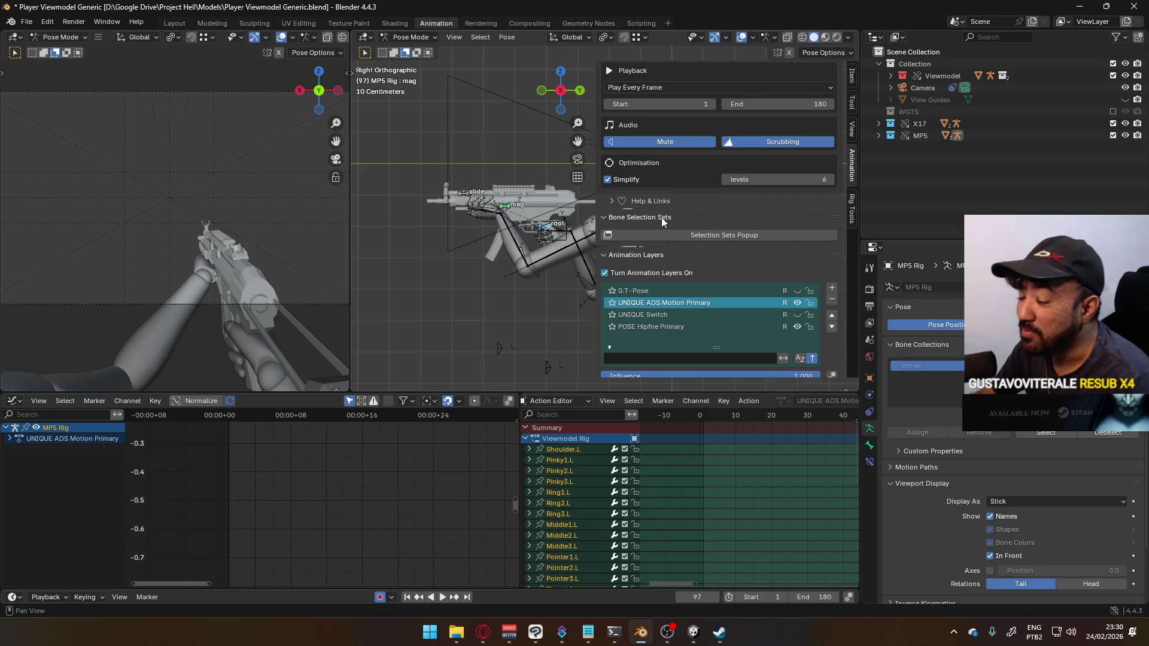
scroll(758, 444, "down", 2)
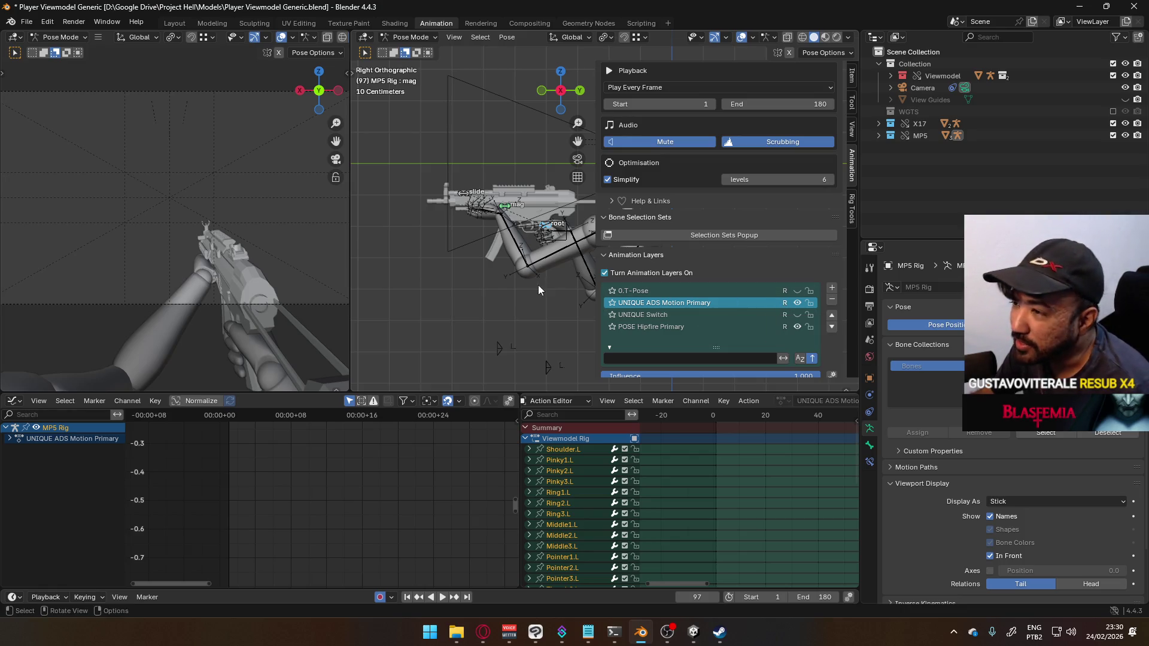
Step: Select all MP5 rig bones and key their location and rotation at frame 97
scroll(727, 423, "down", 2)
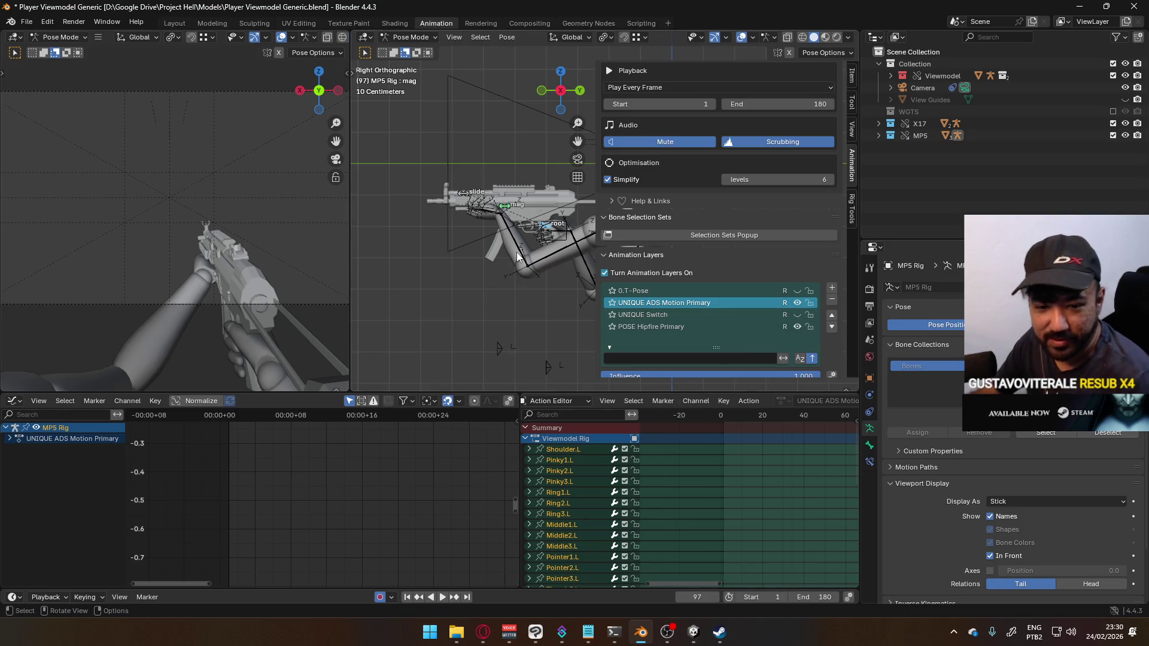
key("ctrl+z")
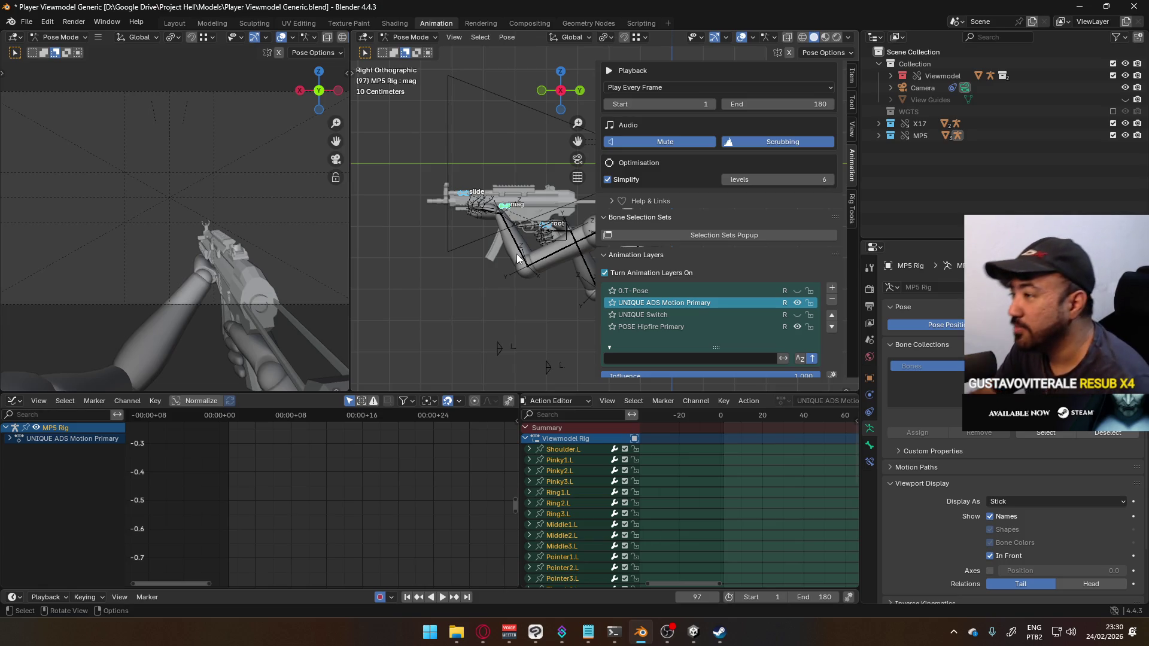
key("i")
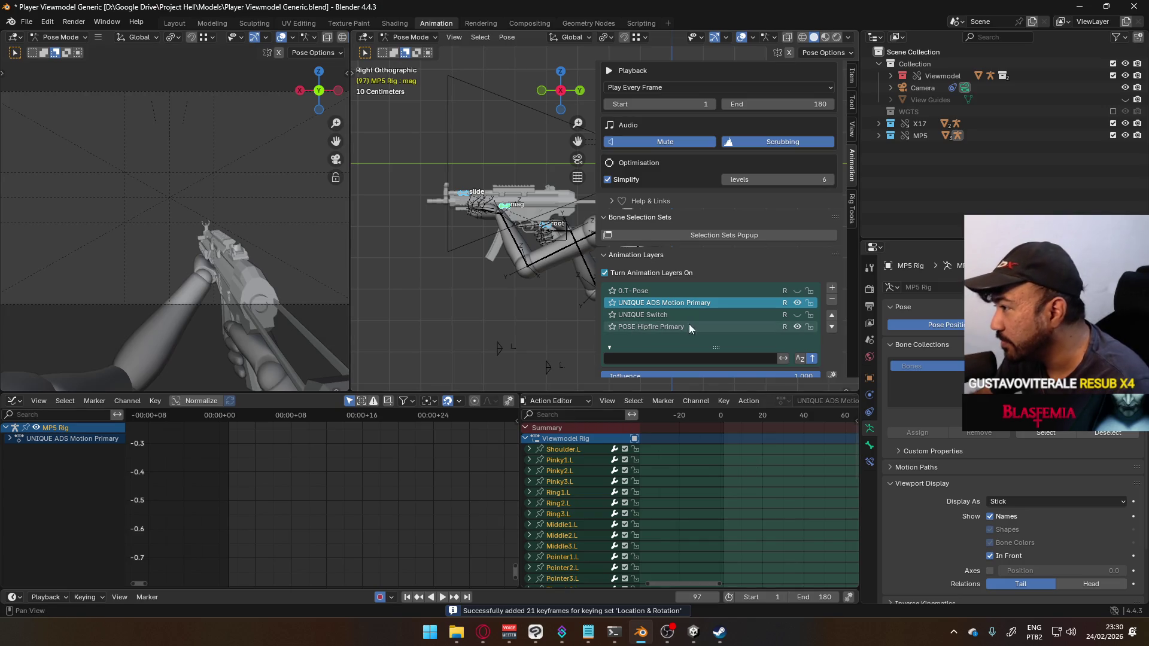
mouse_move(736, 458)
middle_mouse_down("ctrl")
mouse_move(754, 467)
mouse_move(718, 419)
mouse_move(712, 479)
mouse_move(753, 510)
middle_mouse_up("ctrl")
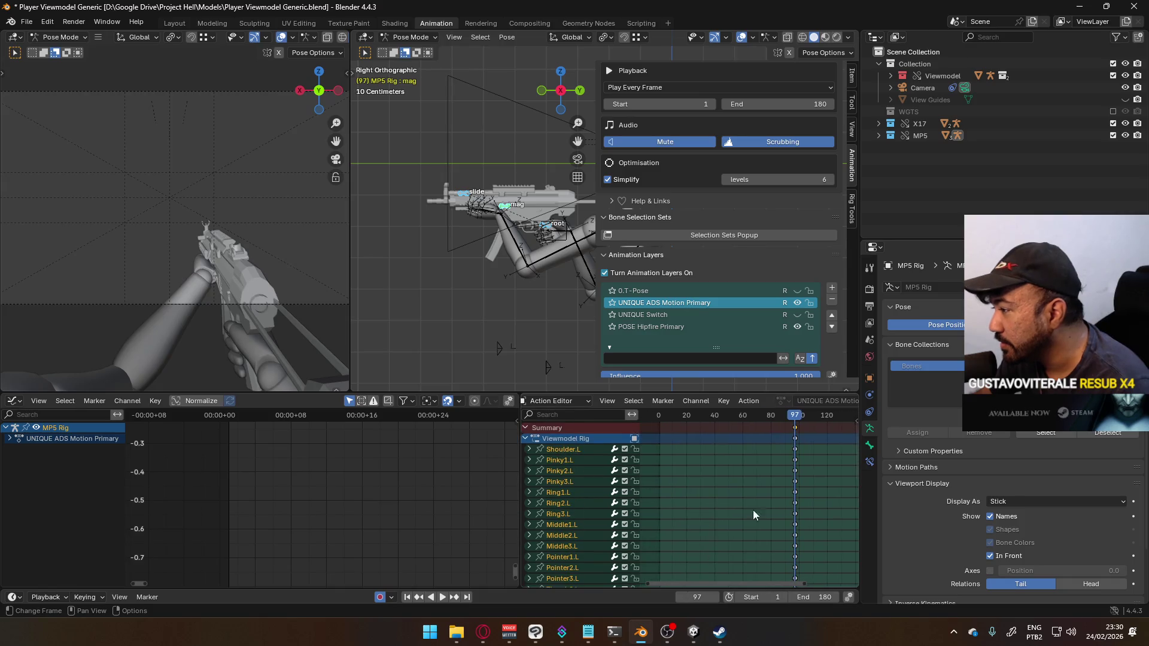
Step: Key the root, slide and mag bones again at frame 1, then show the MP5 Rig channels
key("alt+a")
left_click_drag(797, 420, 660, 444)
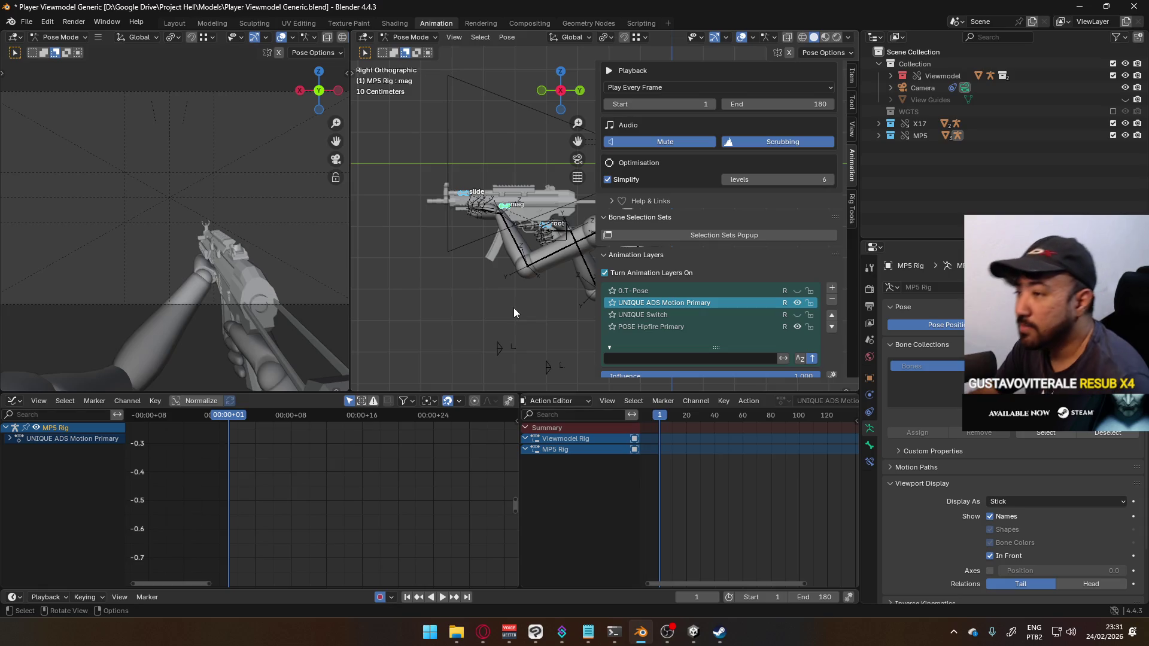
key("i")
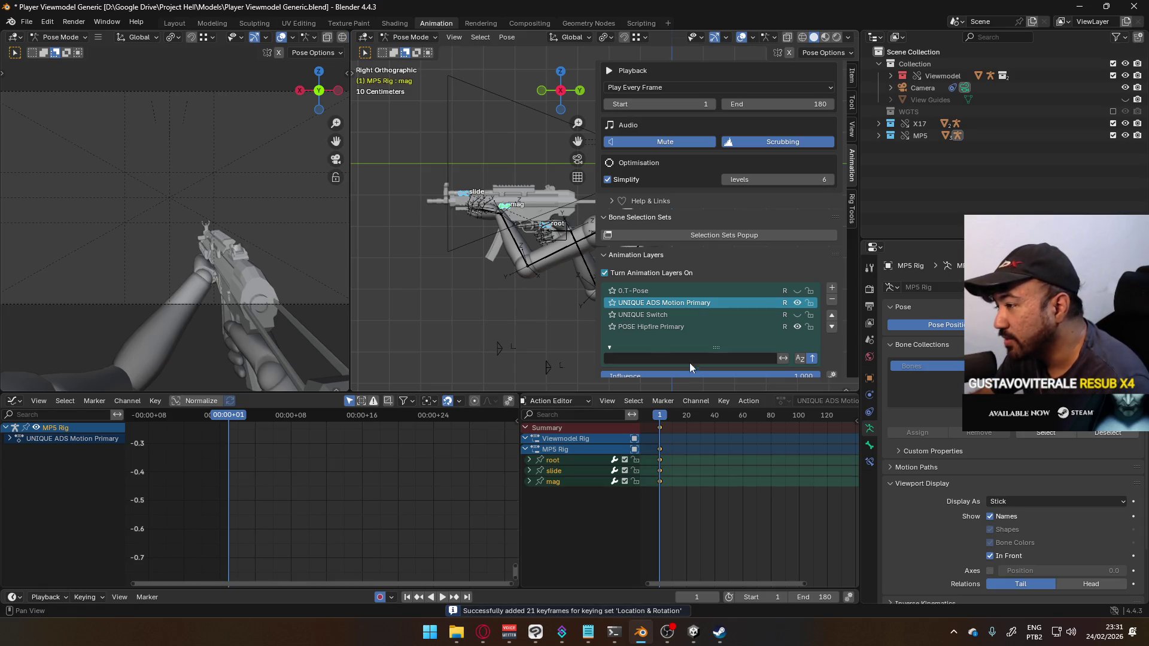
left_click(527, 439)
left_click(527, 449)
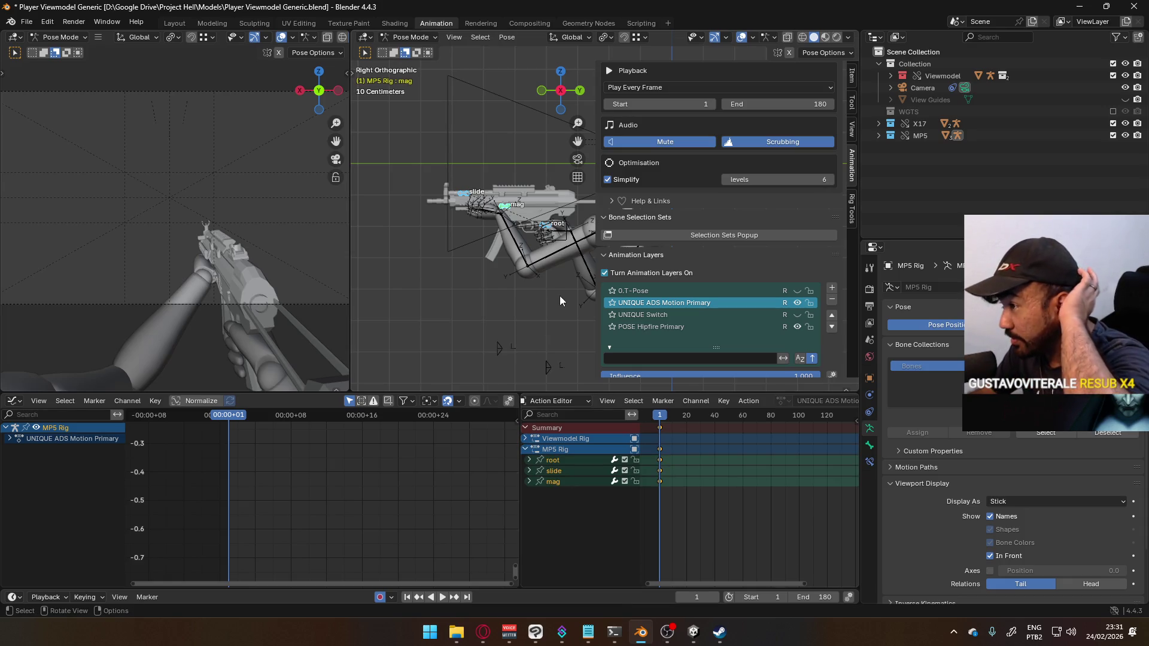
left_click(419, 38)
Step: Put the Viewmodel Rig into Pose Mode and review its animation layers list
left_click(419, 51)
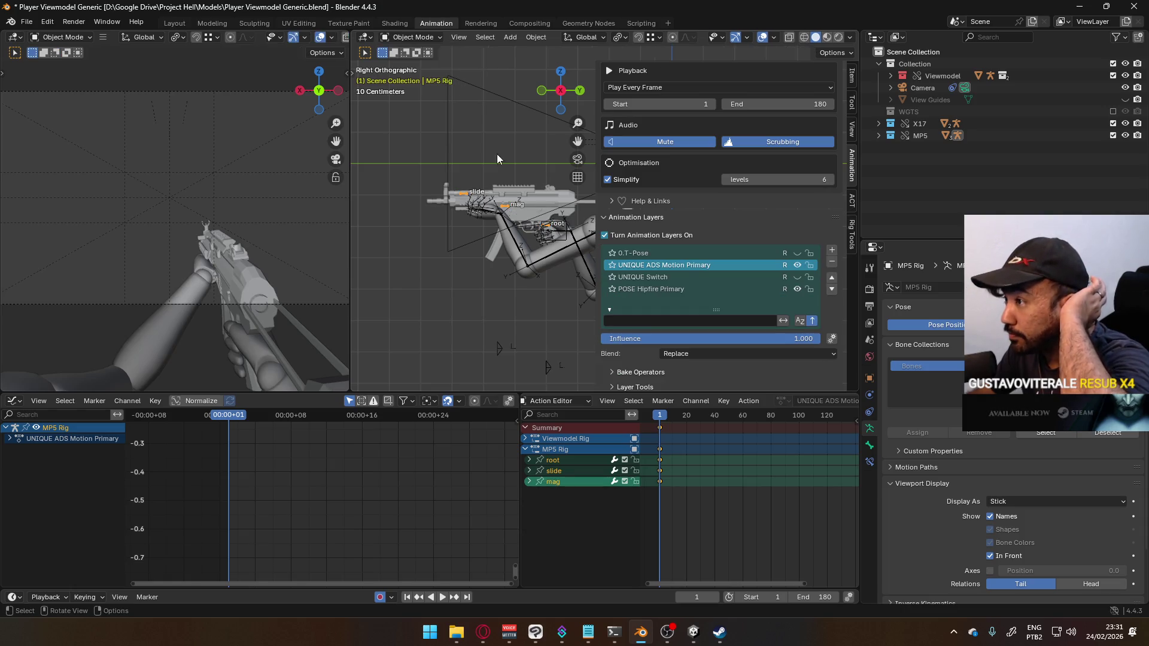
left_click(506, 221)
left_click(413, 37)
left_click(416, 66)
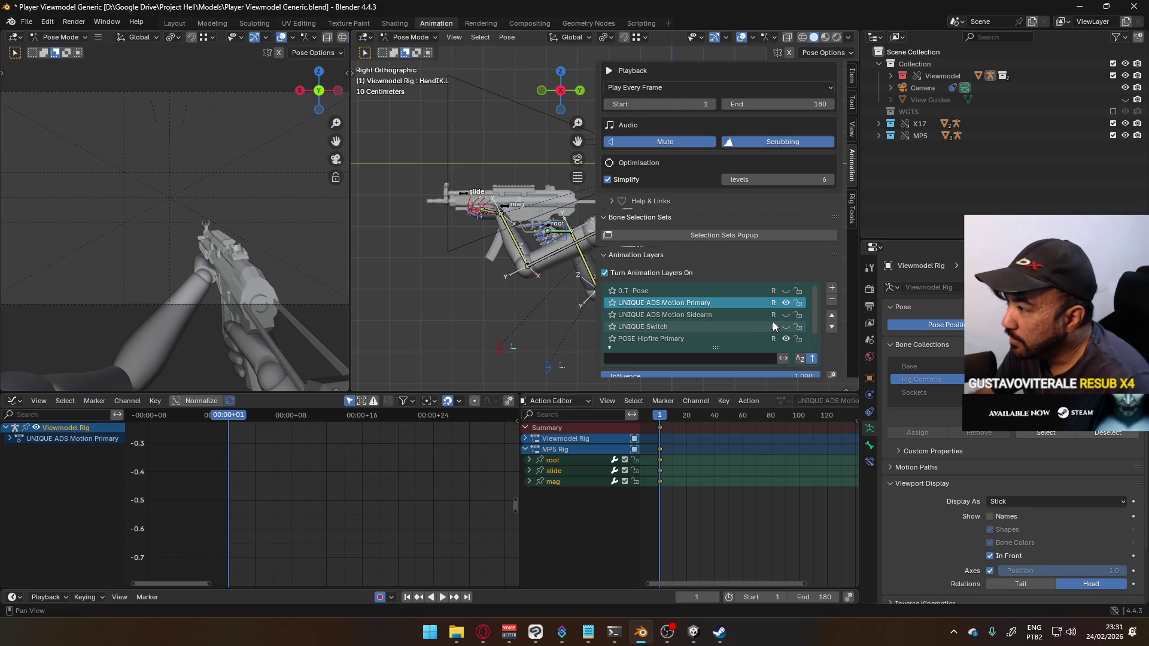
scroll(780, 320, "down", 1)
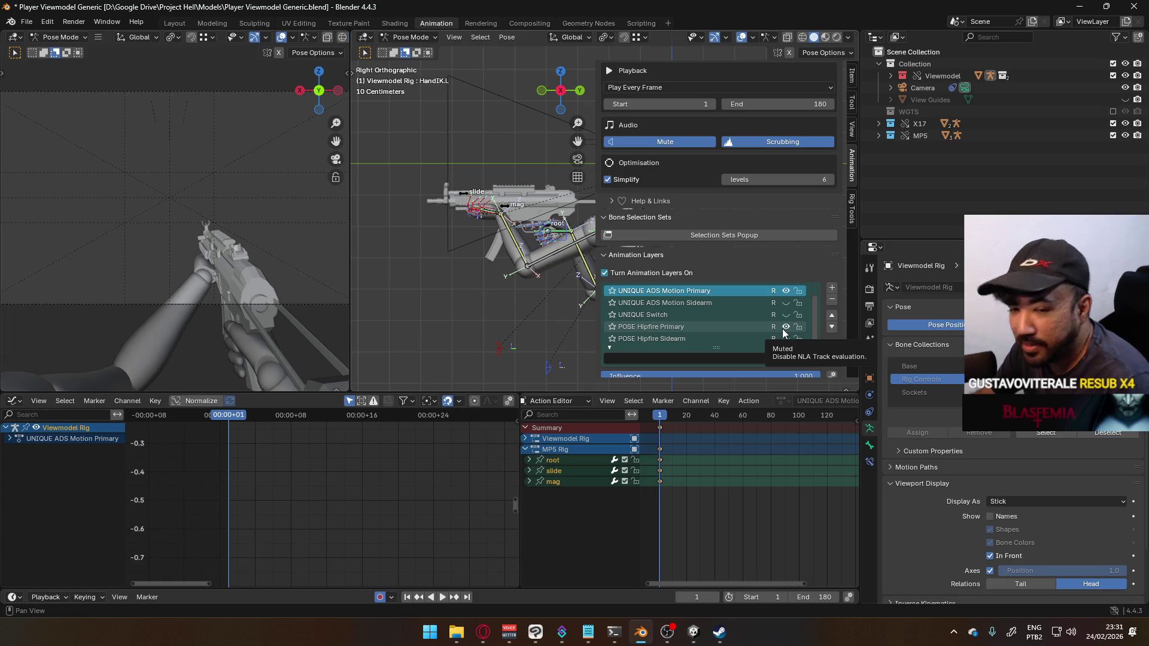
scroll(784, 332, "up", 1)
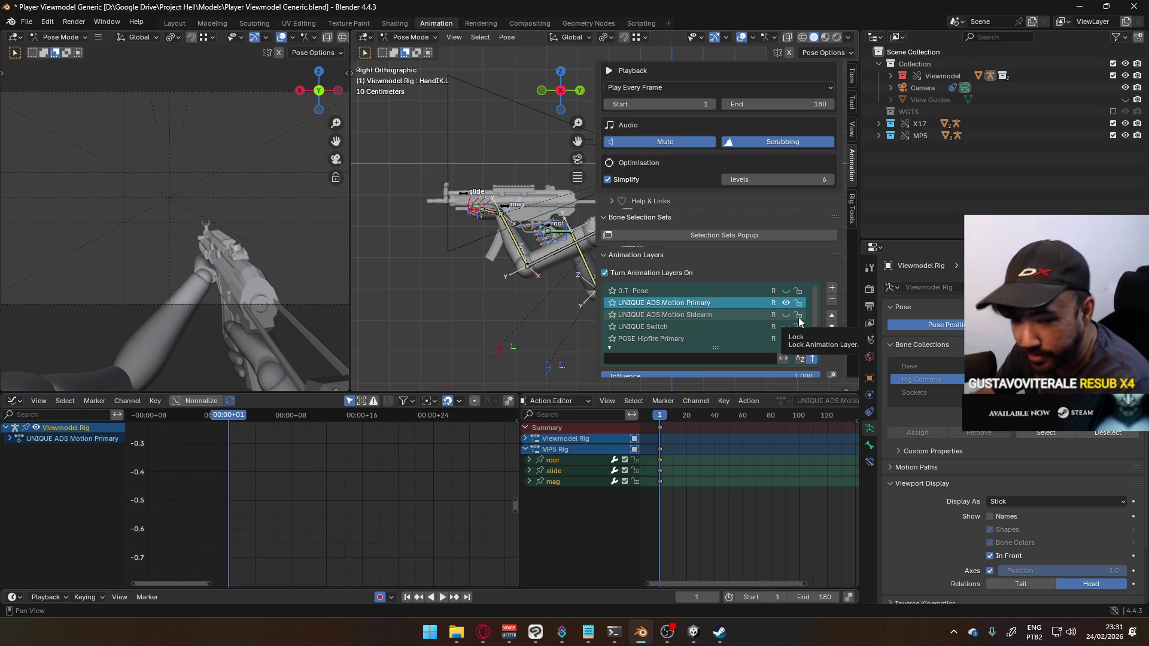
scroll(800, 322, "down", 1)
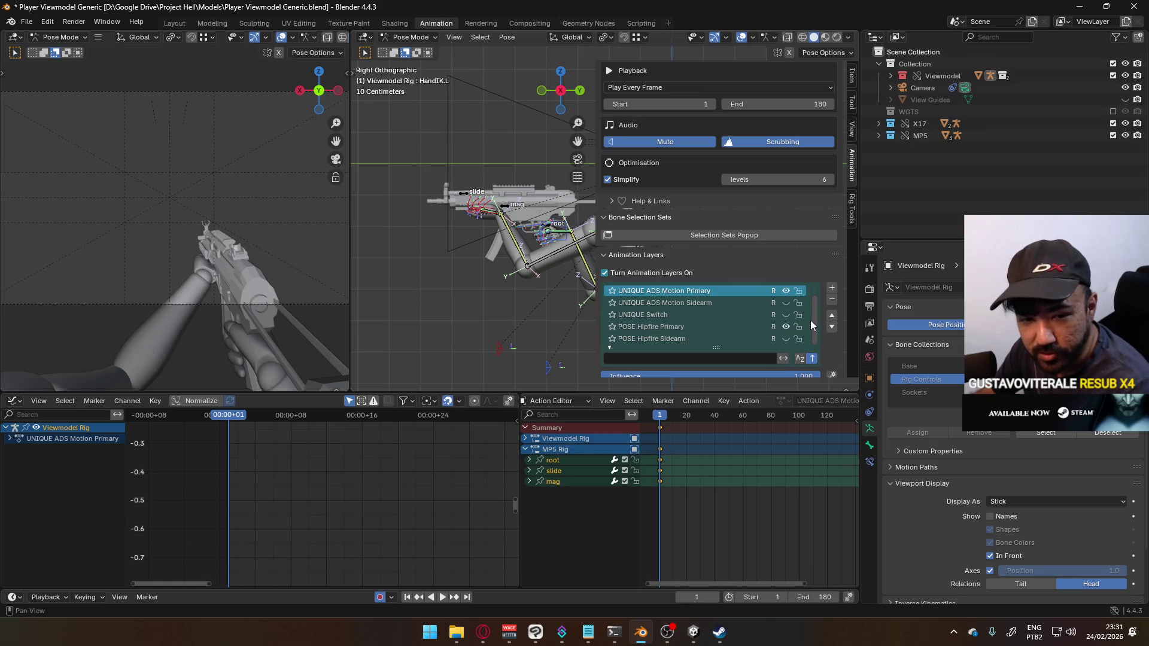
scroll(813, 320, "up", 1)
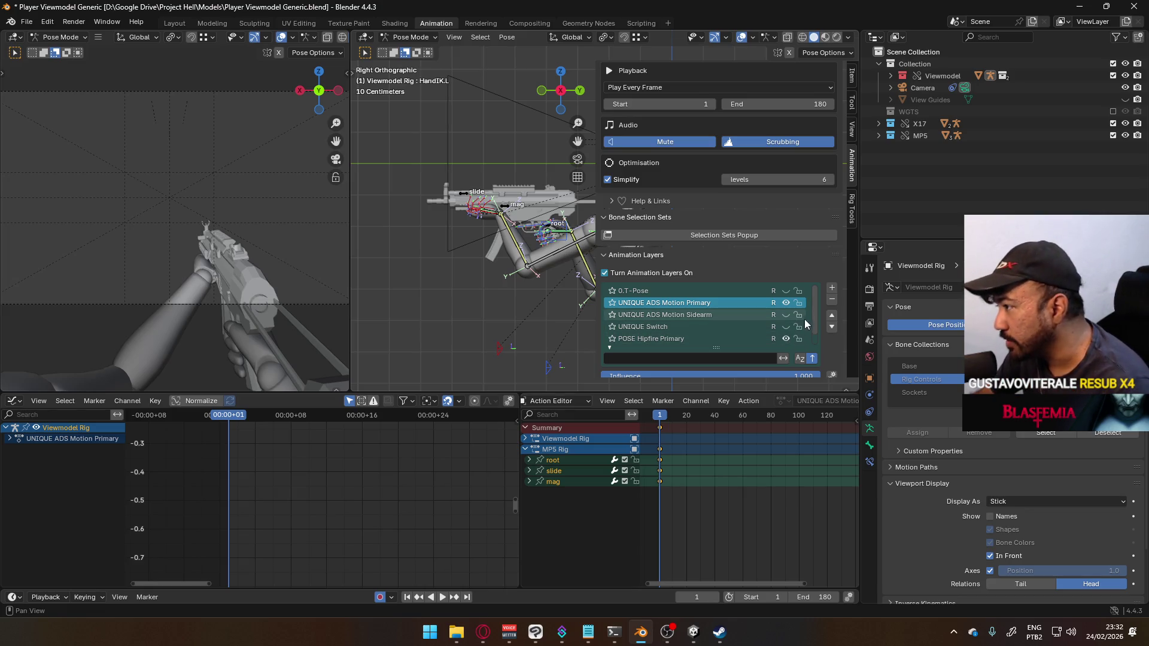
left_click_drag(815, 315, 813, 326)
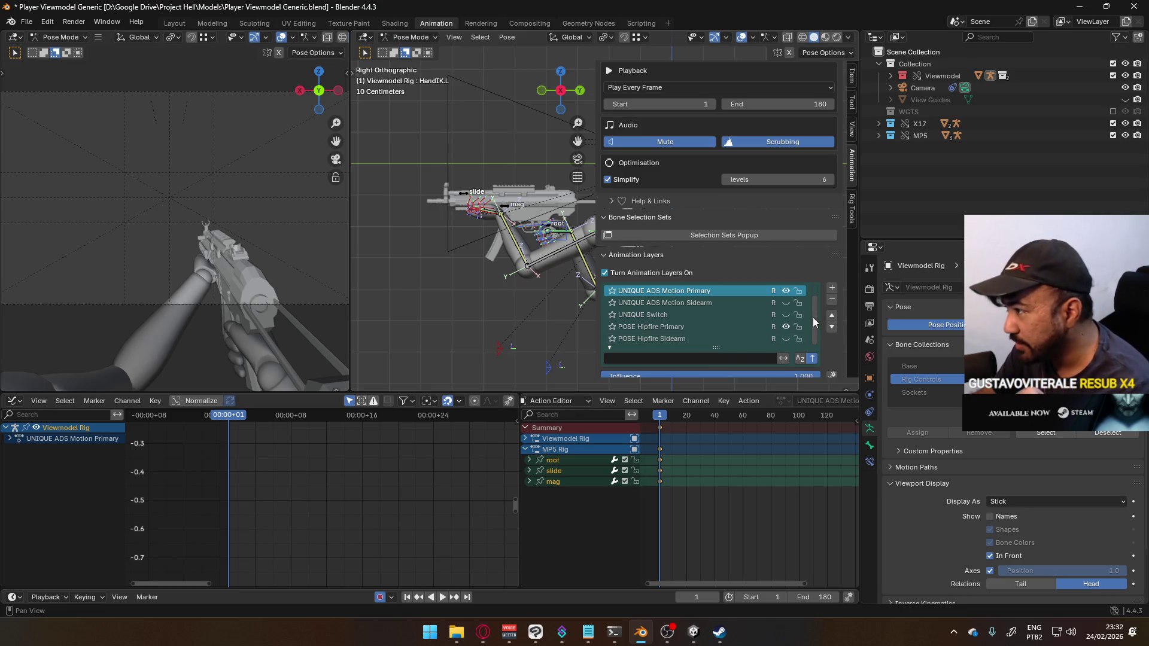
left_click_drag(812, 317, 813, 297)
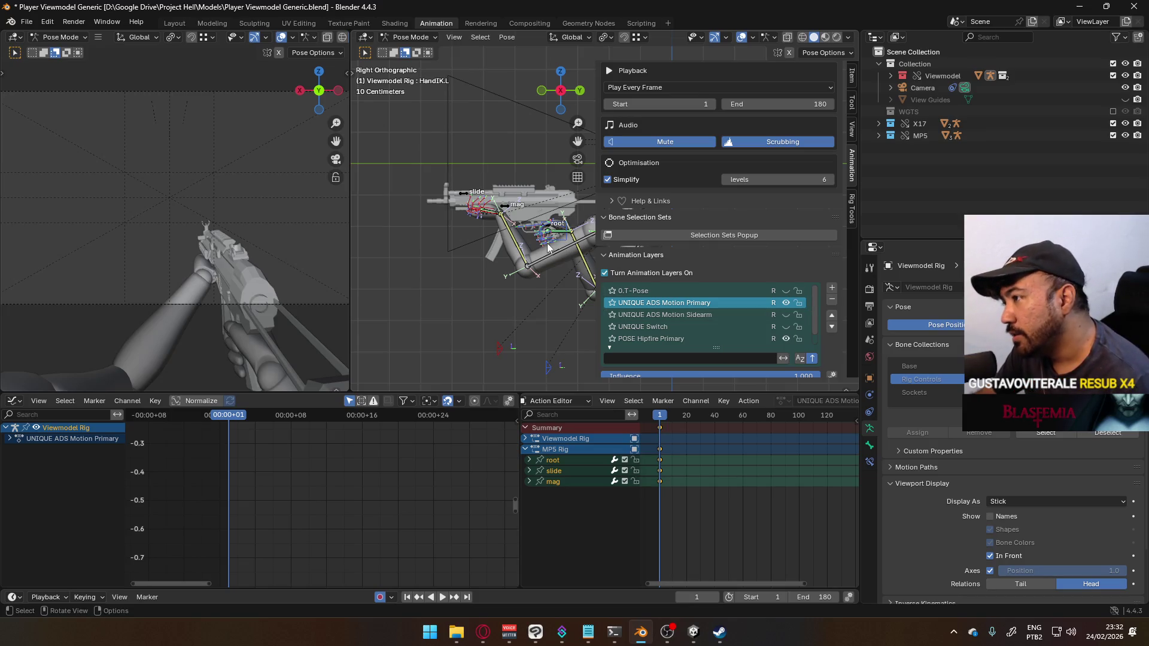
Step: Select the HandIK.L control bone, then return to Object Mode with the MP5 Rig active
left_click(519, 247)
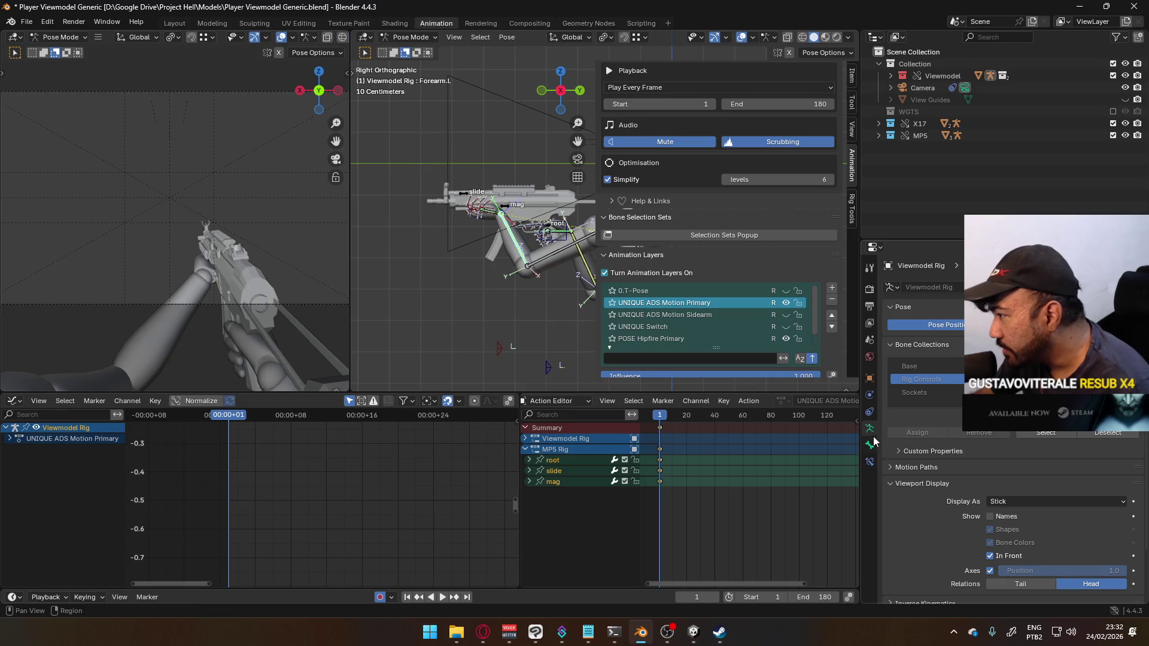
left_click(581, 279)
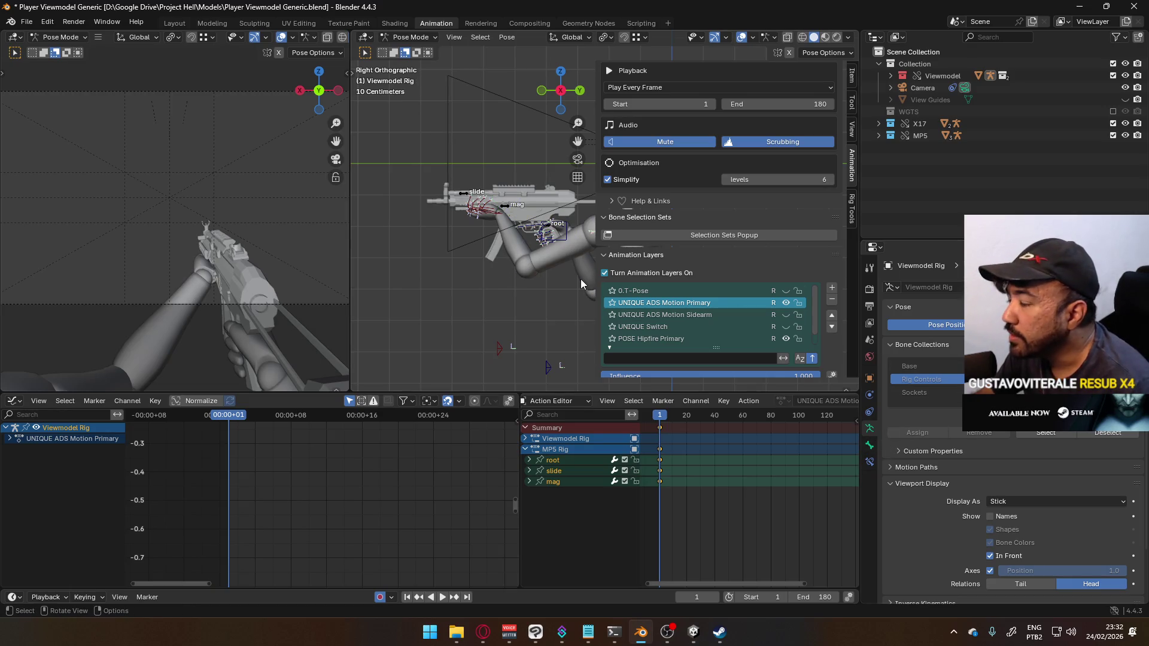
left_click(502, 214)
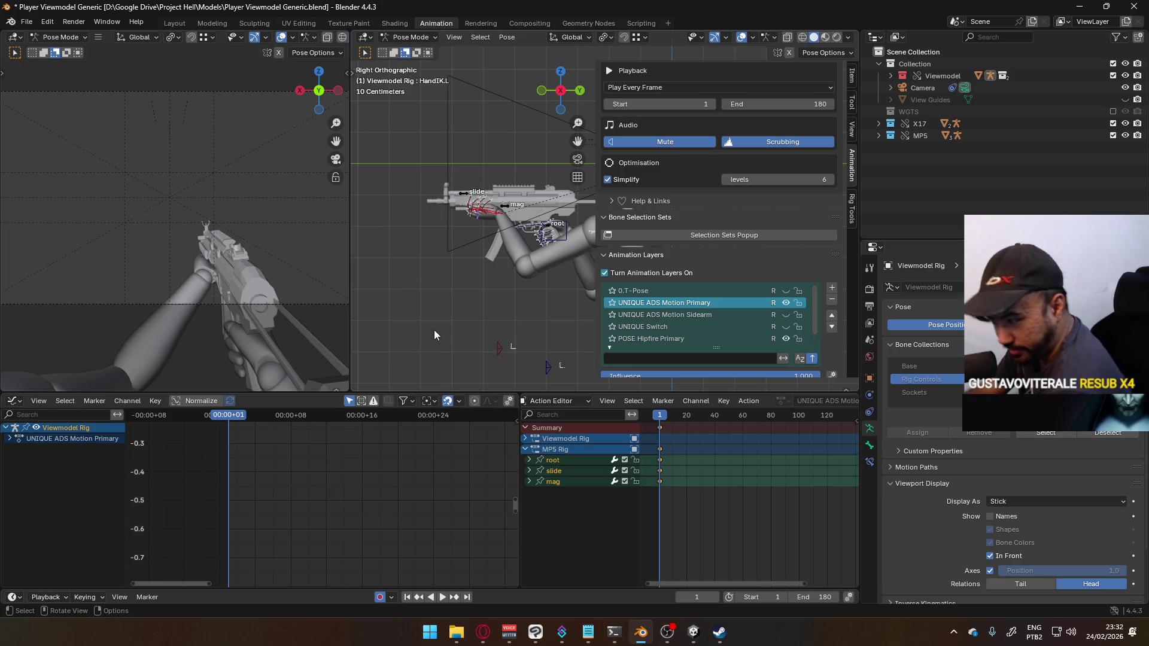
key("ctrl+Tab")
left_click(500, 206)
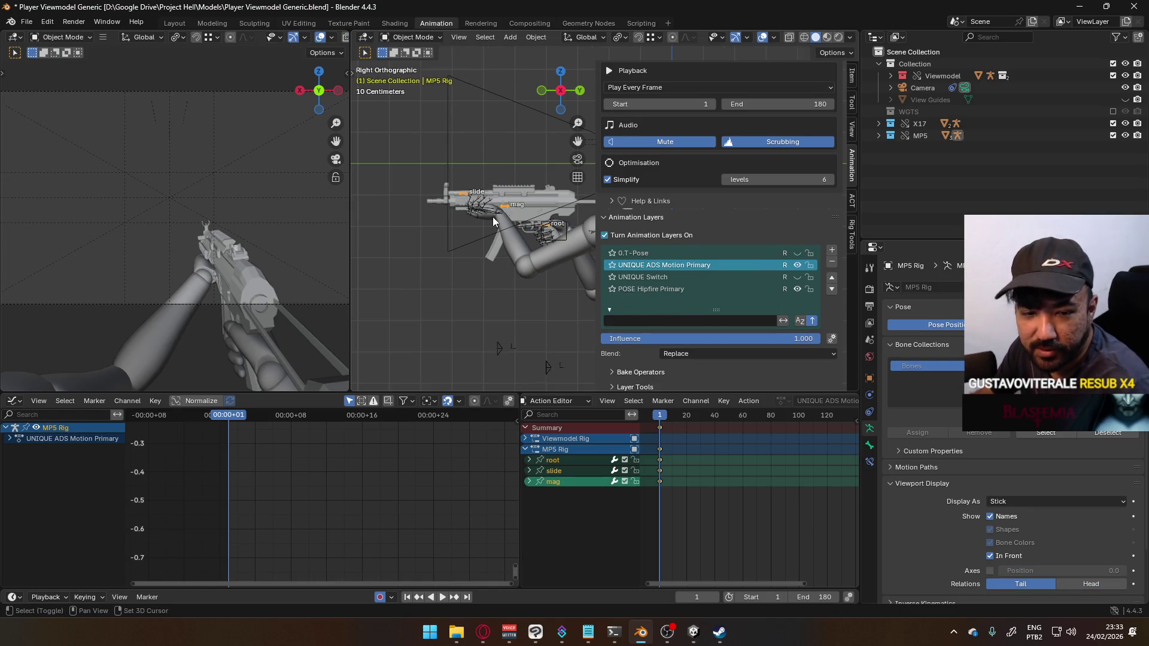
Step: Put the MP5 Rig and Viewmodel Rig into Pose Mode together
left_click(493, 218)
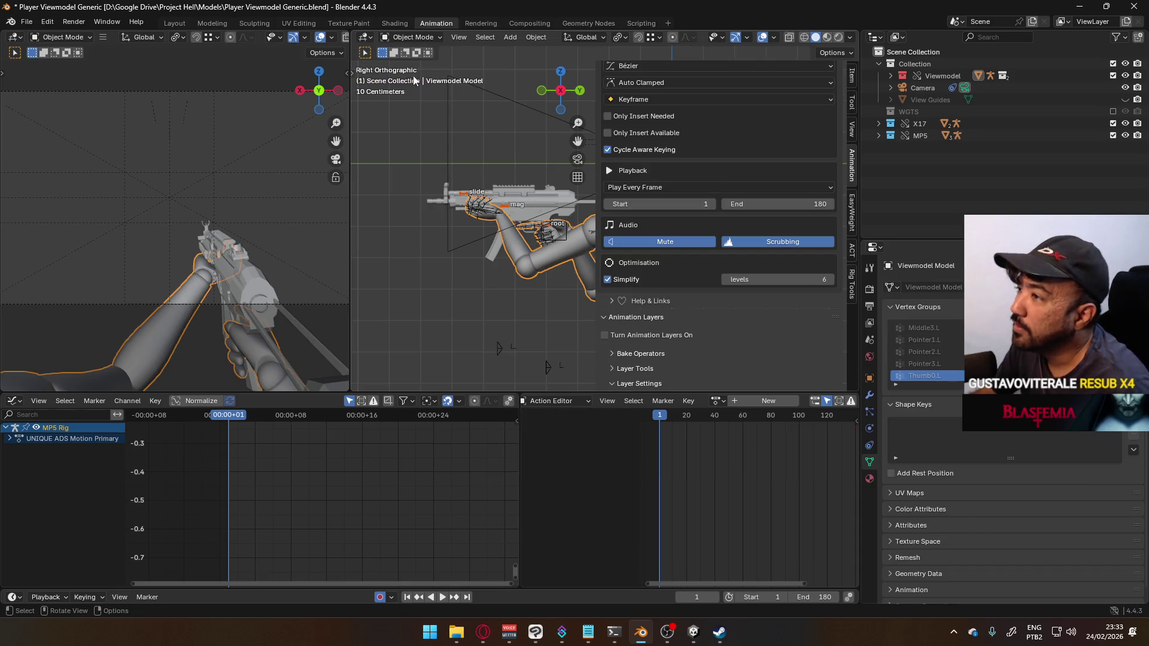
left_click(494, 209)
left_click(413, 37)
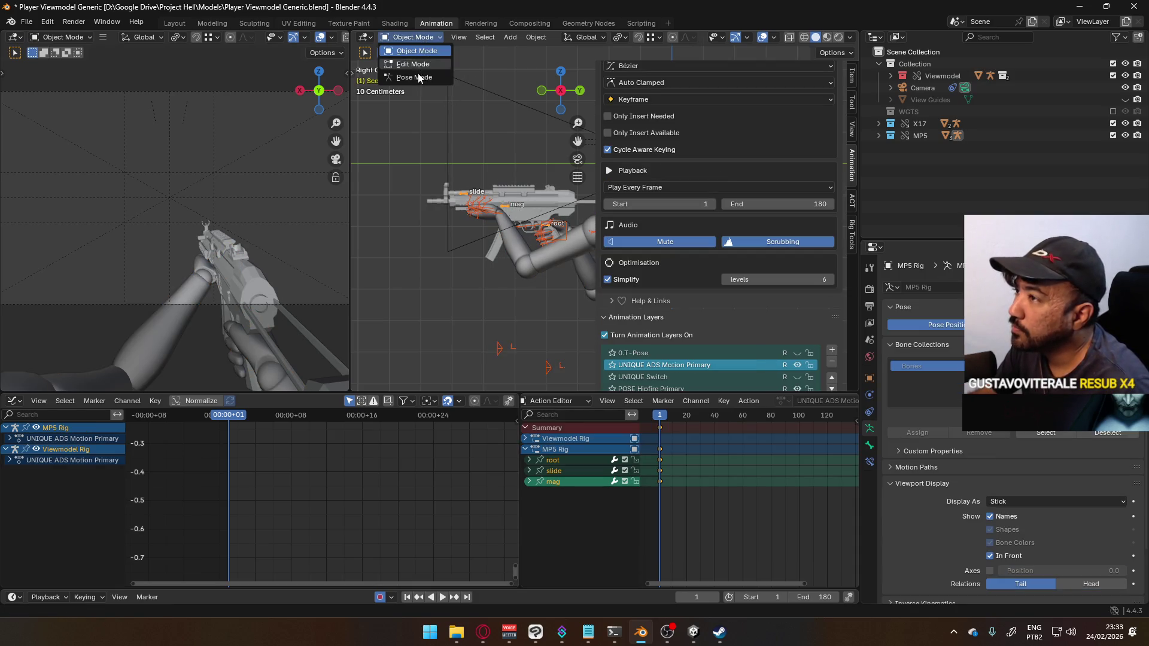
left_click(415, 77)
Step: Select the MP5 root bone plus the HandIK.L and HandIK.R controls
left_click(512, 210)
left_click(546, 228)
left_click(549, 227)
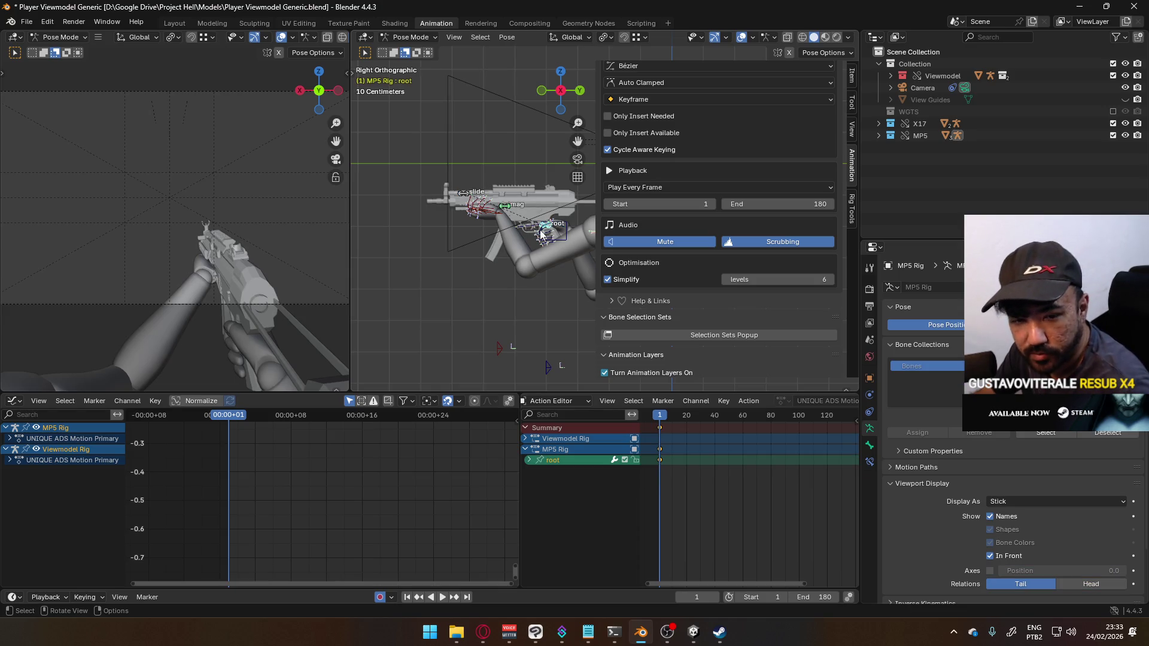
left_click(497, 216)
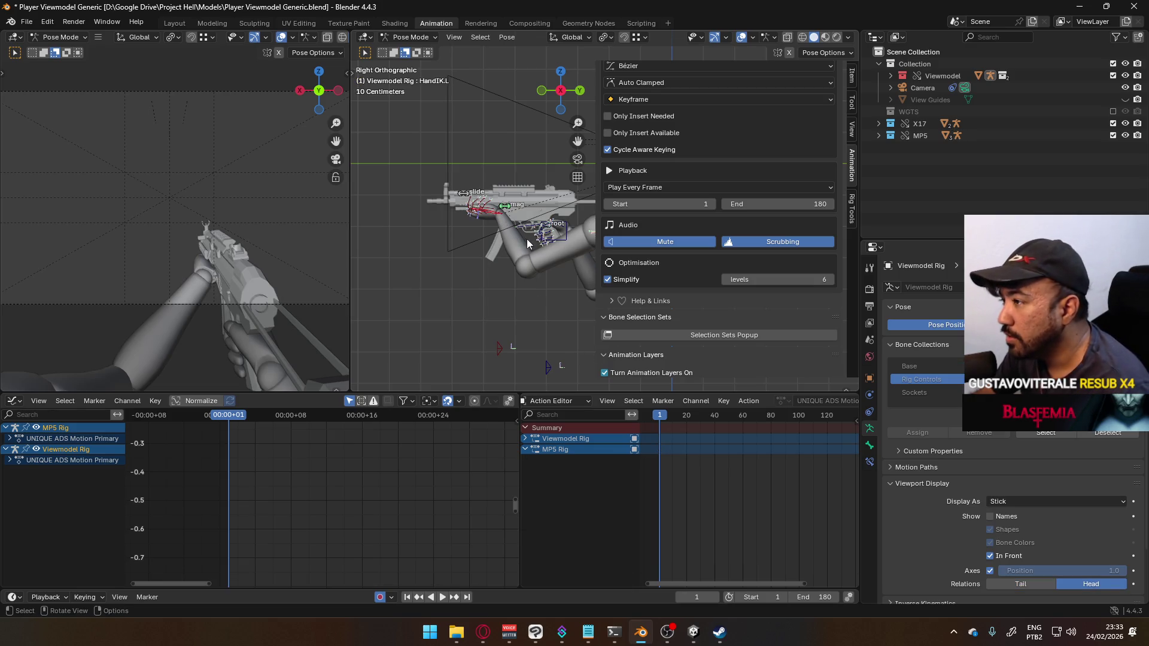
scroll(527, 239, "up", 2)
left_click(553, 236, "shift")
scroll(553, 236, "down", 2)
Step: Add the slide and mag bones, move everything upward, and key location and rotation
key("a")
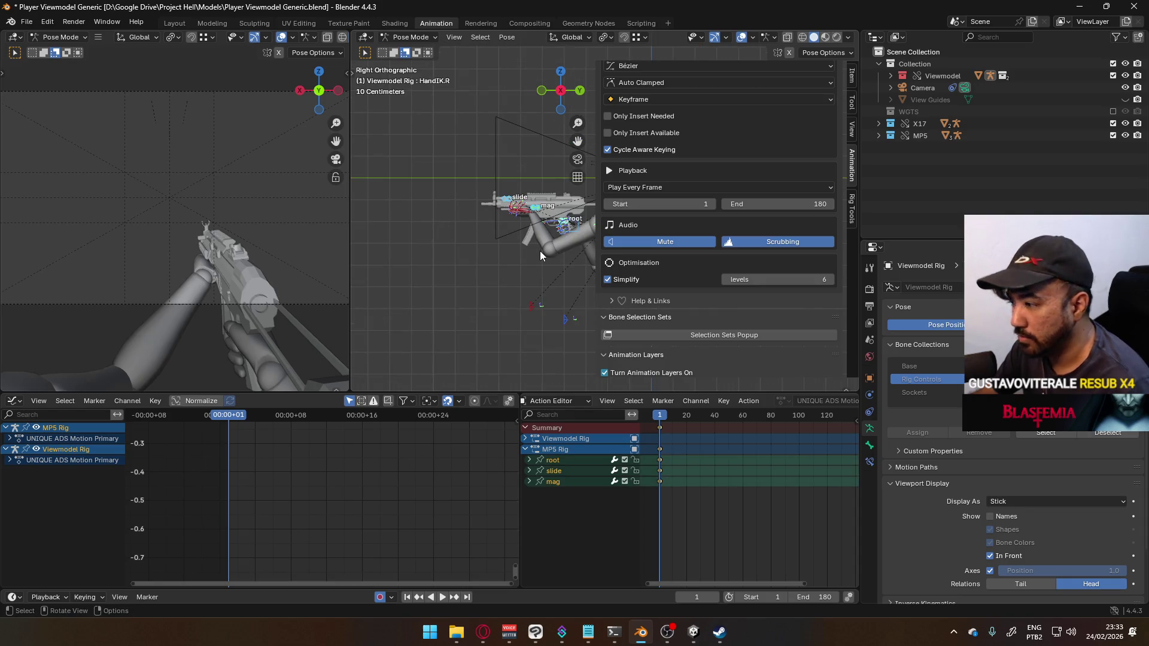
left_click_drag(540, 252, 527, 227)
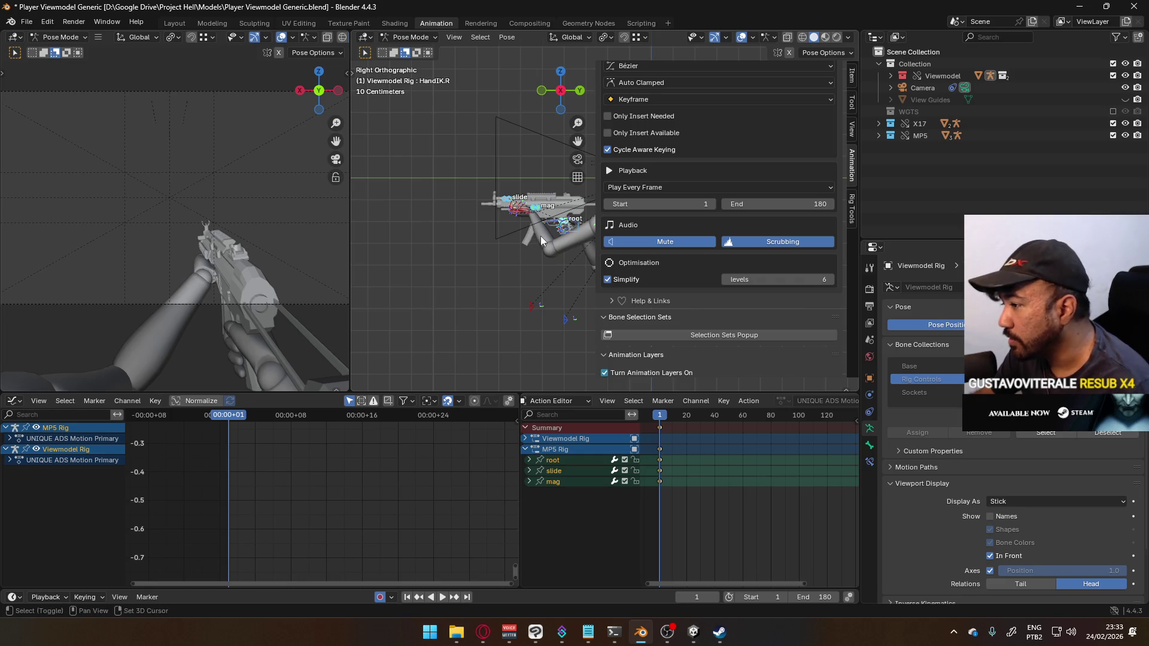
middle_click_drag(541, 236, 509, 275, "shift")
key("i")
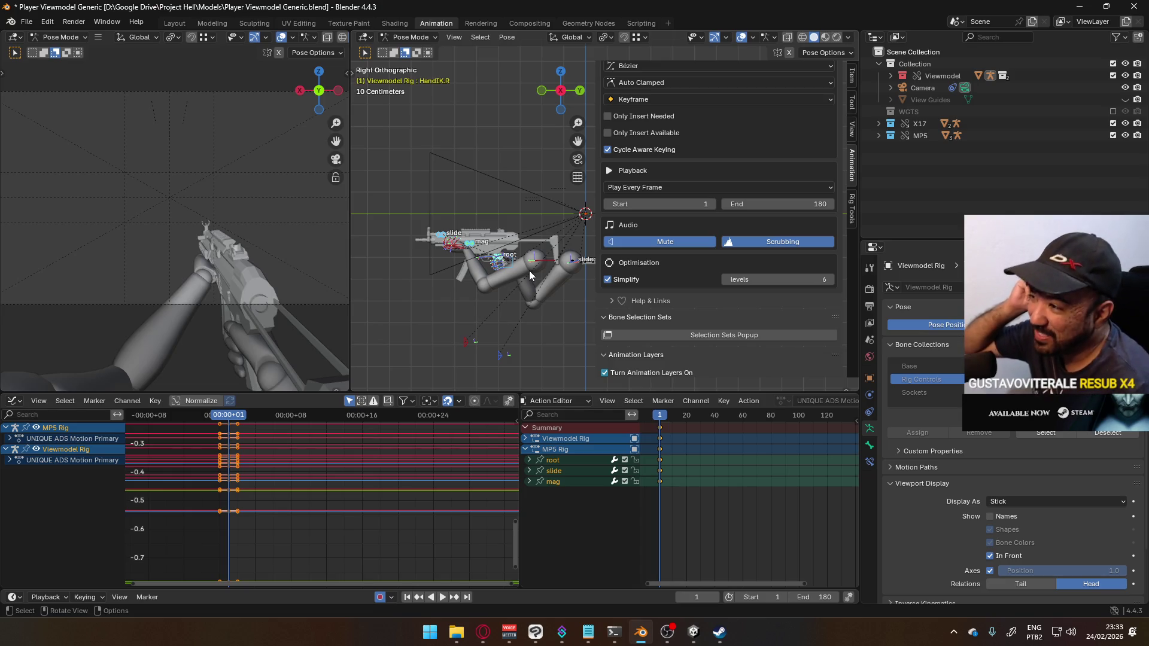
Step: Make the MP5 Rig's root bone active so its animation layers appear
left_click(529, 271)
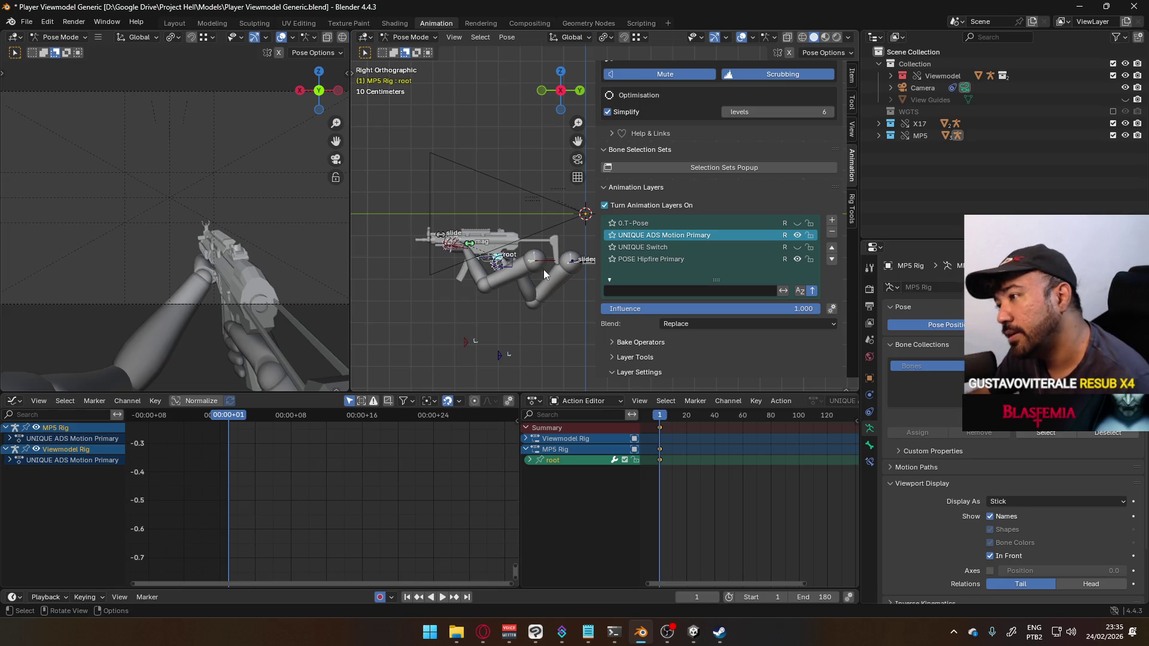
Step: Select the MP5 root, slide and mag bones together in the Right Orthographic view
key("a")
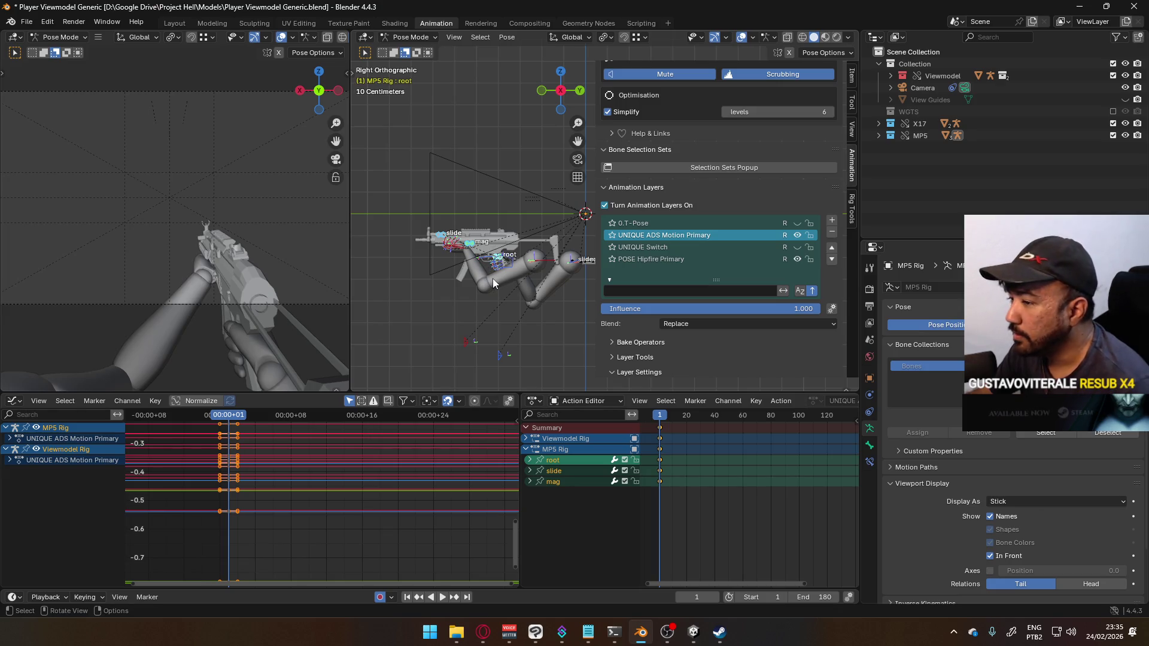
scroll(491, 280, "up", 3)
scroll(491, 280, "down", 2)
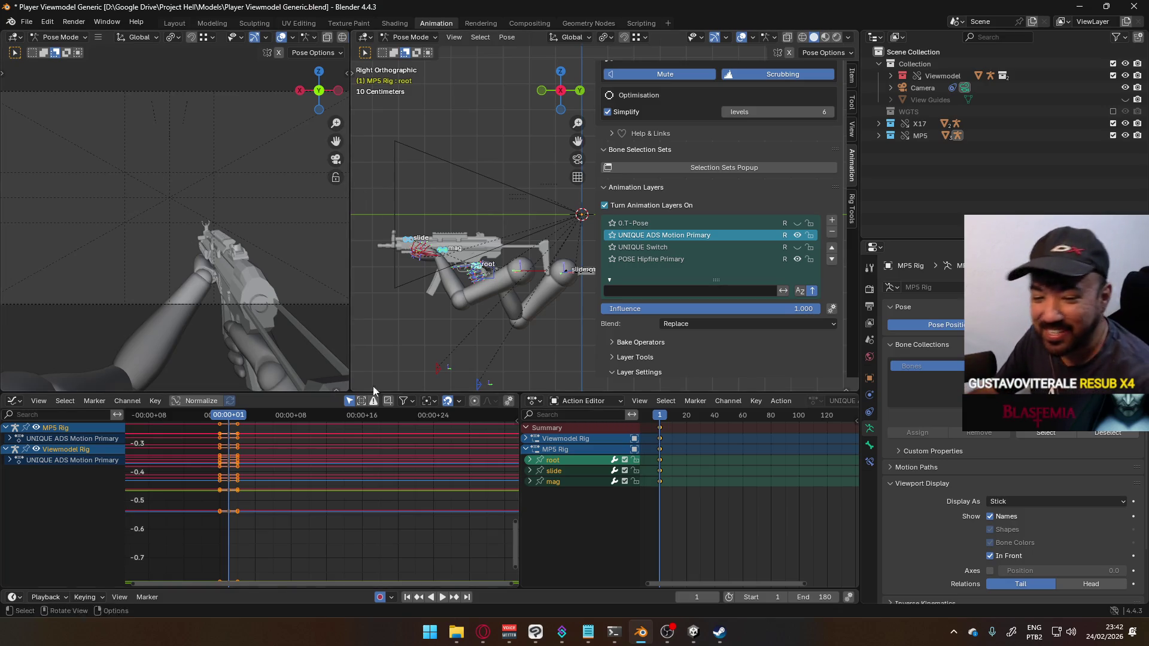
Step: Switch to the browser and toggle playback of the Dunkirk soundtrack video
key("alt+Tab")
key("space")
Step: Load the YouTube home page in a new browser tab
left_click(397, 15)
type("u")
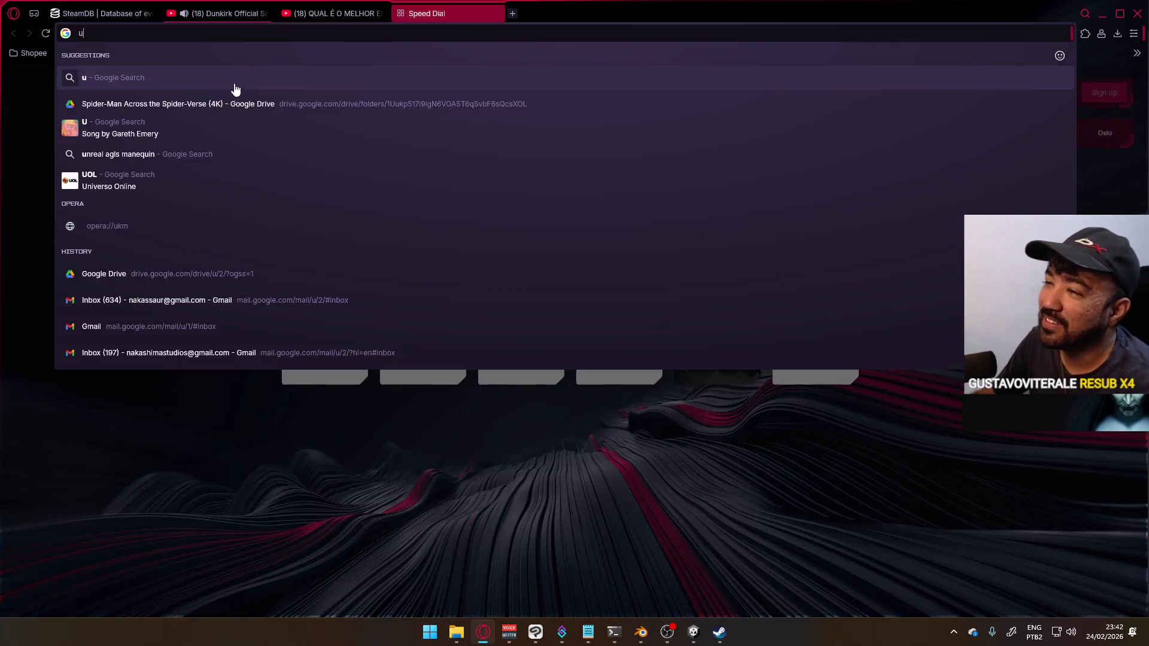
key("BackSpace")
type("youtube.com")
key("Return")
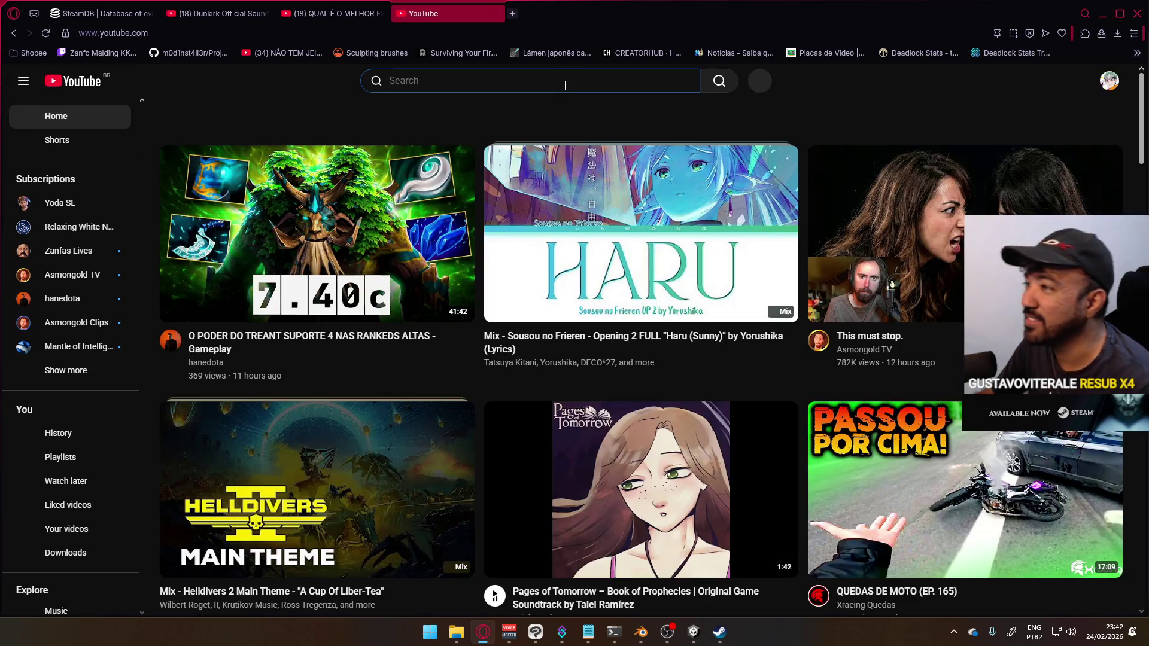
Step: Search 'game awards kojima reaction' and open the Expedition 33 Kojima reaction Short
left_click(565, 85)
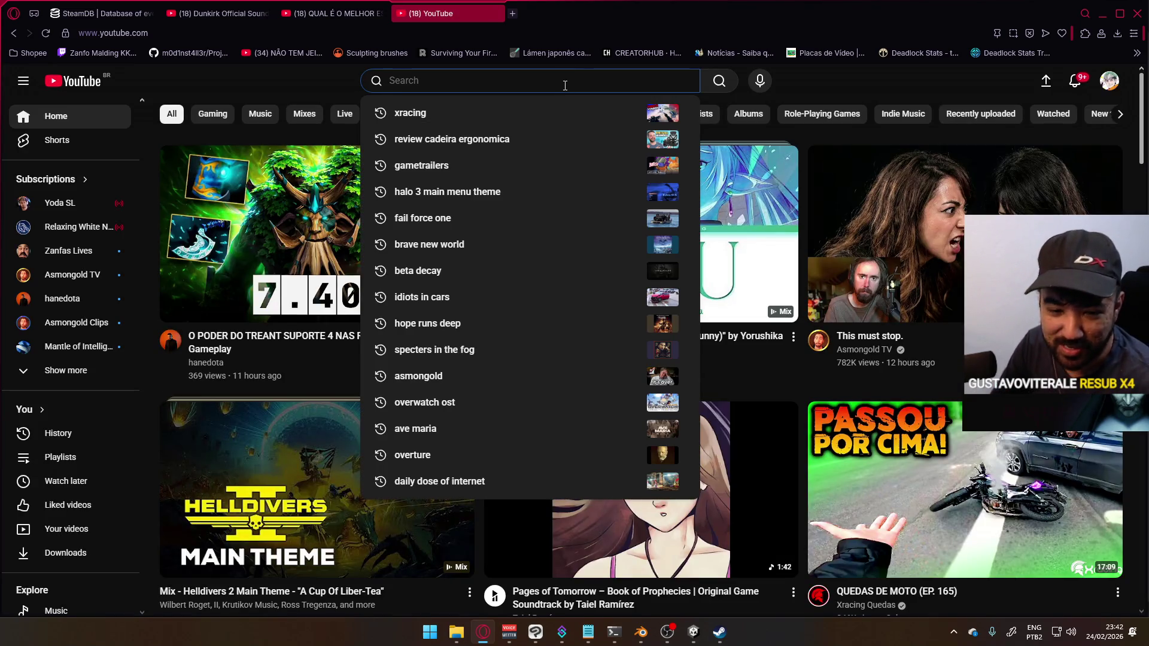
type("game a")
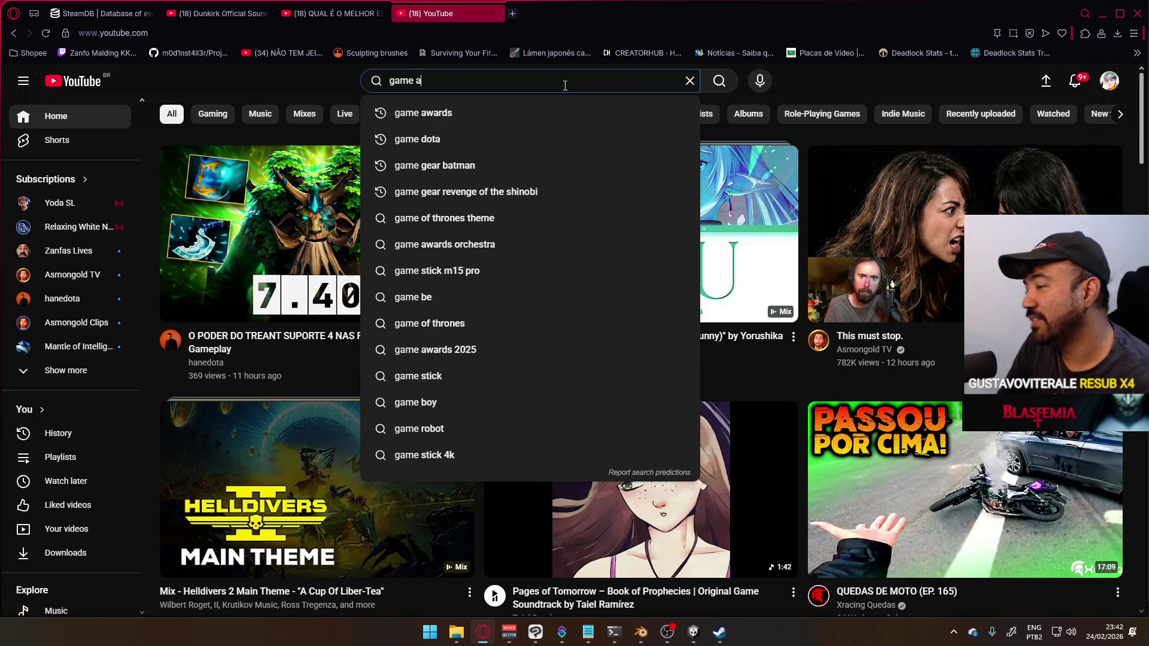
type("wards kojima reaction")
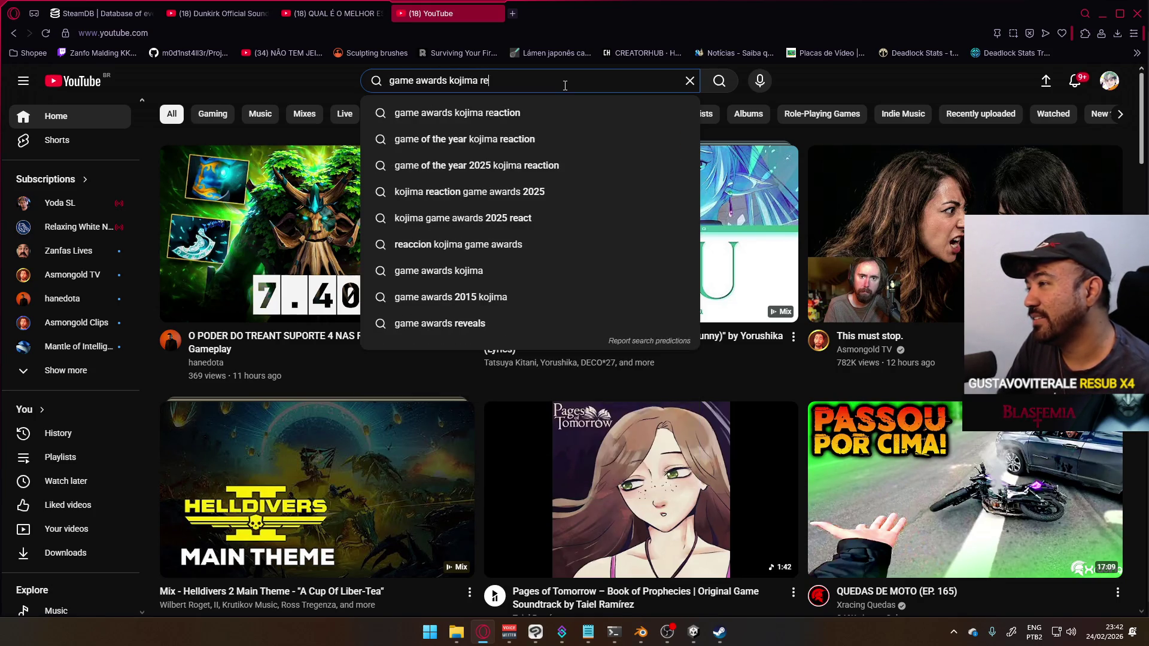
key("Return")
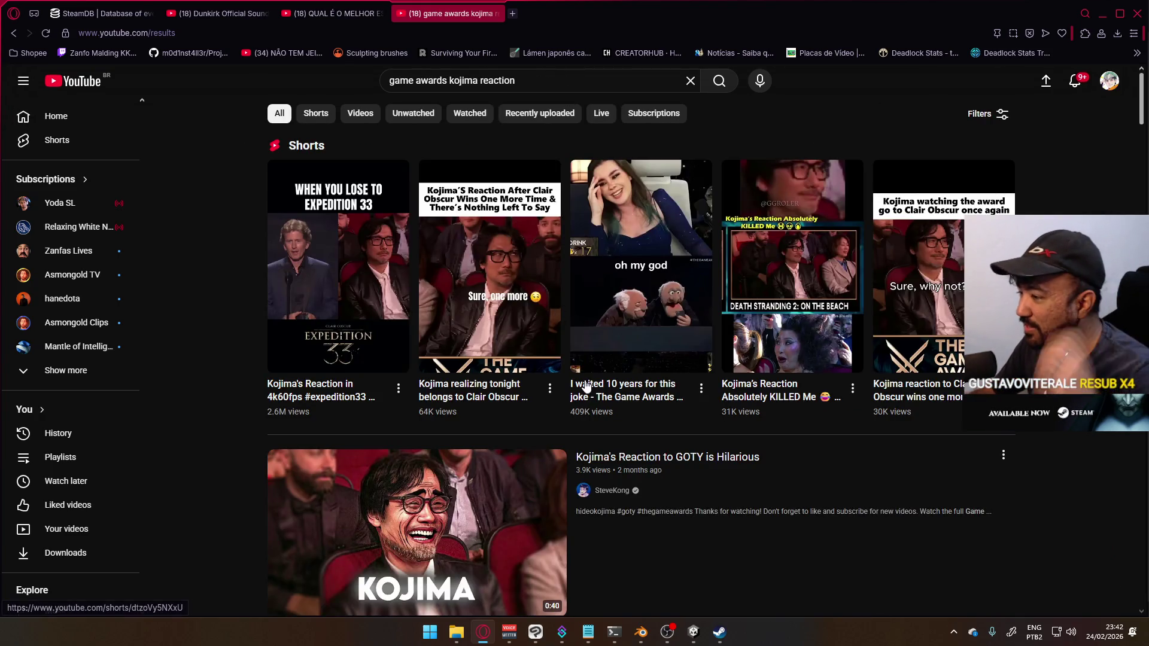
scroll(868, 551, "down", 2)
scroll(880, 493, "down", 1)
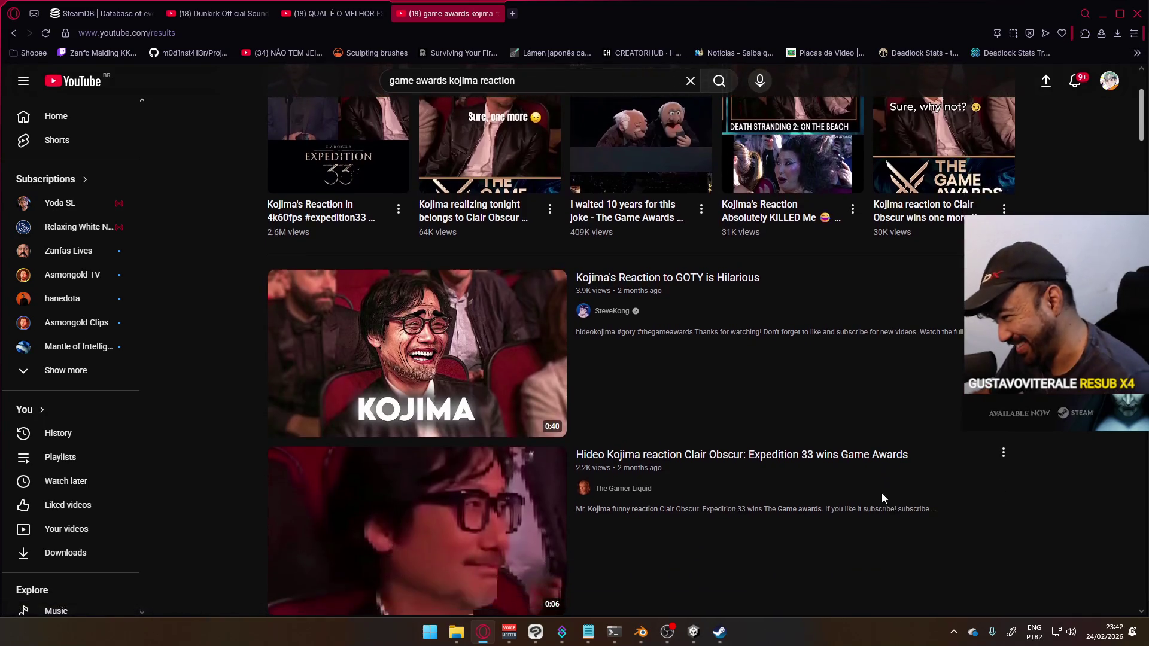
scroll(880, 493, "up", 3)
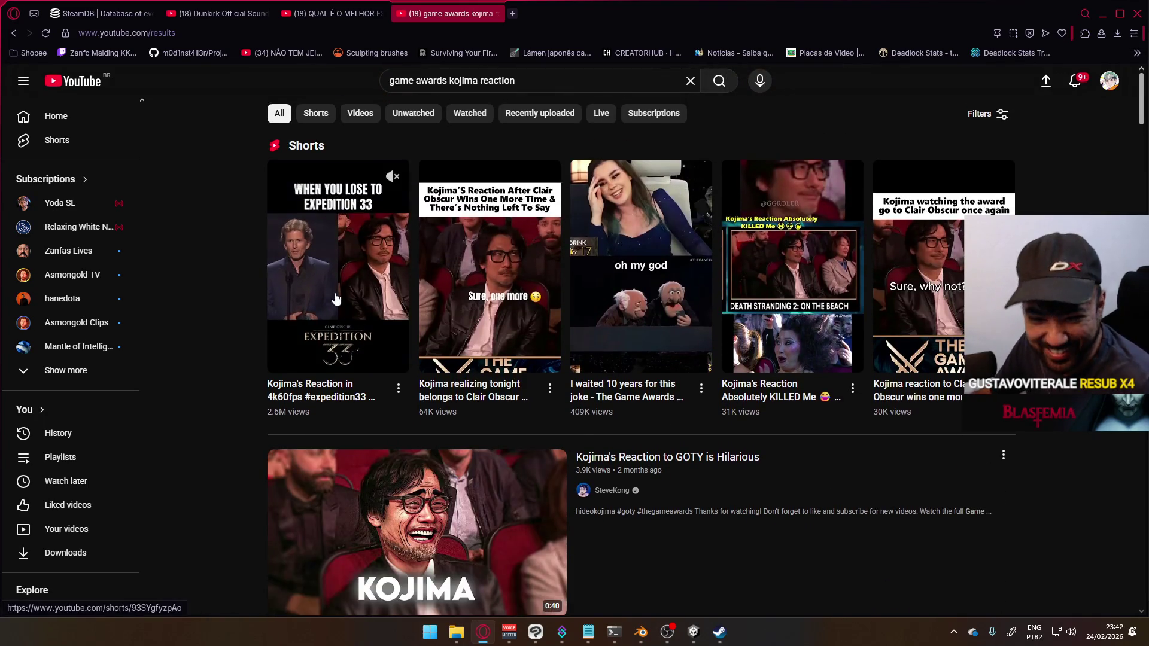
scroll(565, 409, "down", 3)
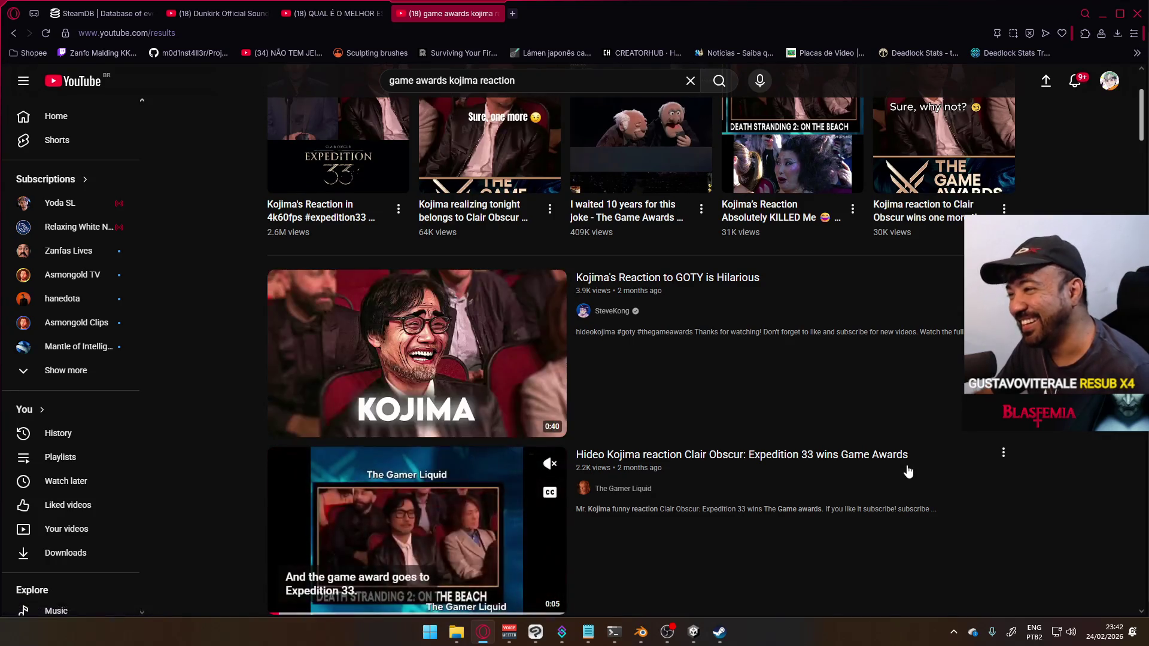
scroll(744, 389, "up", 3)
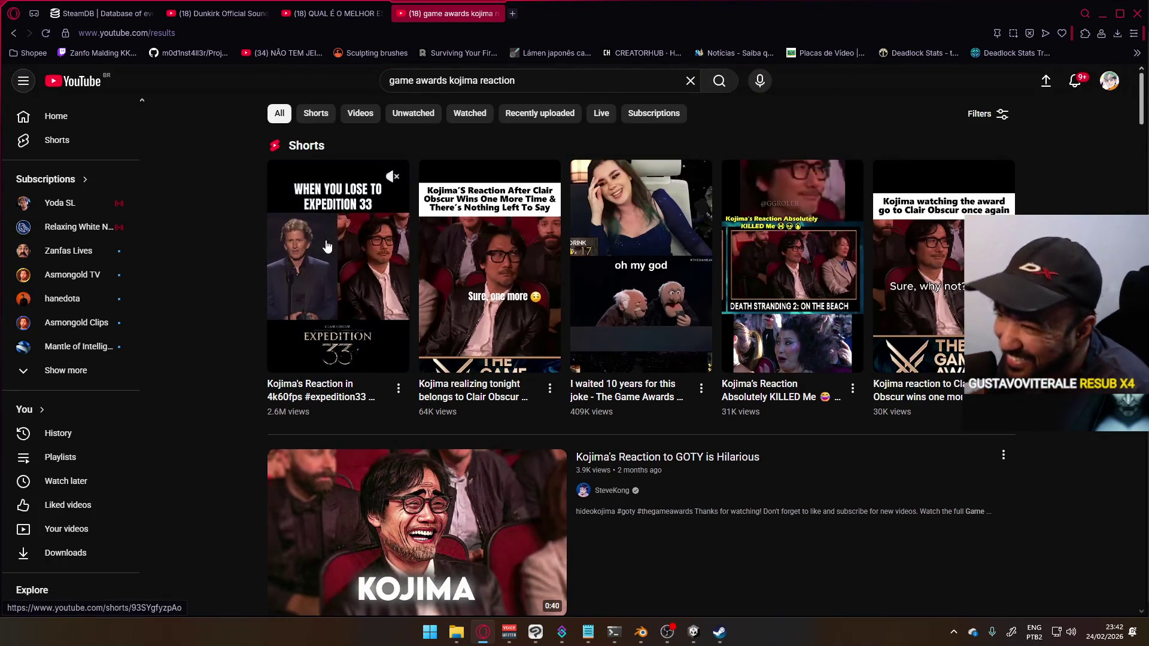
left_click(336, 258)
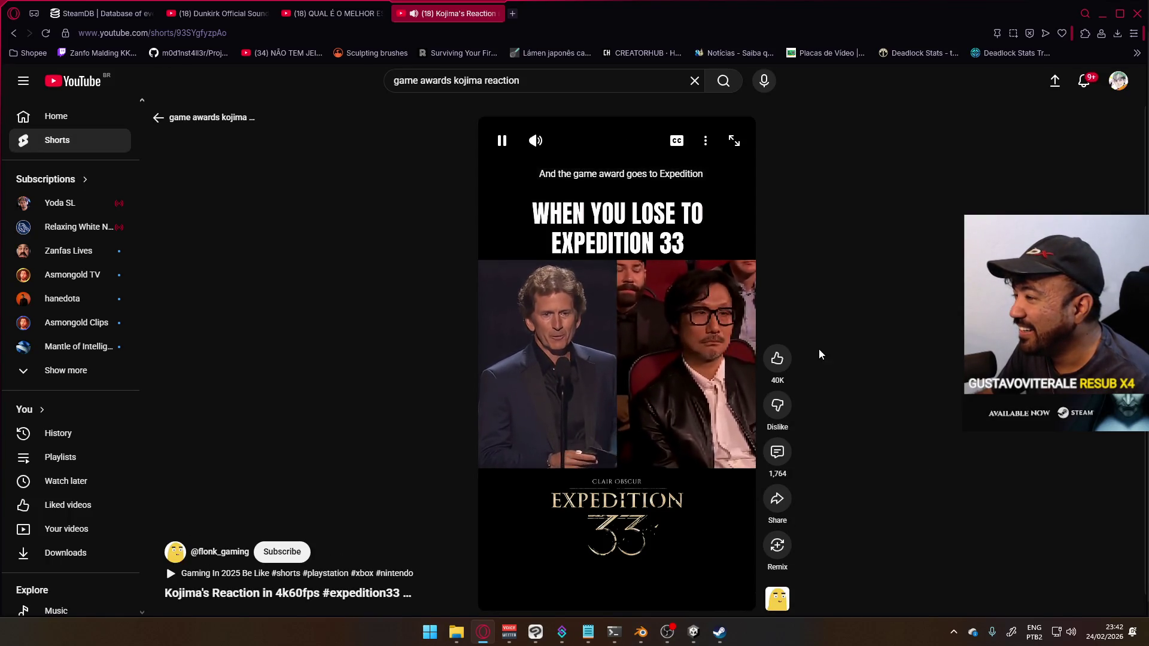
Step: Pause, resume and pause the Short again, then close its tab
left_click(502, 141)
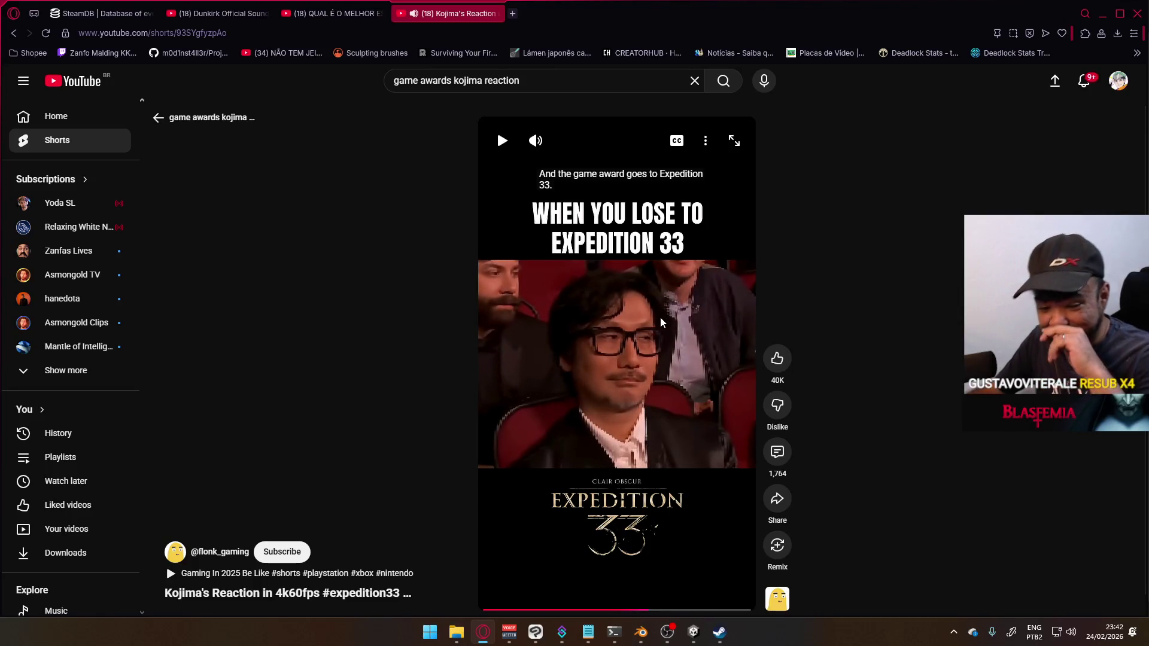
left_click(500, 146)
left_click(501, 144)
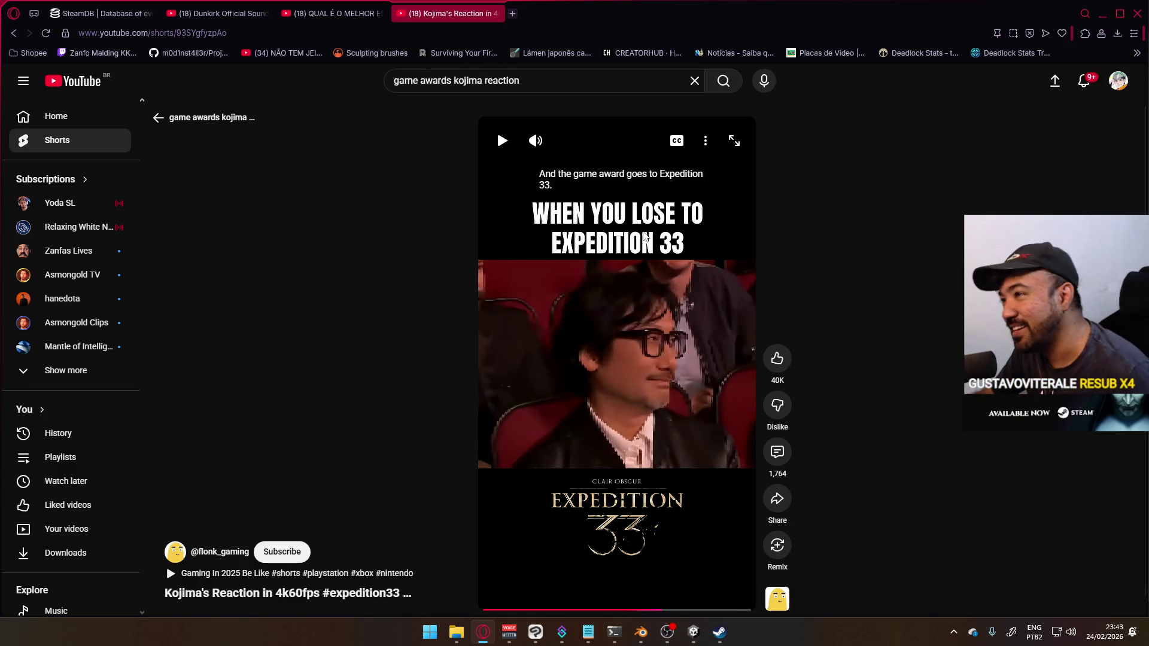
left_click(496, 14)
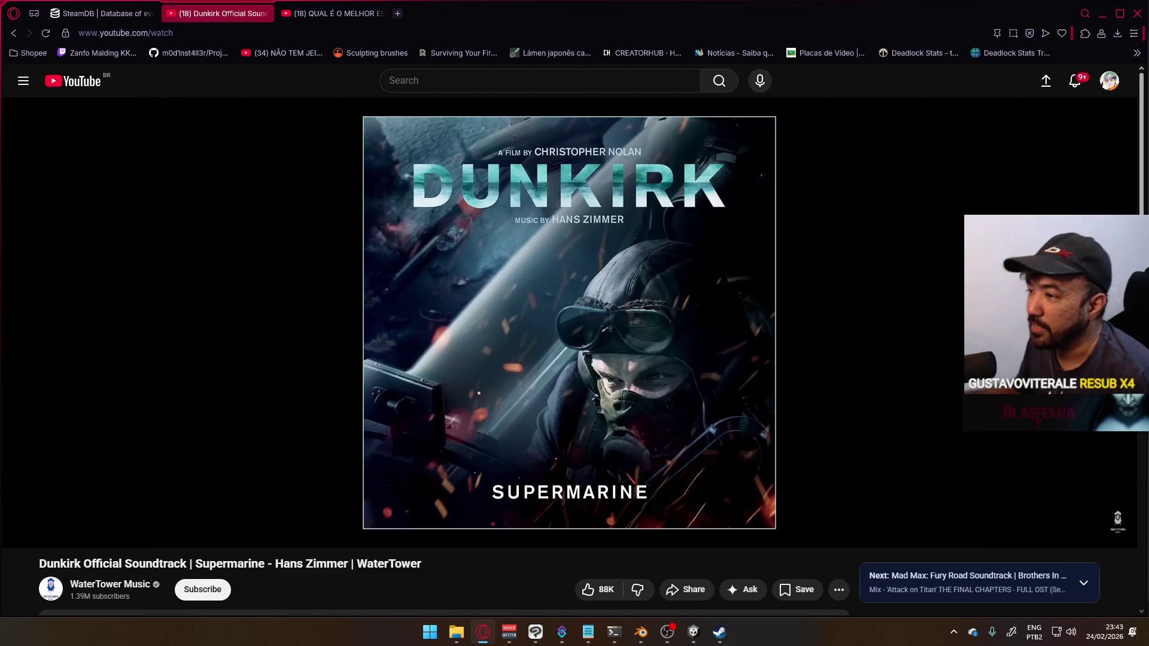
key("ctrl+Tab")
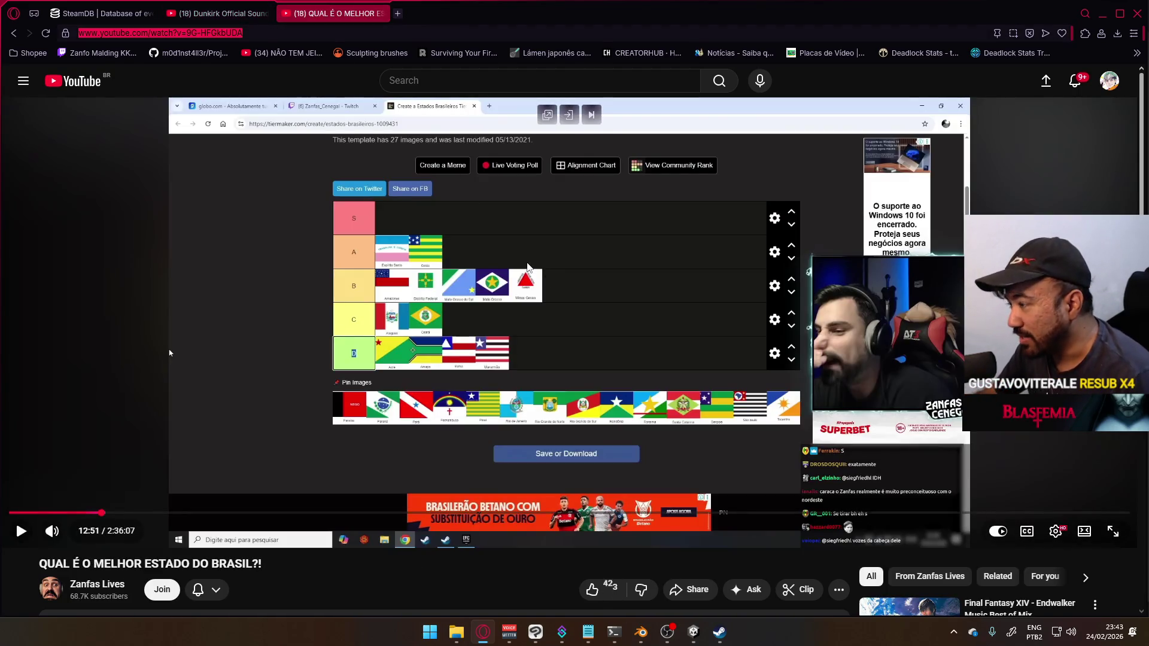
left_click(219, 12)
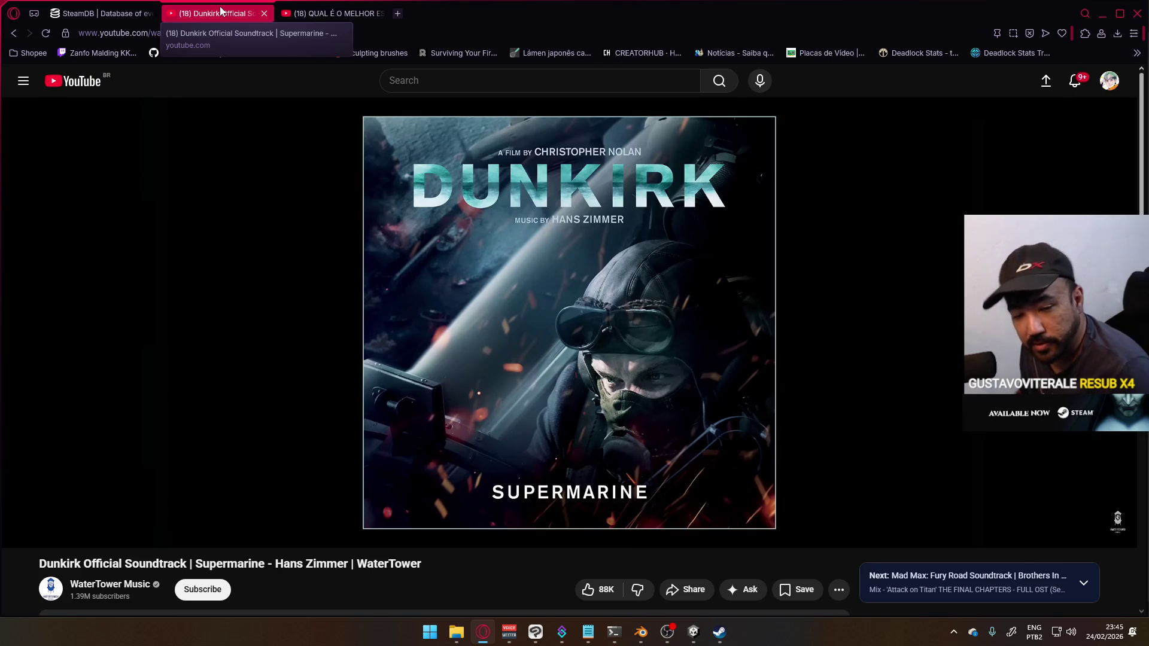
left_click(373, 36)
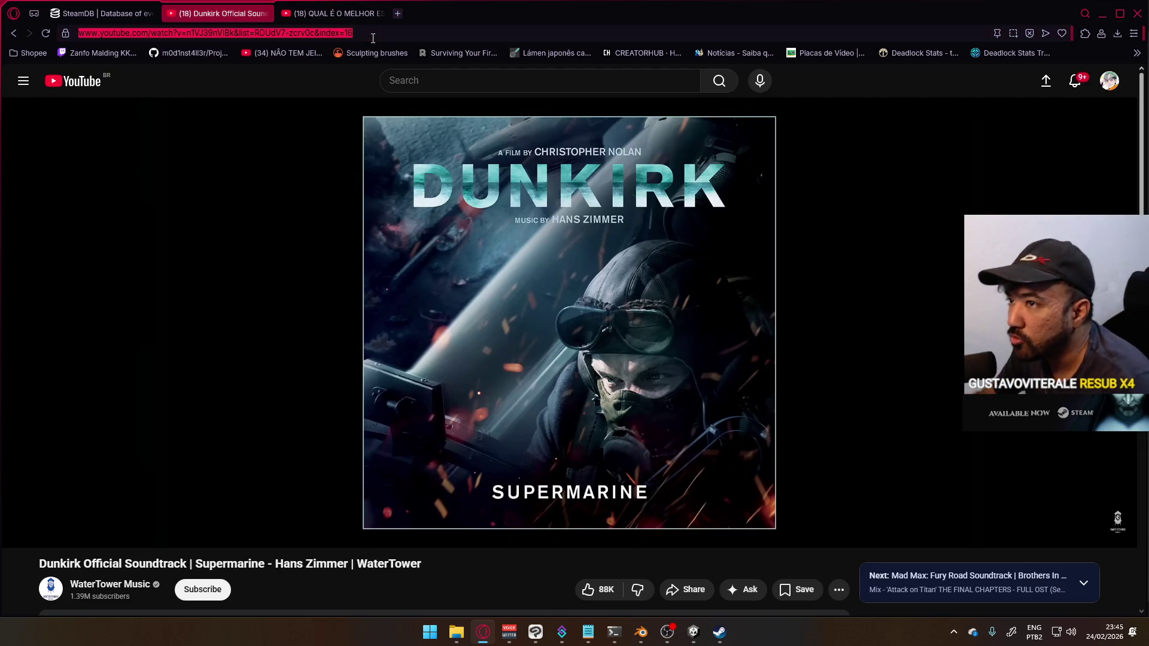
Step: Google 'lawbreakers' and scroll through the LawBreakers game results
type("lawbreakers")
key("Return")
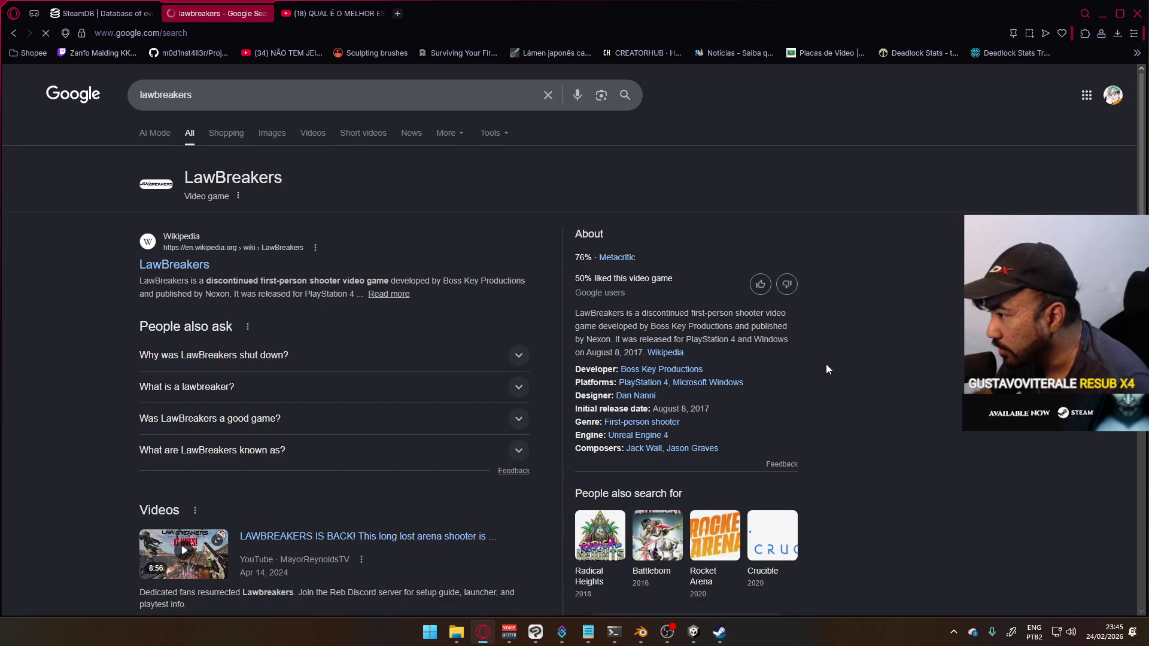
scroll(751, 357, "down", 8)
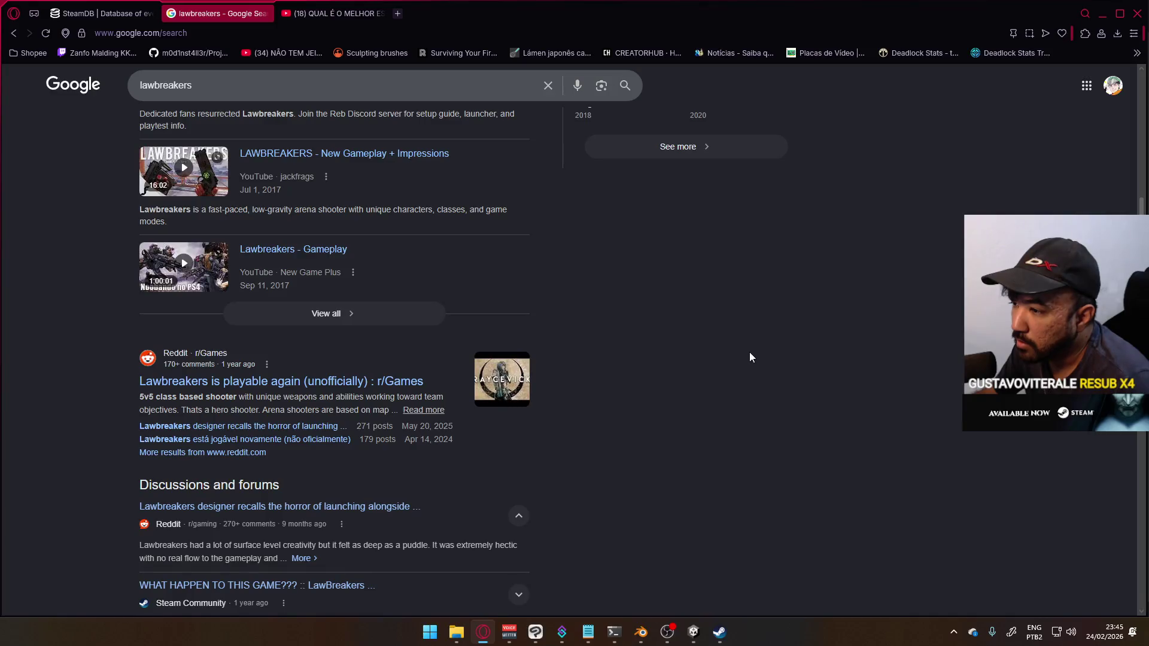
scroll(748, 362, "down", 5)
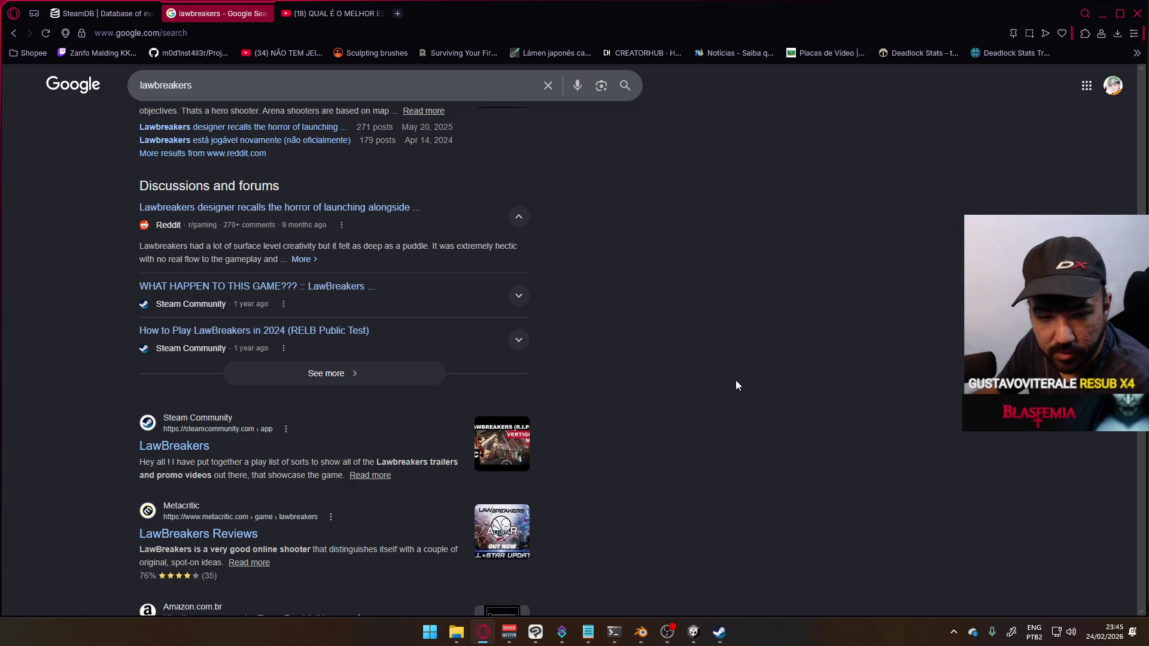
scroll(737, 385, "up", 2)
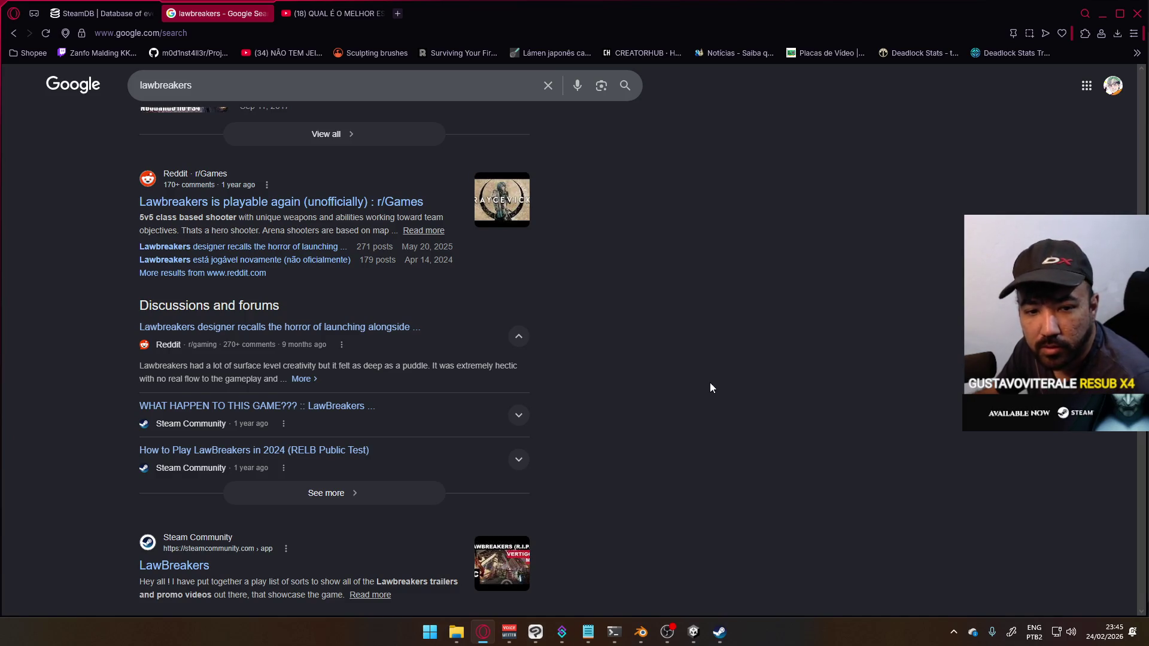
scroll(532, 360, "up", 10)
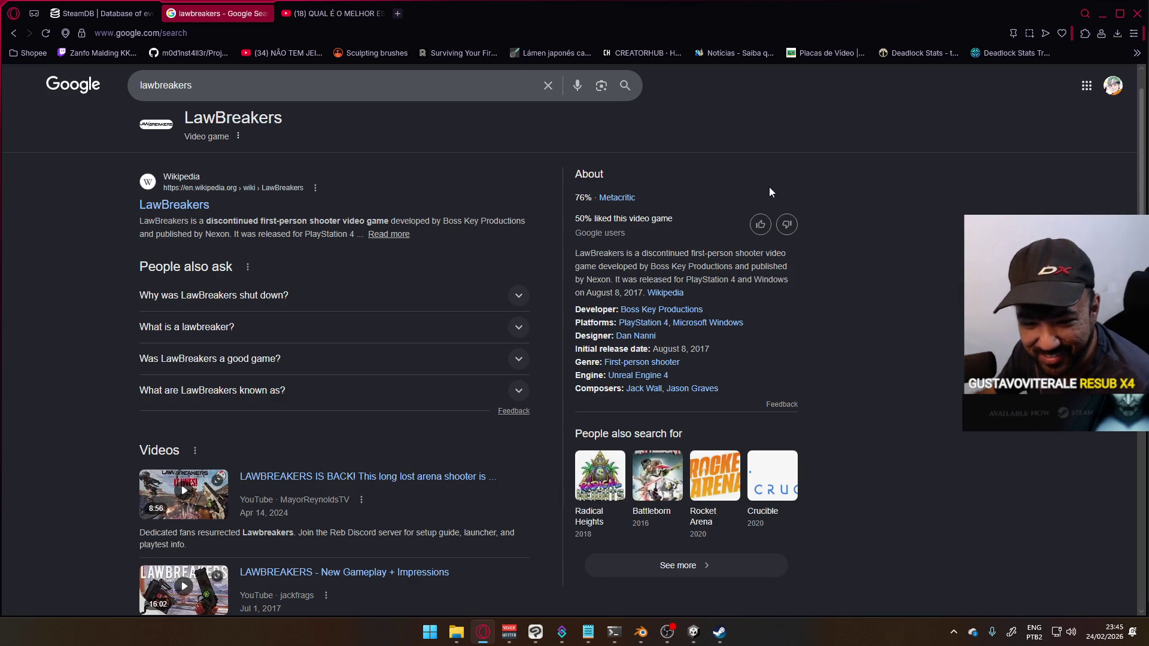
left_click(280, 17)
Step: Play 'Halo 3 Main Menu Music - HD 1080p' from the results, then return to Blender
left_click(335, 14)
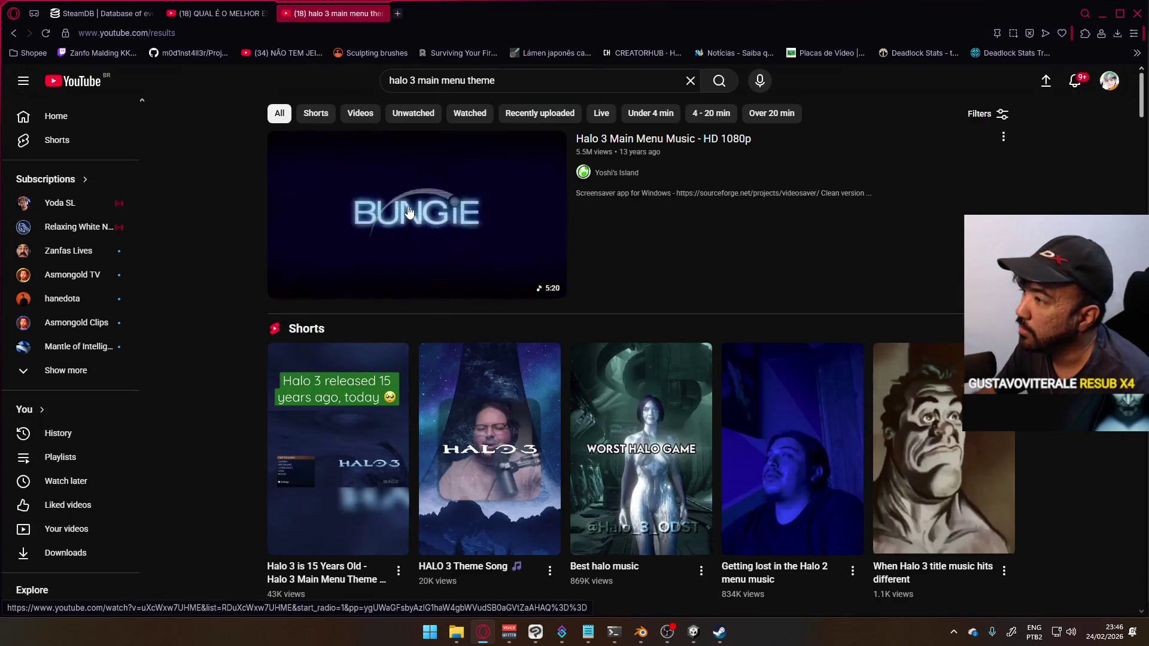
left_click(409, 212)
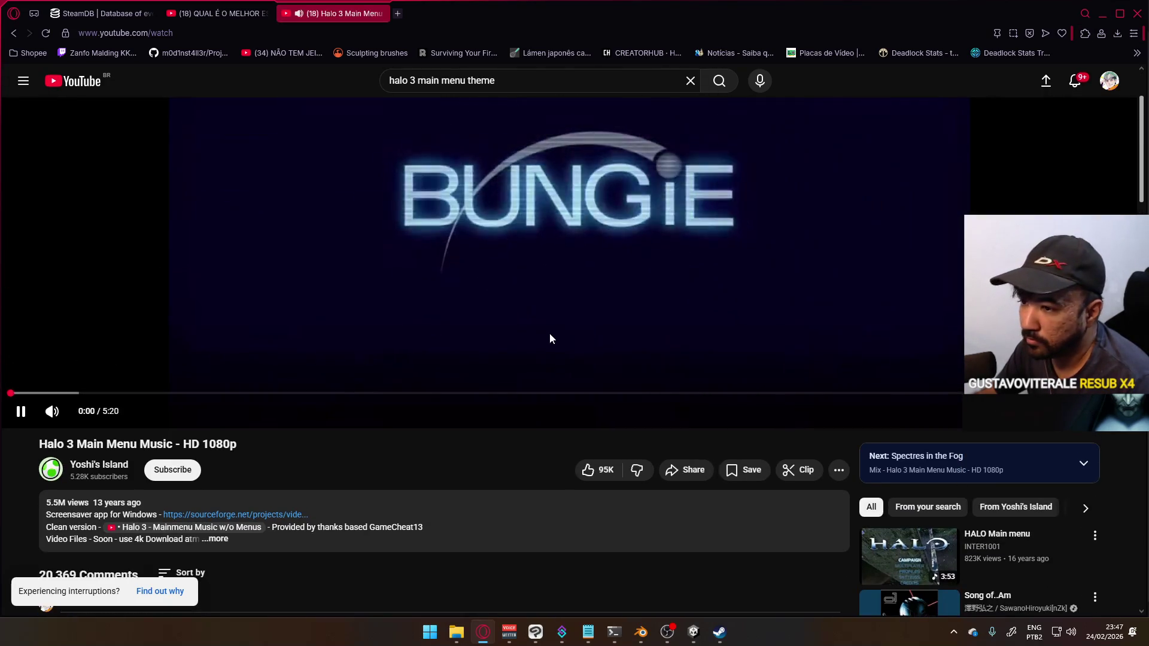
key("alt+Tab")
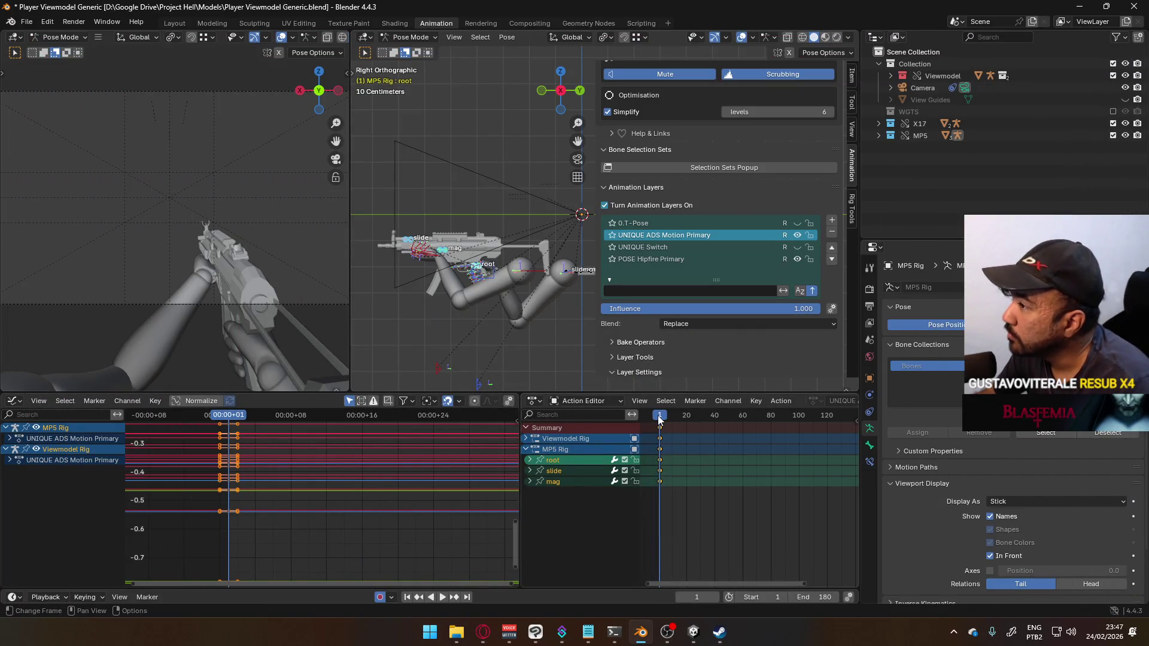
Step: Preview the ADS animation, zoom the action timeline in slightly, and stop playback on frame 20
key("space")
key("space")
key("Home")
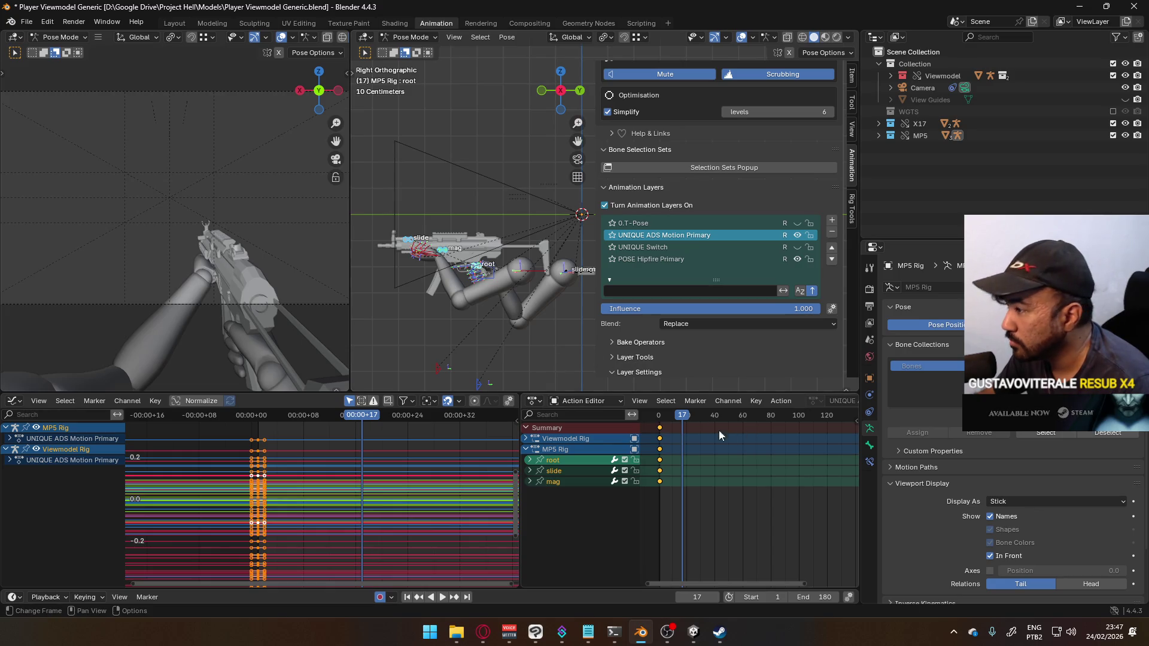
scroll(674, 448, "up", 1)
middle_click_drag(789, 403, 699, 411)
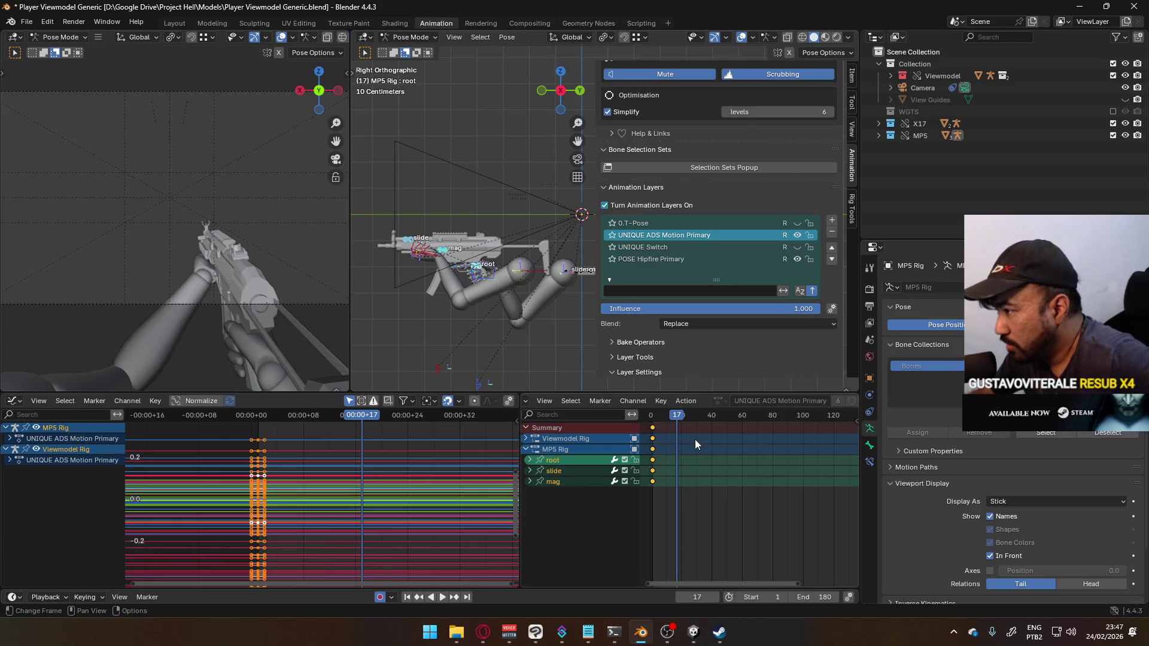
key("space")
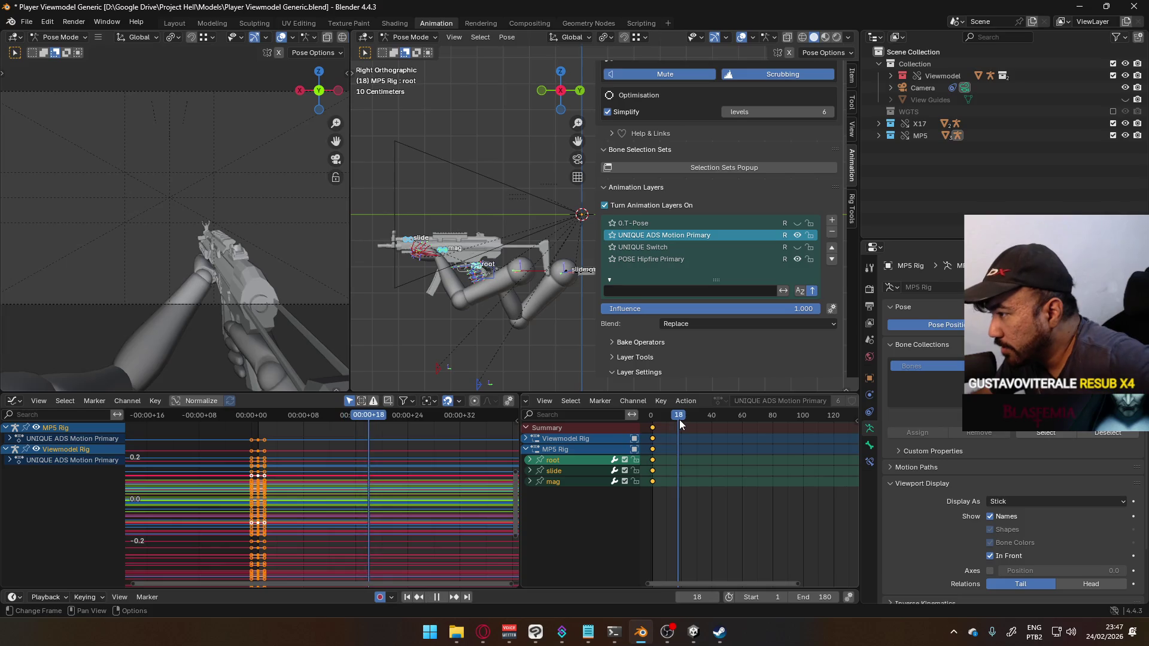
key("space")
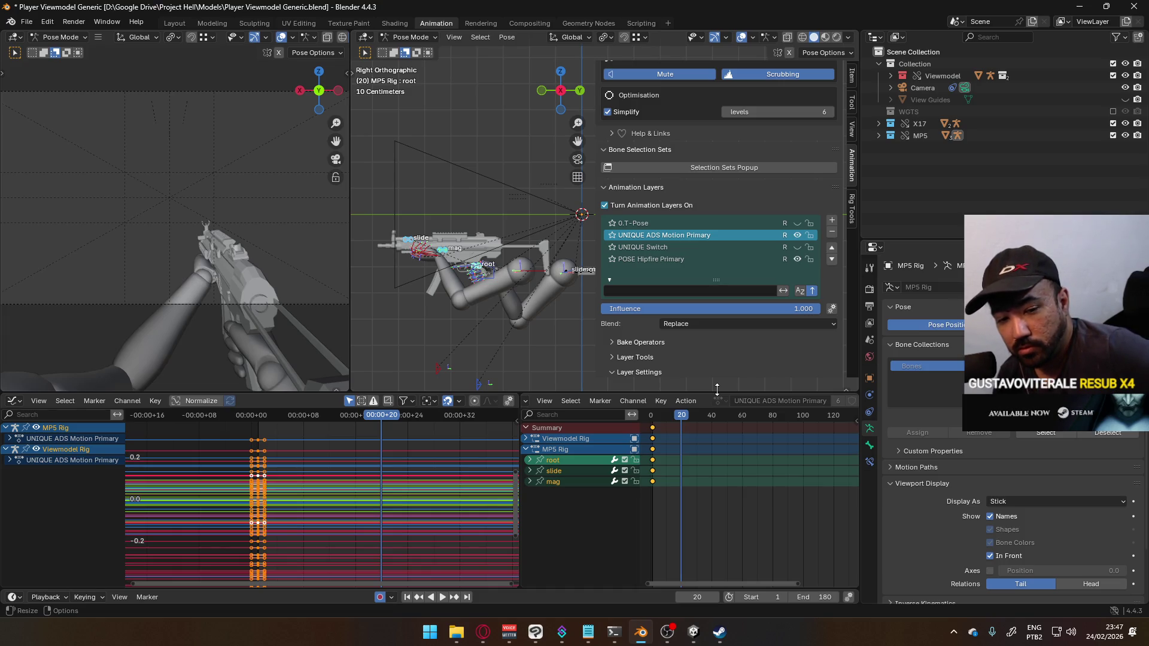
Step: Back in Blender, fit all the rigs' animation curves in the Graph Editor and narrow the animation layers panel
key("alt+Tab")
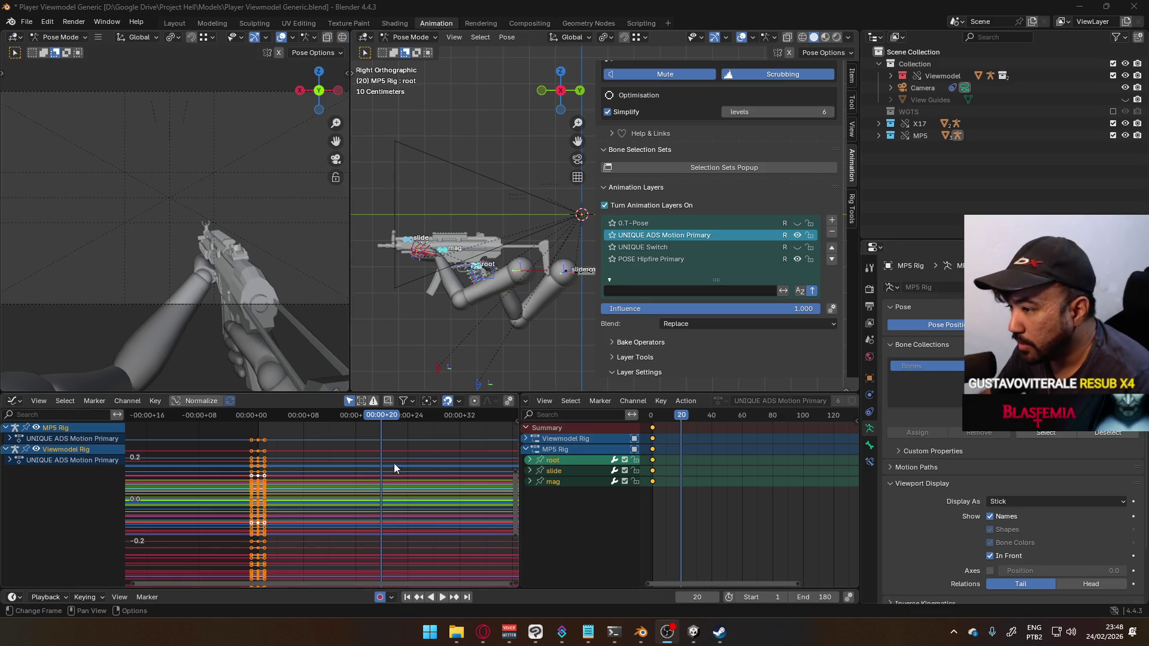
key("Home")
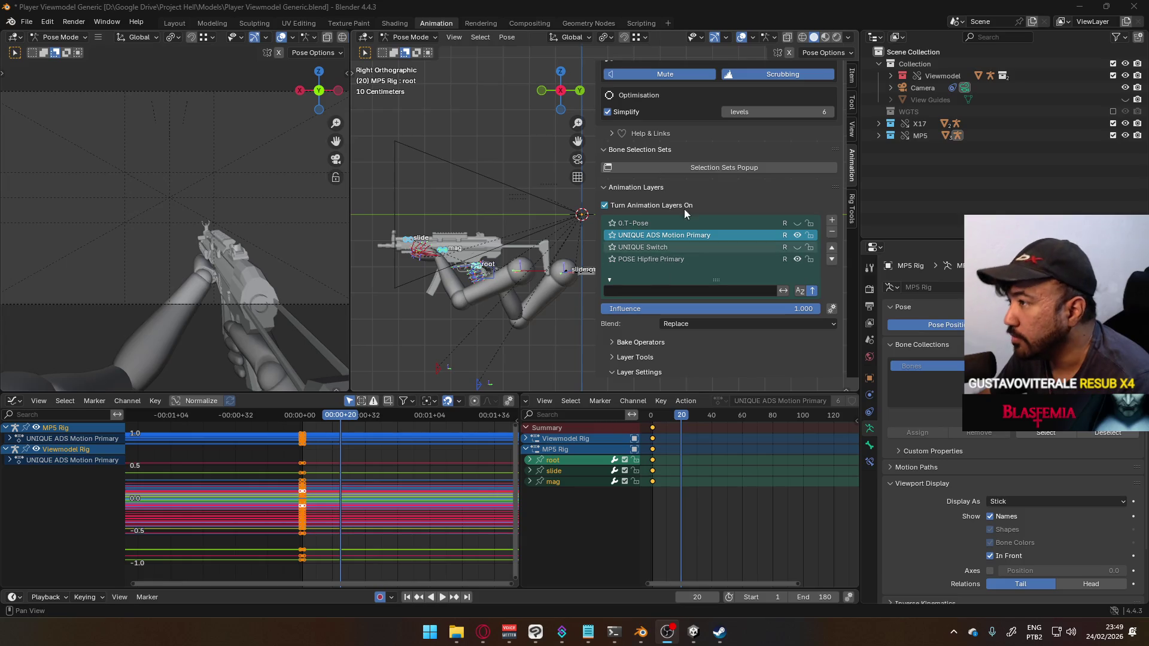
left_click_drag(600, 239, 651, 239)
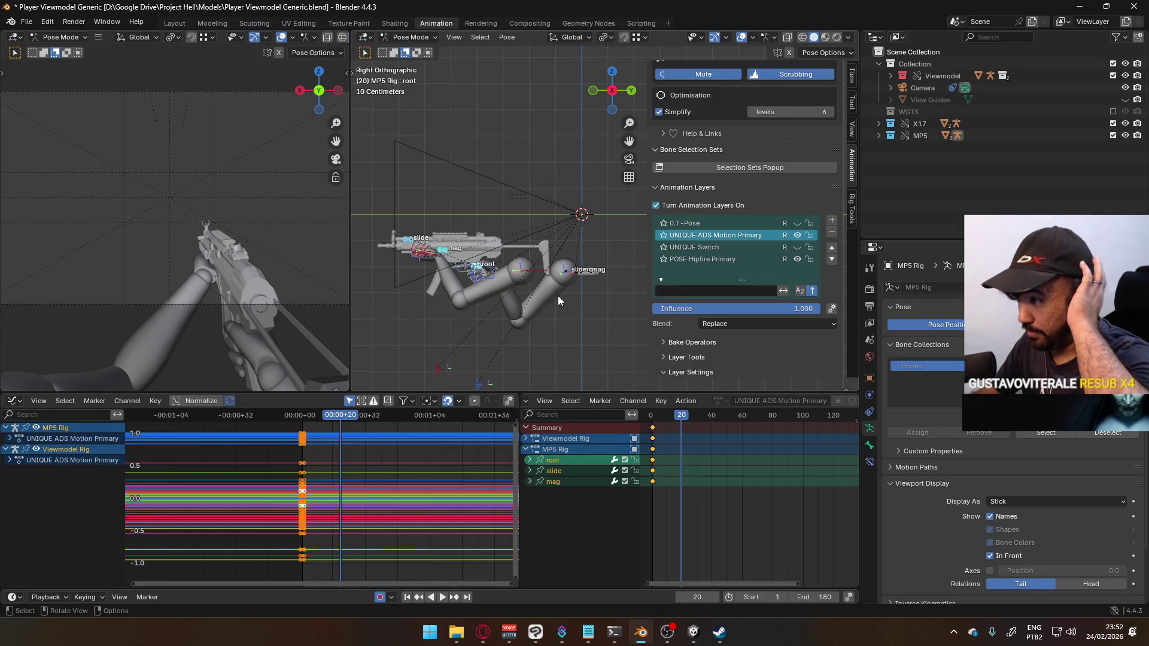
Step: Click in the 3D viewport, then undo that click with Ctrl+Z
left_click(476, 271)
key("ctrl+z")
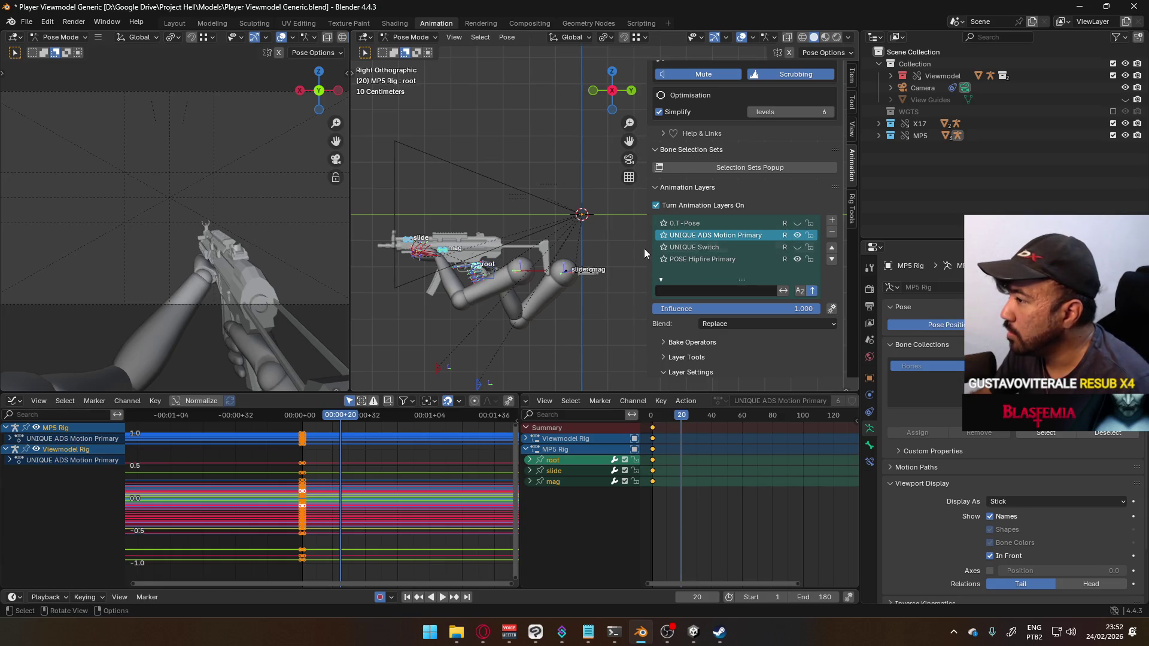
Step: Make the X17 Rig active in Object Mode and set UNIQUE ADS Motion Sidearm as its active layer
left_click(932, 124)
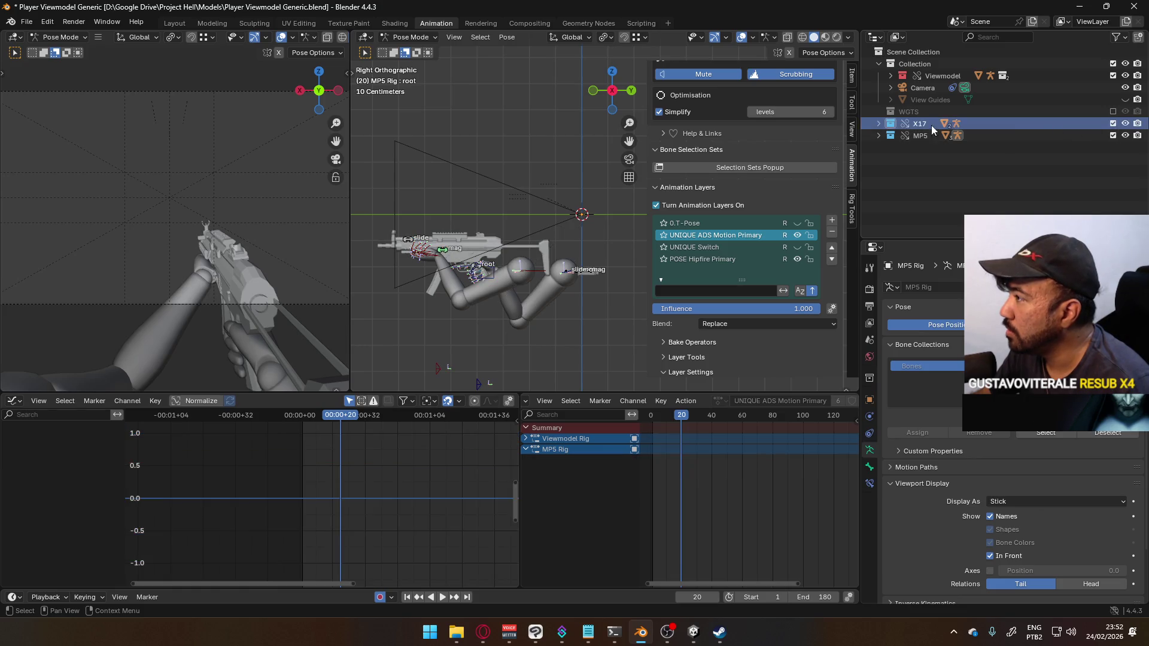
left_click(879, 124)
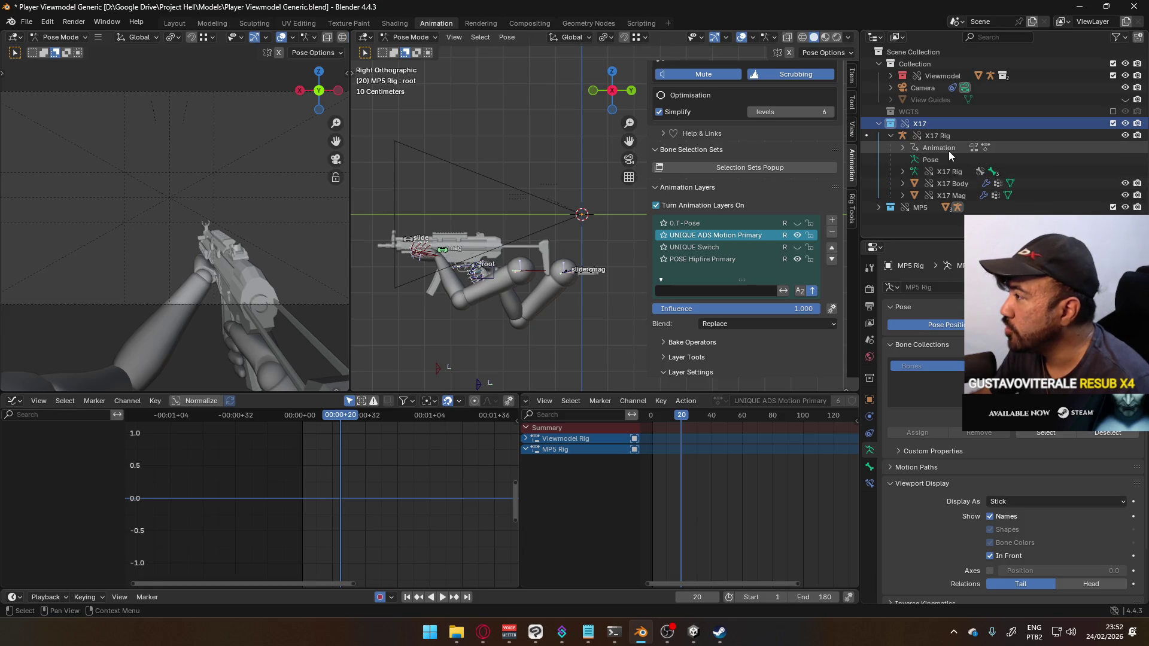
scroll(523, 235, "up", 1)
mouse_move(601, 199)
middle_mouse_down()
mouse_move(561, 218)
mouse_move(638, 267)
middle_mouse_up()
left_click(412, 37)
left_click(416, 51)
left_click(498, 182)
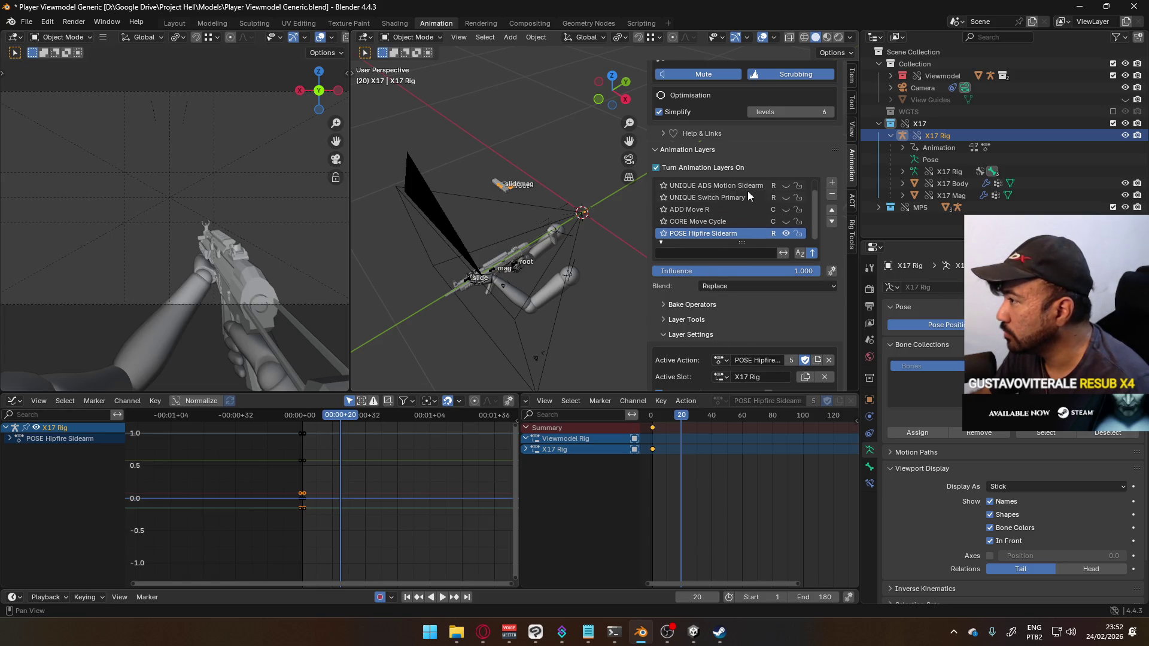
scroll(748, 191, "up", 1)
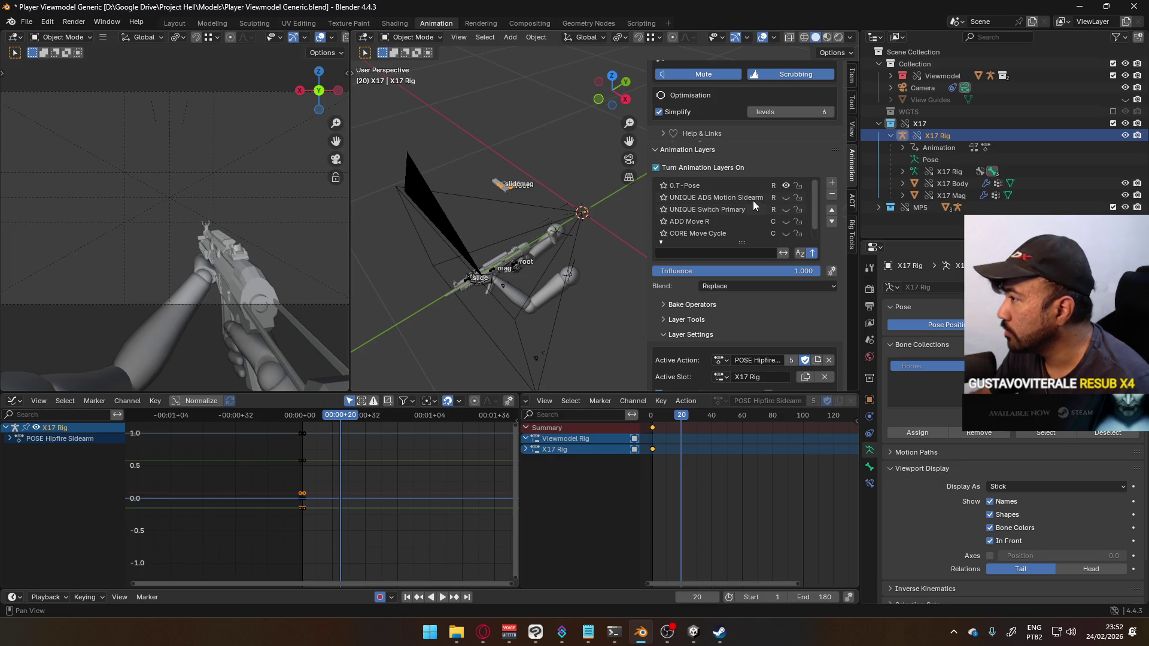
left_click(735, 198)
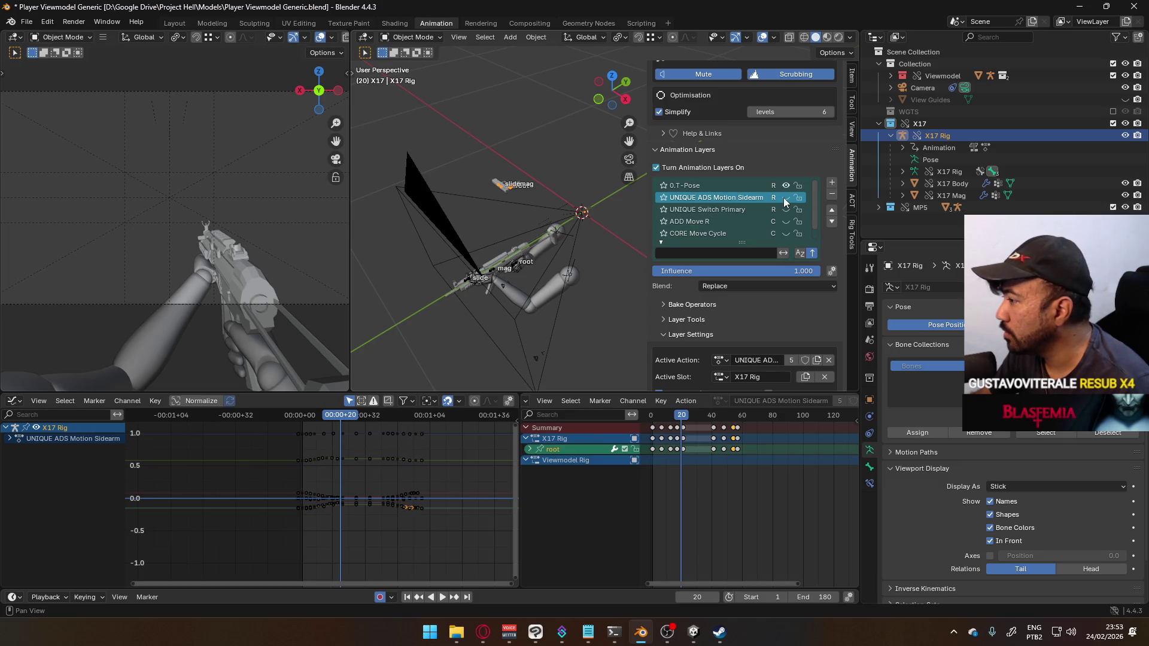
Step: Step to frame 21 and make the MP5 Rig the active object again
key("Right")
scroll(682, 436, "up", 1)
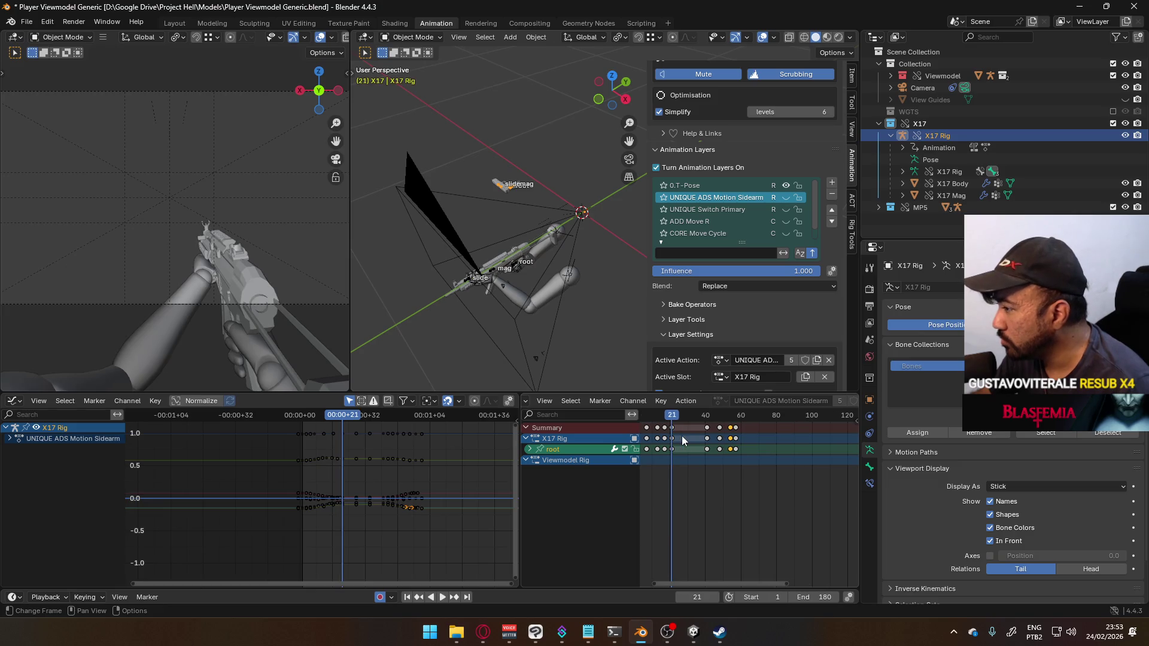
middle_click_drag(702, 431, 766, 424)
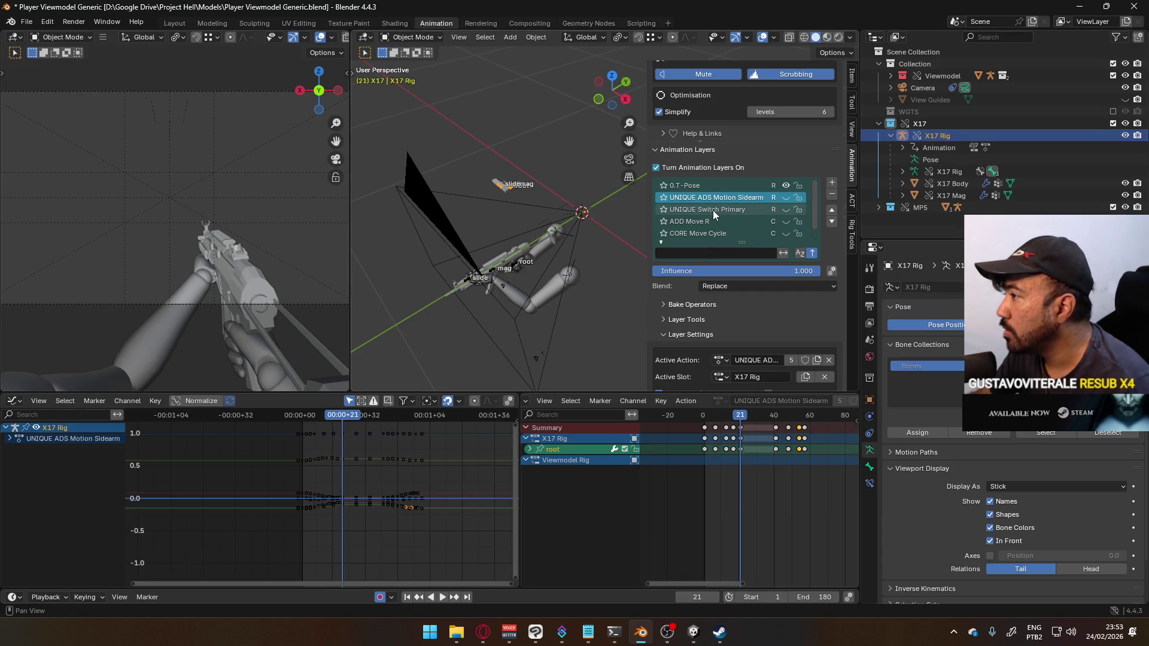
left_click(501, 267)
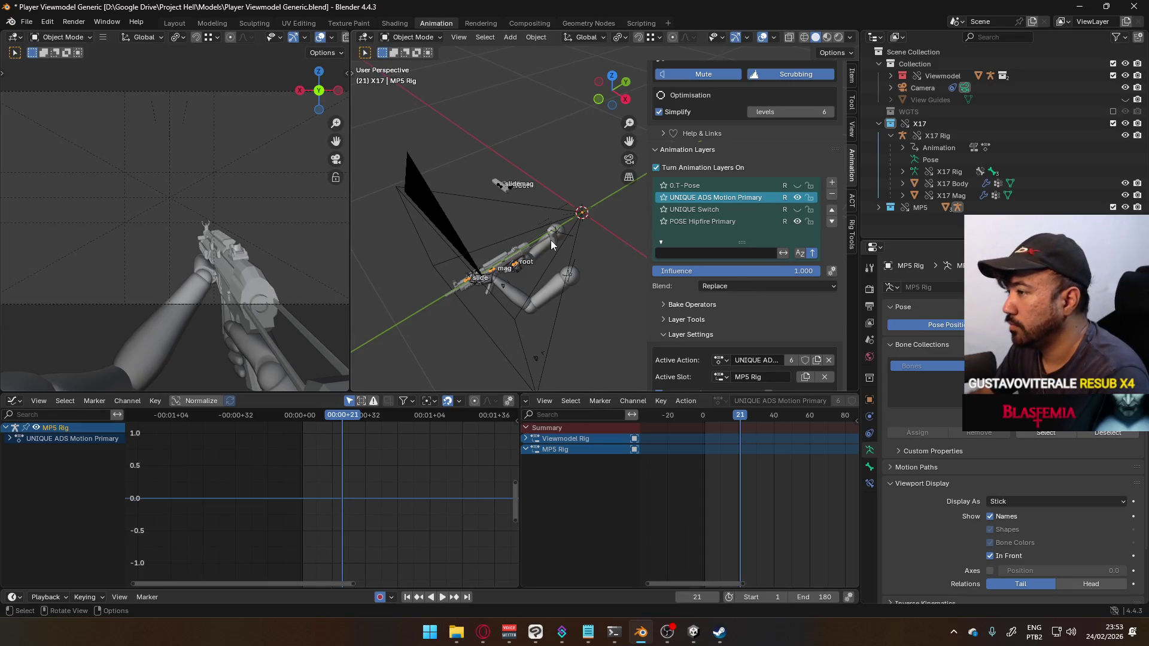
Step: In right side view, keyframe all the MP5 Rig's pose bones at frame 21, then scrub to preview the motion
key("KP_3")
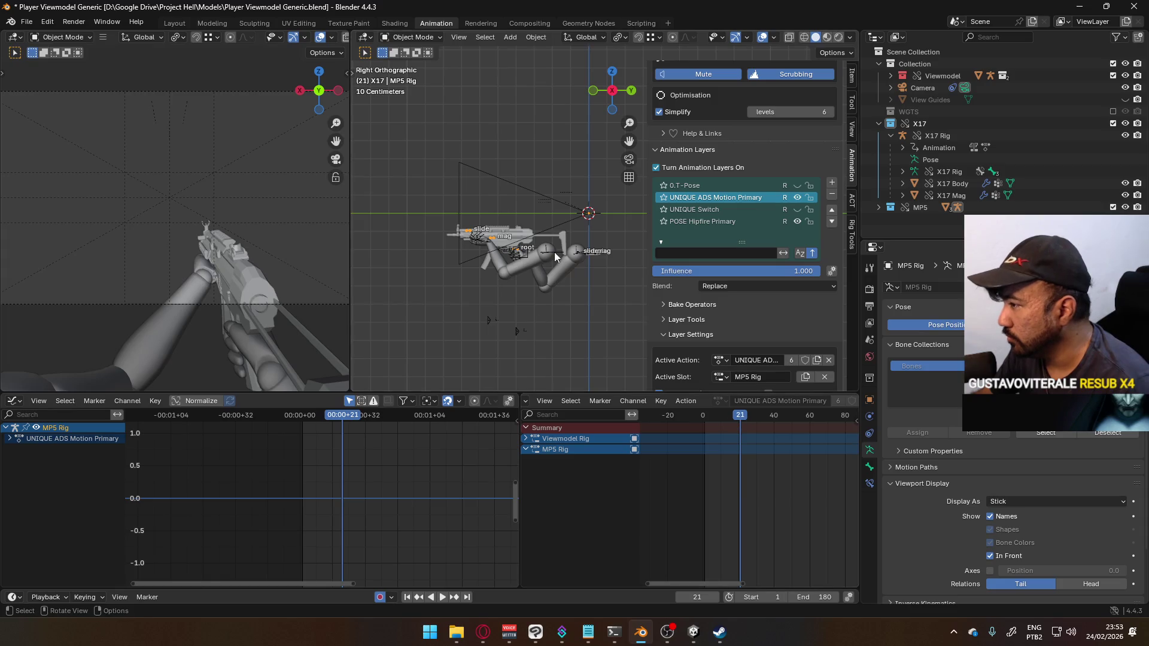
left_click(412, 37)
left_click(422, 77)
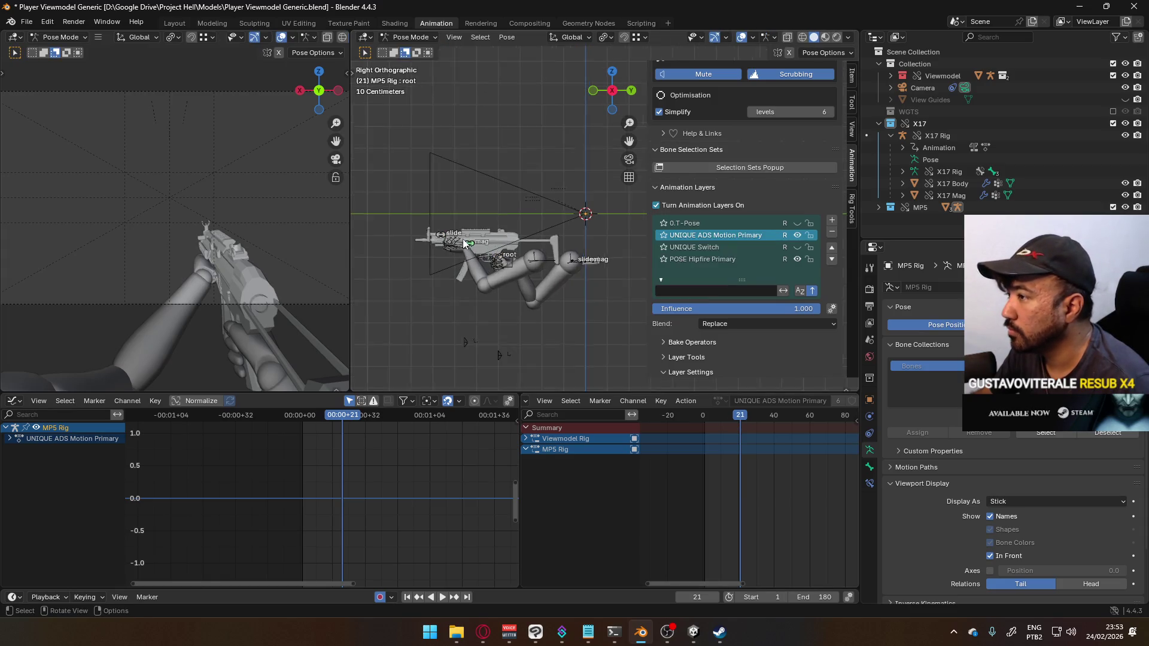
scroll(484, 272, "up", 5)
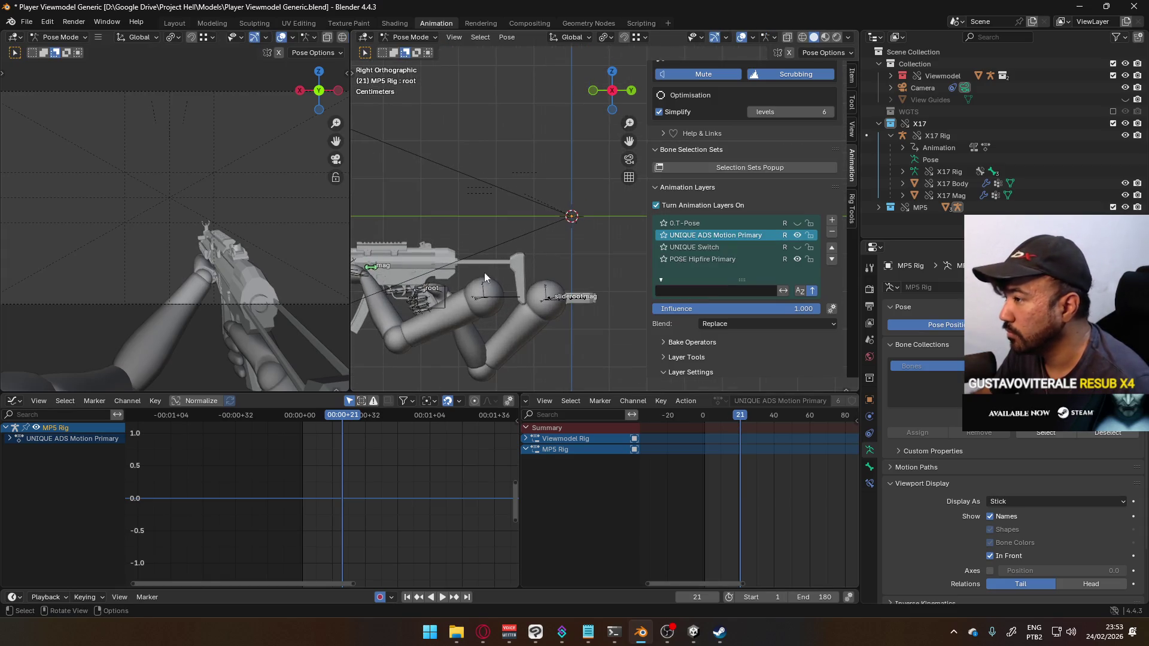
left_click(422, 290)
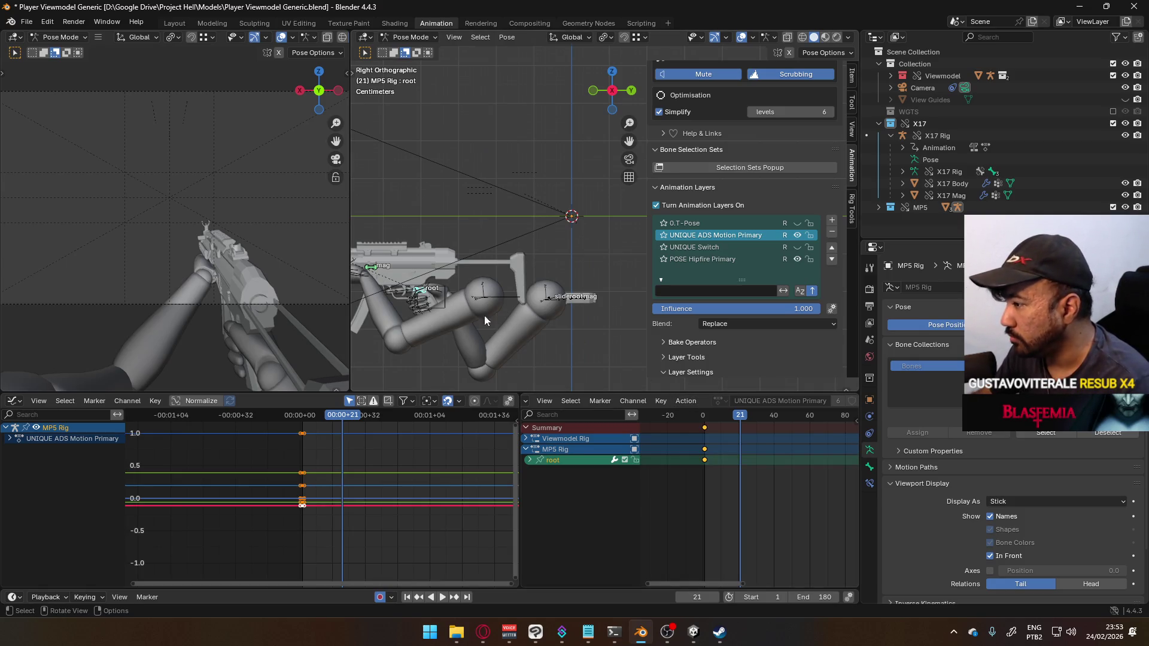
scroll(483, 315, "down", 4)
key("a")
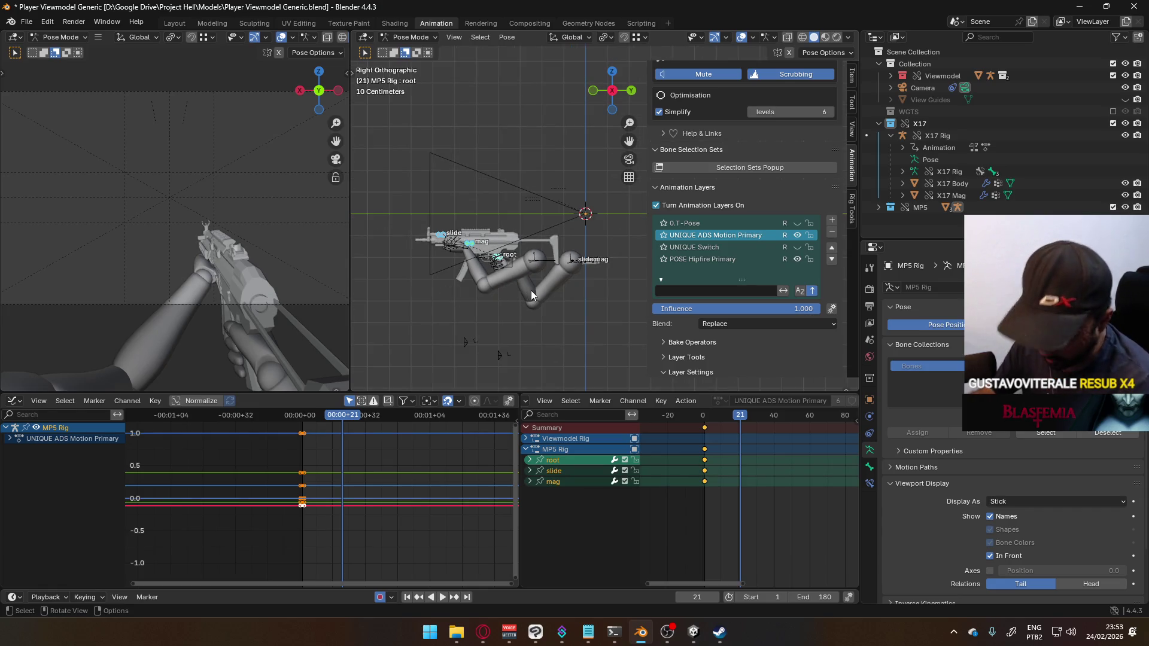
key("i")
mouse_move(739, 416)
left_mouse_down()
mouse_move(704, 423)
mouse_move(741, 425)
left_mouse_up()
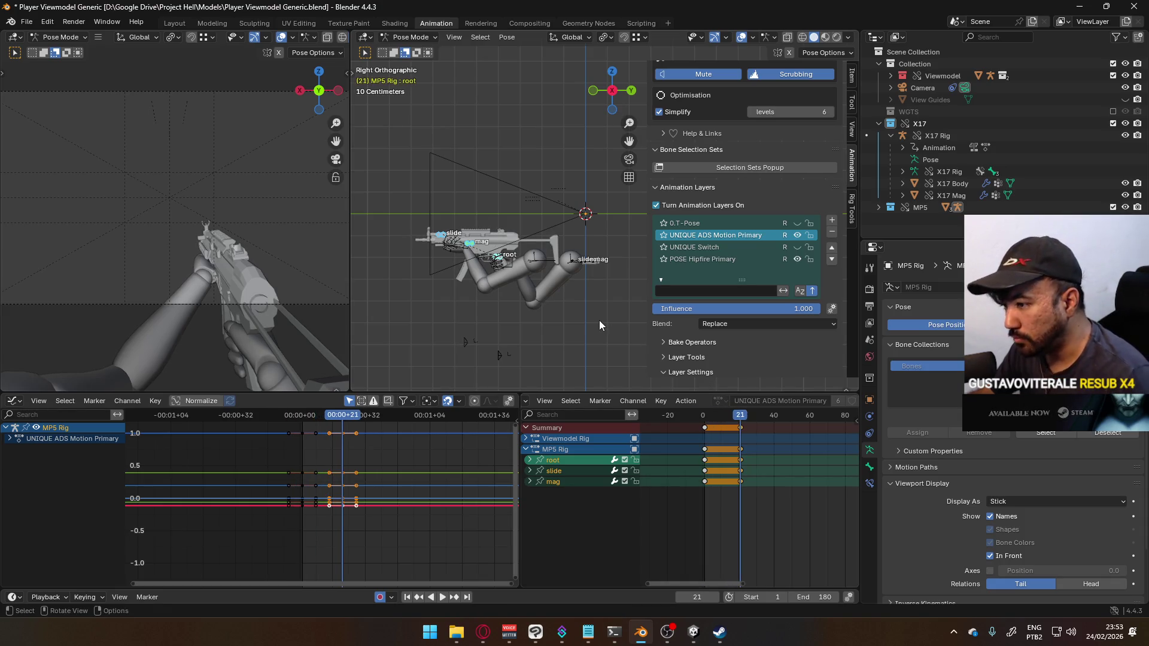
Step: Select only the MP5 root bone and preview the ADS motion between frames 0 and 21
scroll(524, 282, "up", 2)
left_click(520, 275)
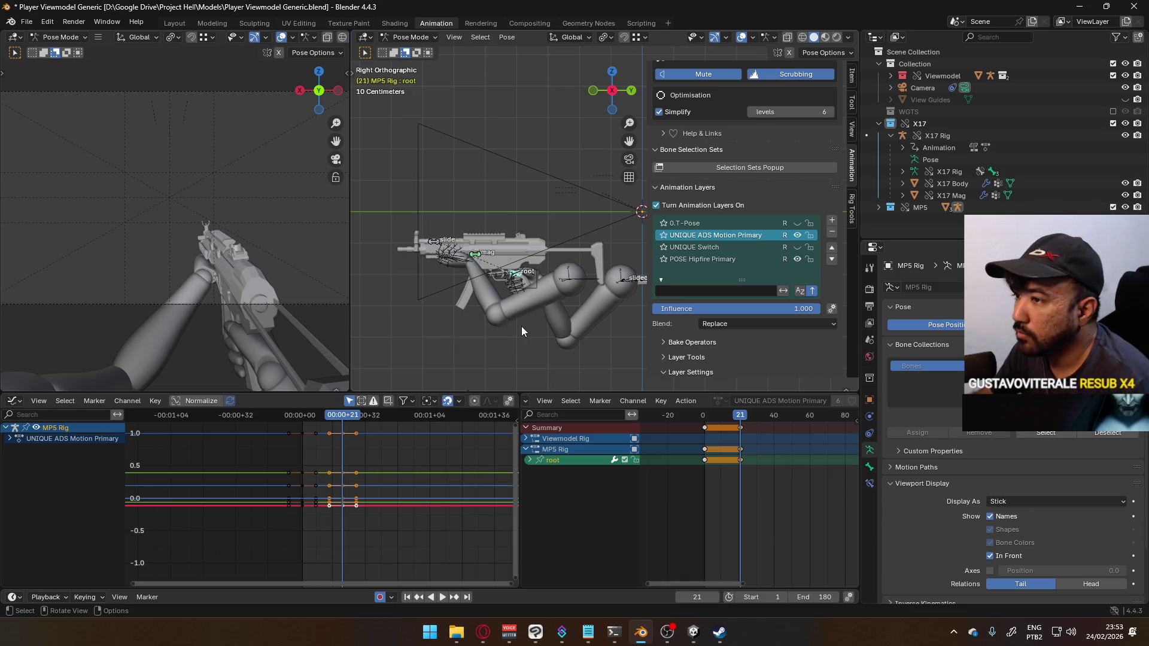
key("space")
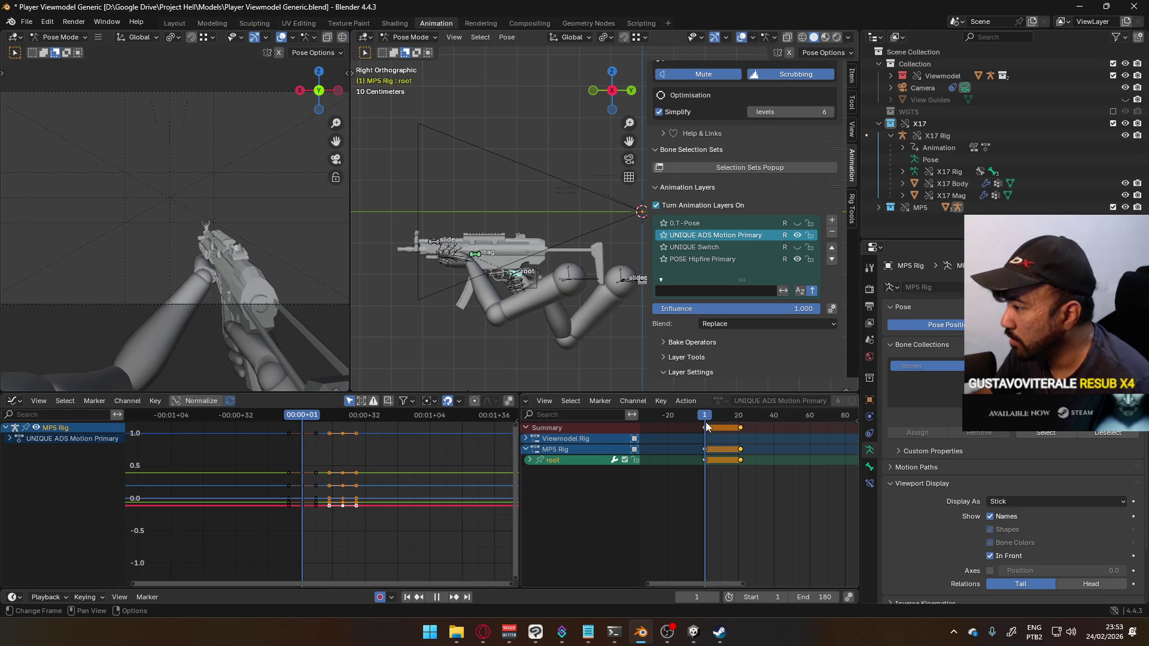
key("space")
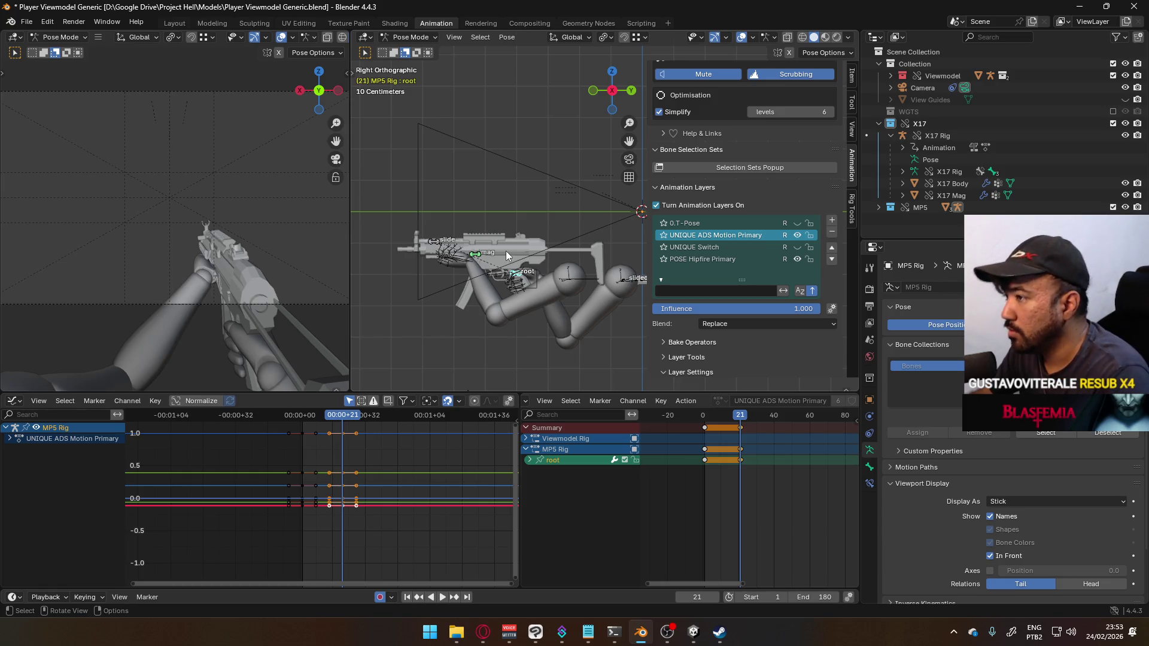
key("KP_1")
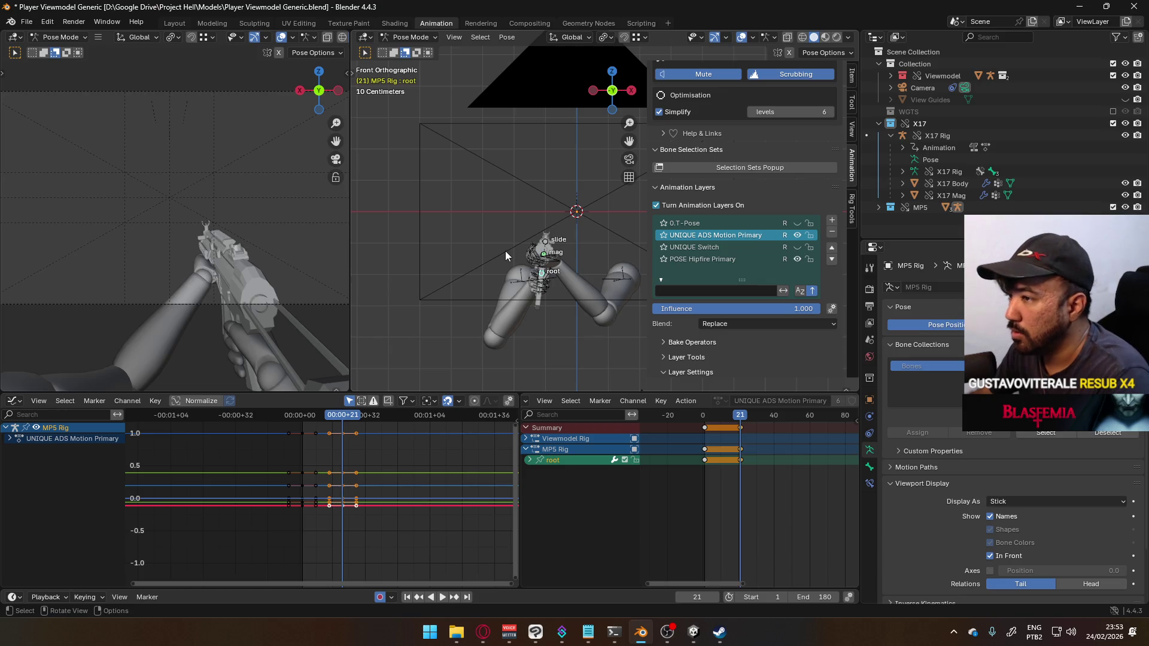
Step: From the back view, move the MP5 root bone to a new spot at frame 21, then check it from the right side
key("ctrl+KP_1")
scroll(519, 279, "up", 3)
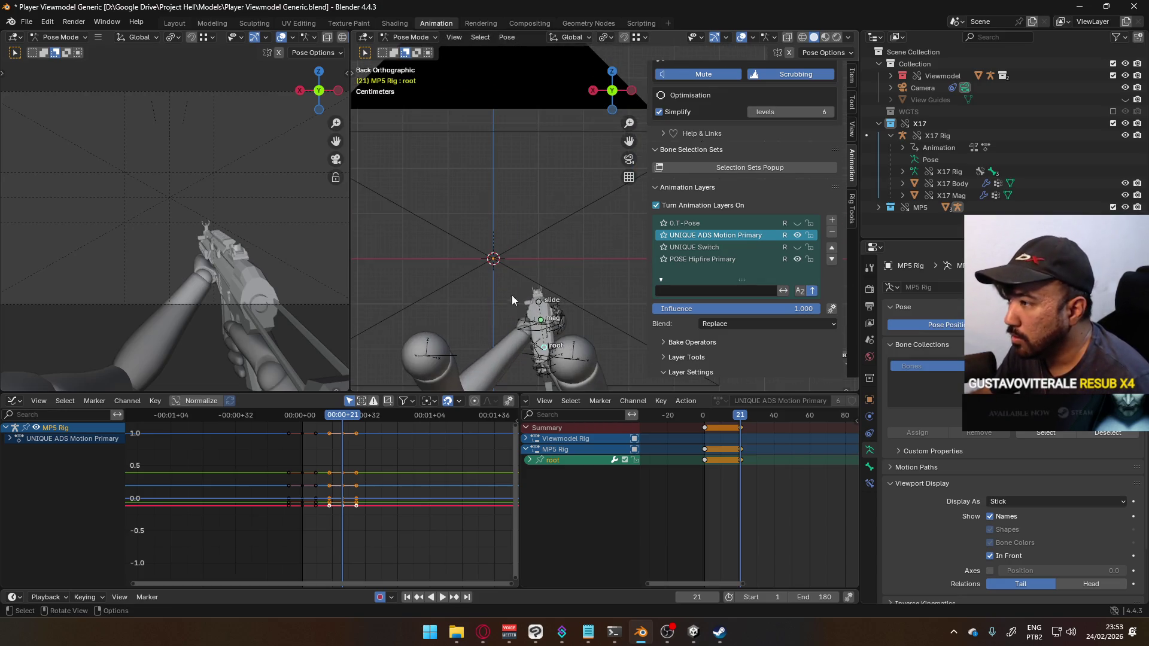
key("g")
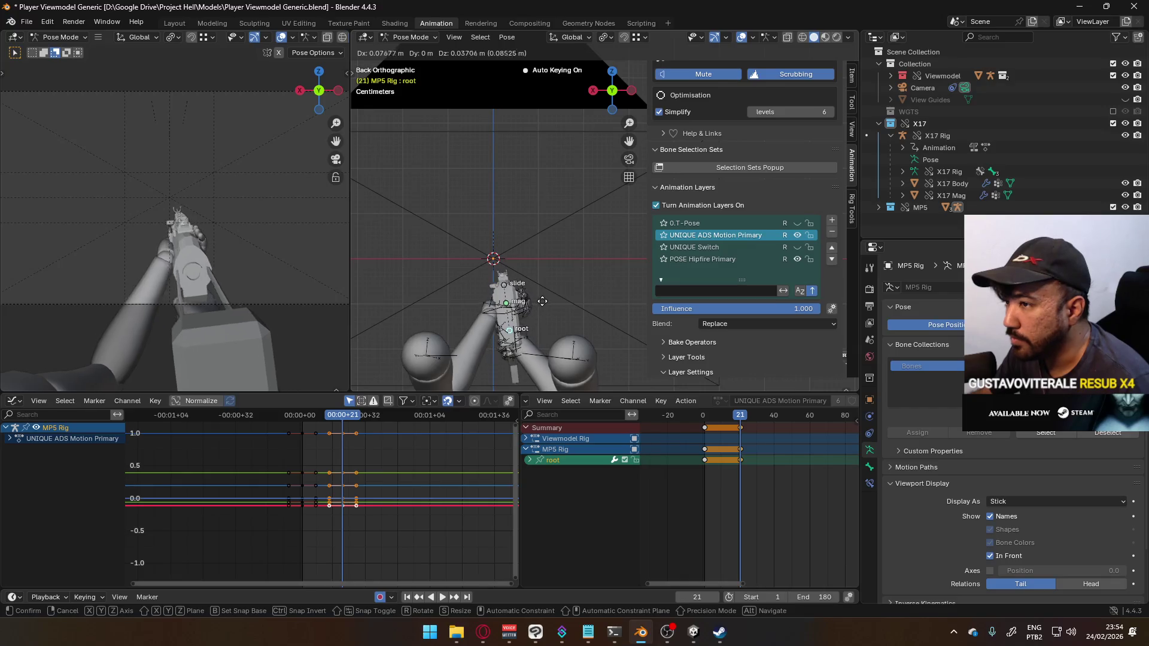
left_click(540, 299)
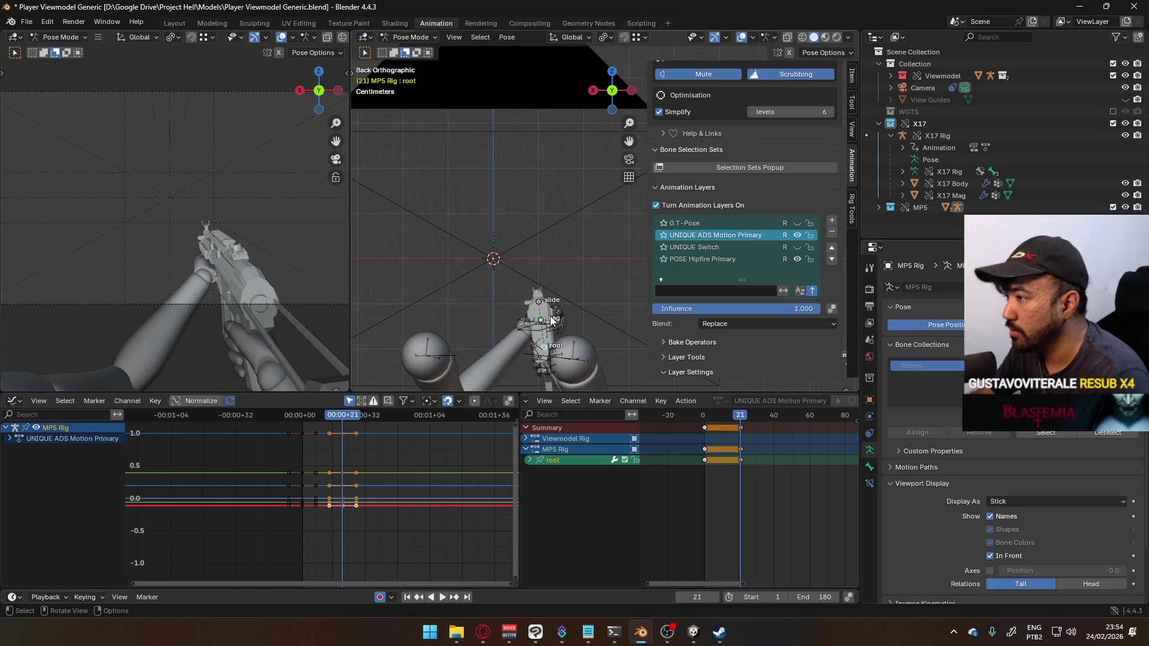
key("KP_3")
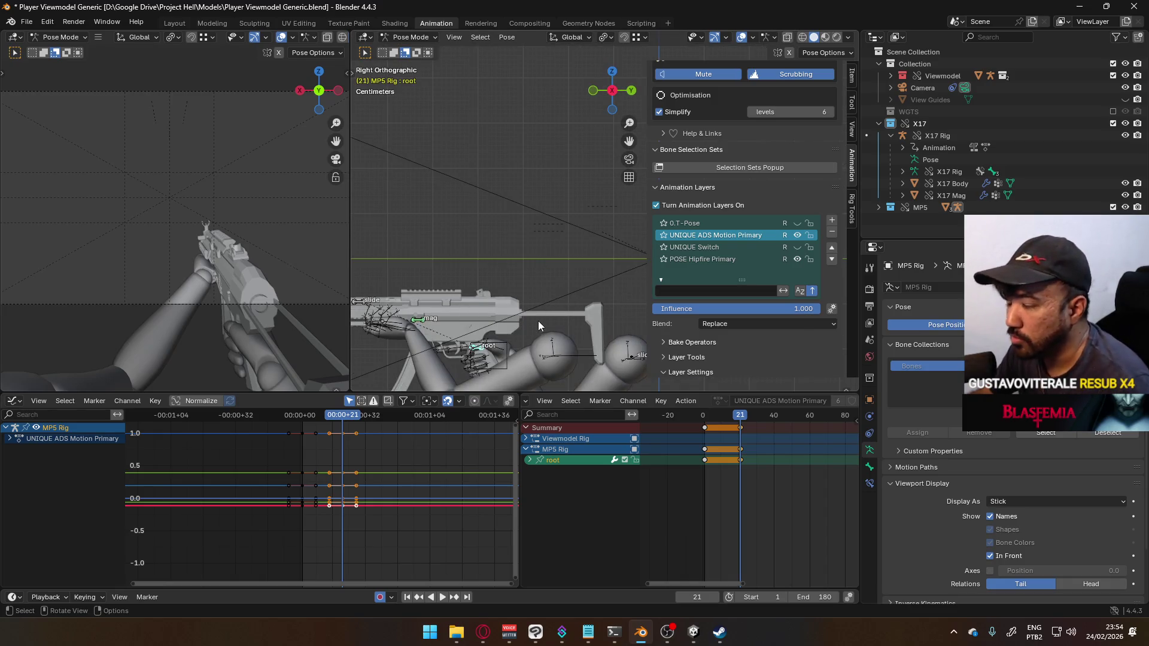
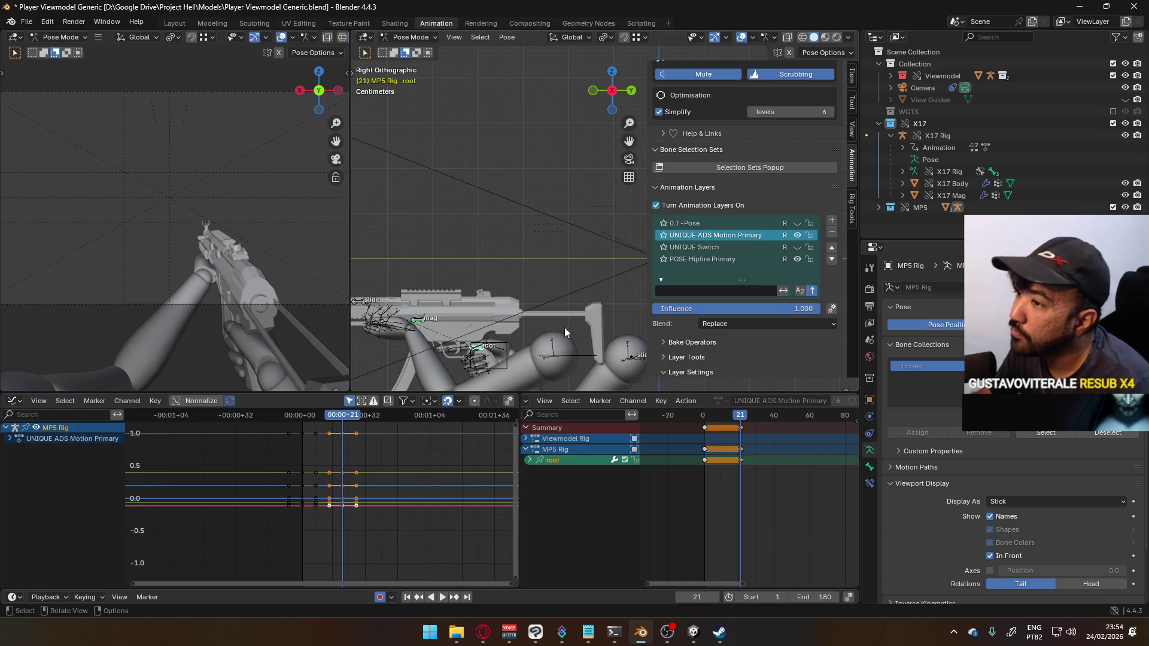
Step: Move the root bone along X on the UNIQUE ADS Motion Primary layer at frame 21
key("g")
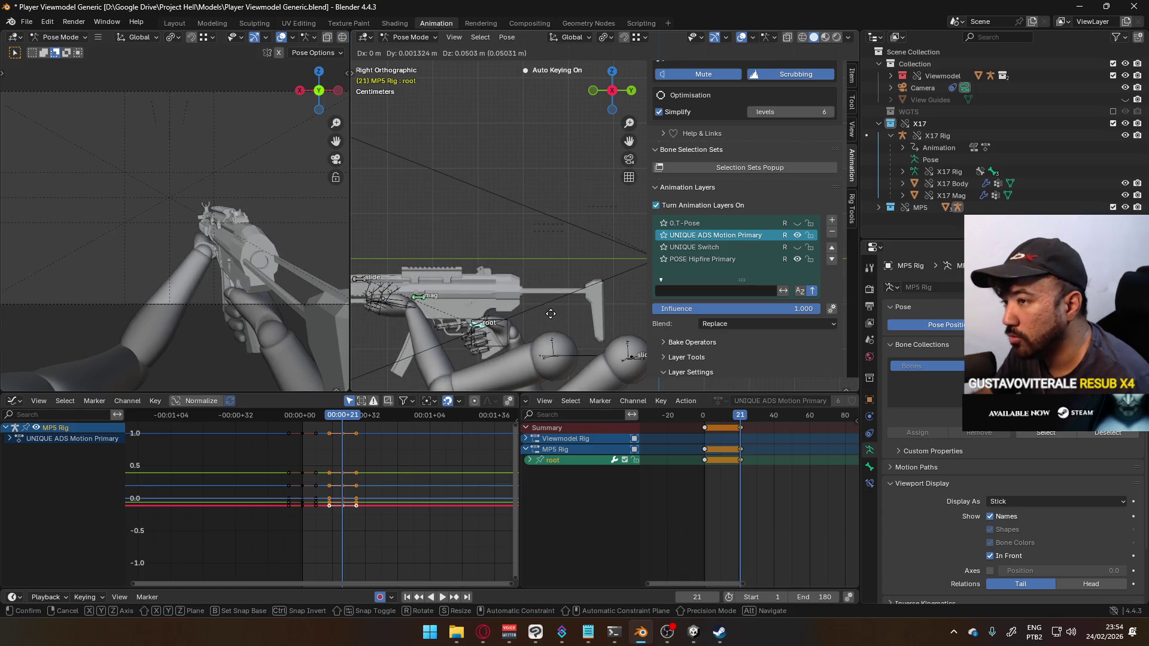
right_click(551, 314)
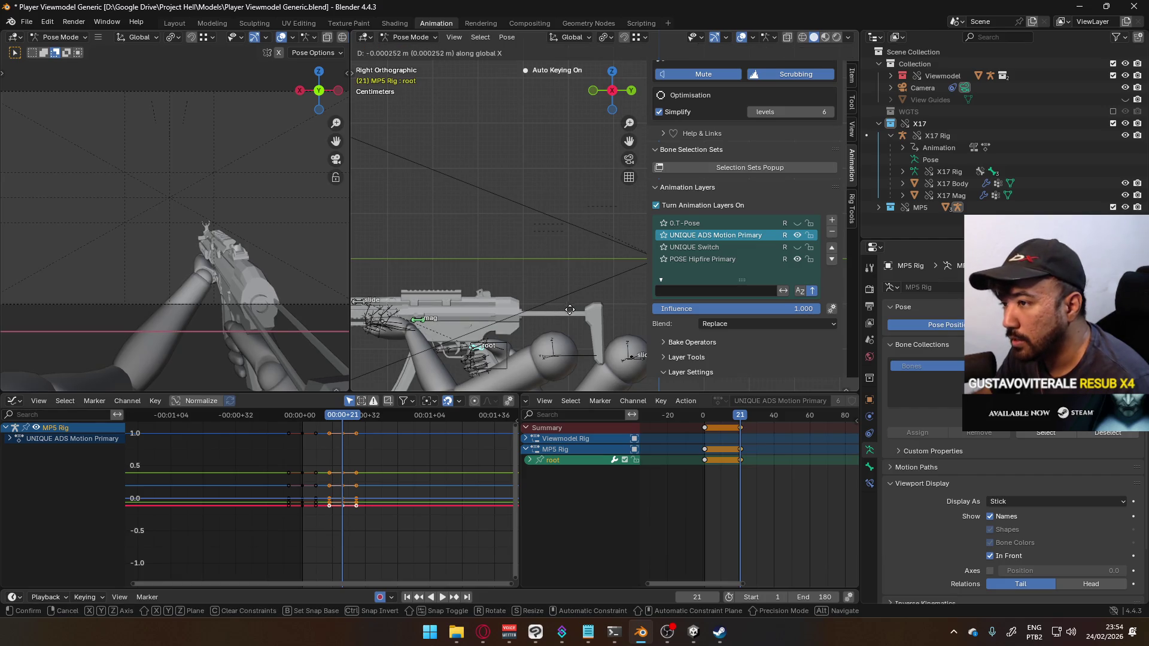
mouse_move(543, 306)
middle_mouse_down()
mouse_move(518, 304)
mouse_move(550, 285)
middle_mouse_up()
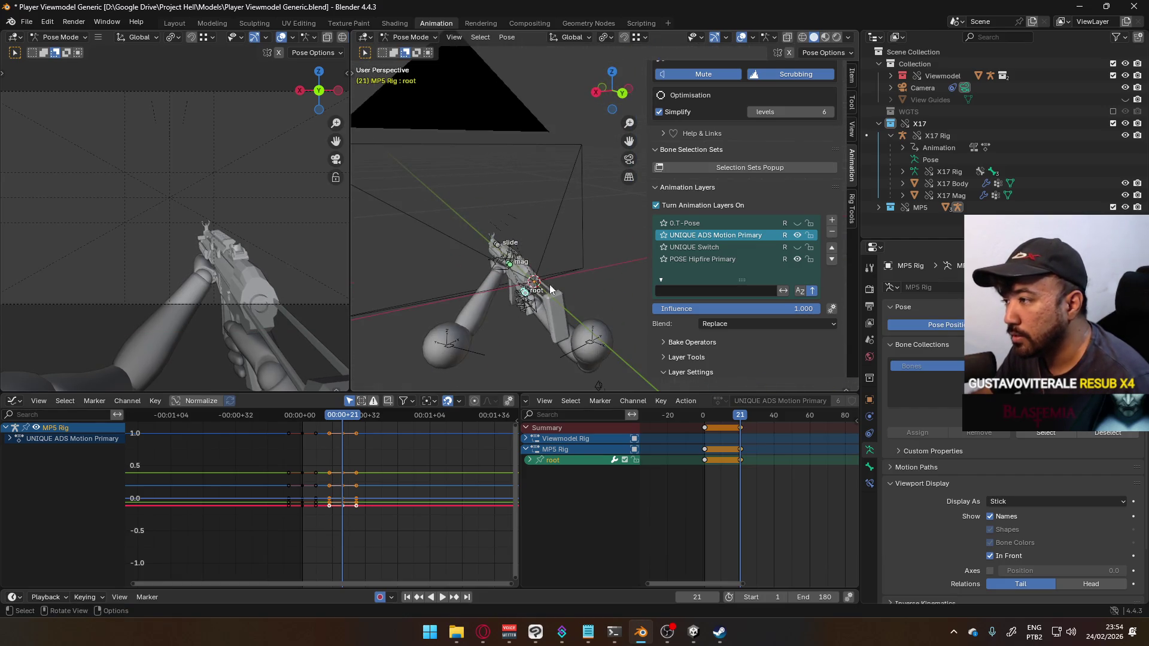
key("g")
key("x")
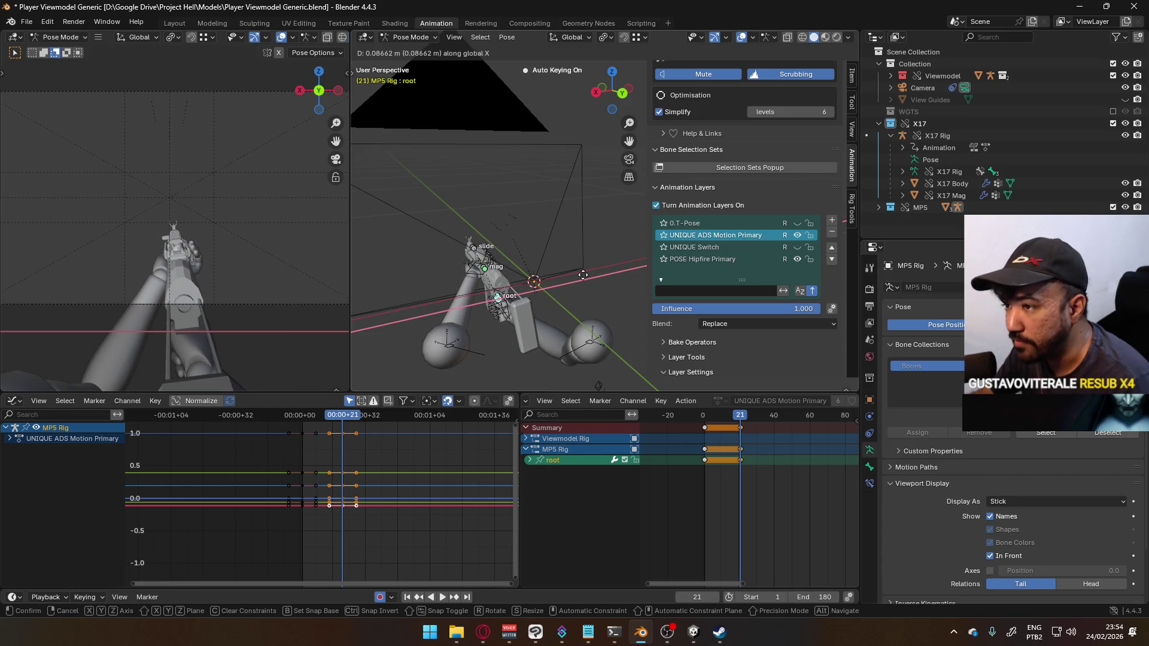
left_click(583, 275)
middle_click_drag(556, 286, 530, 274)
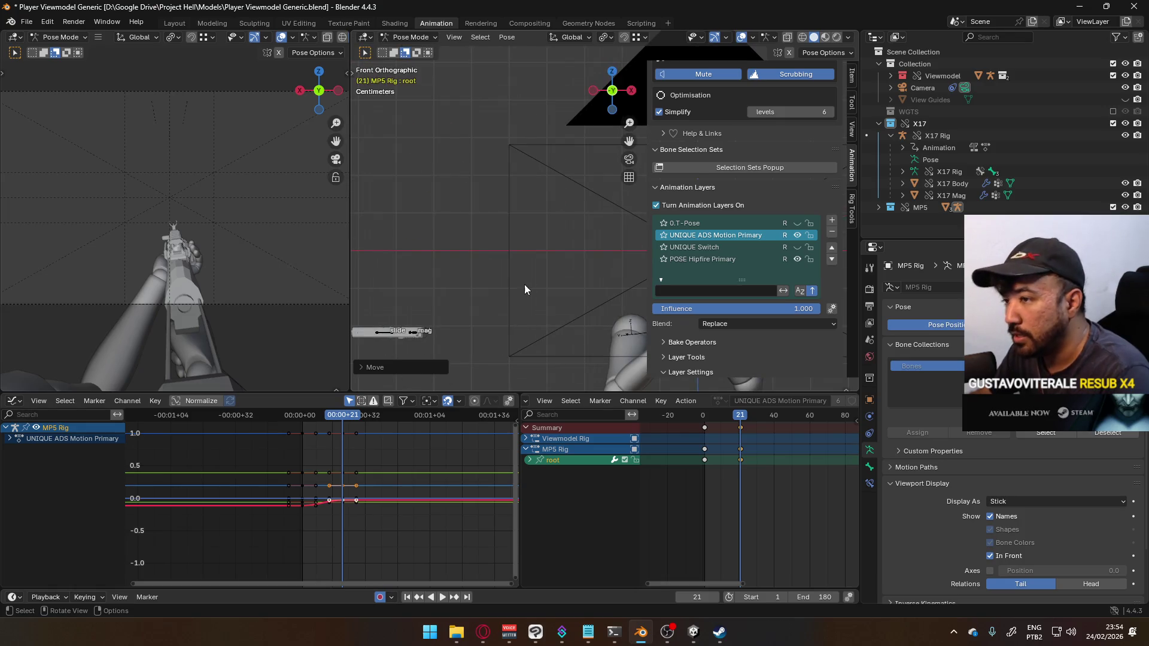
key("KP_5")
key("KP_3")
Step: In the right-side orthographic view, move the root bone vertically along Z
key("g")
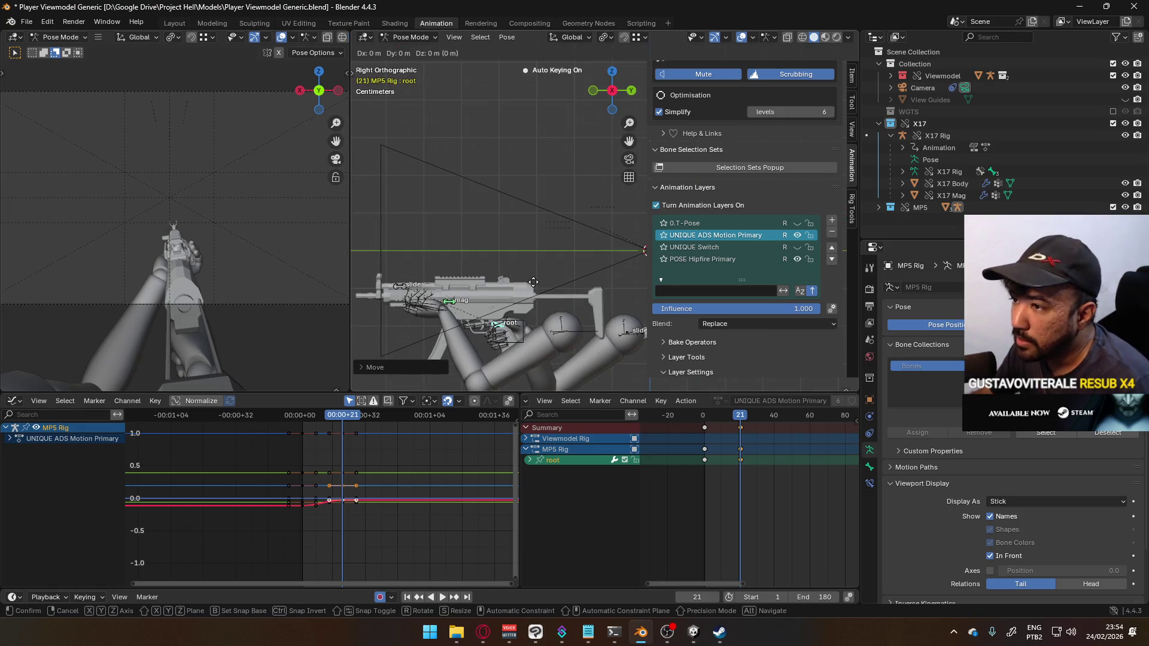
key("z")
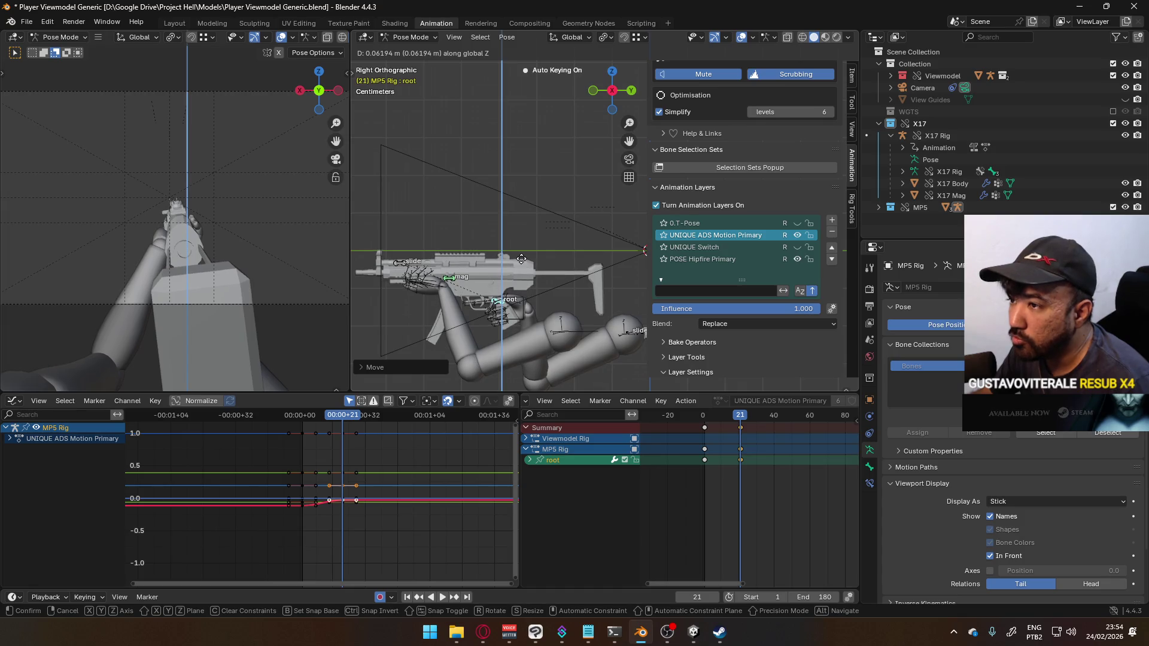
left_click(509, 277)
scroll(504, 282, "up", 1)
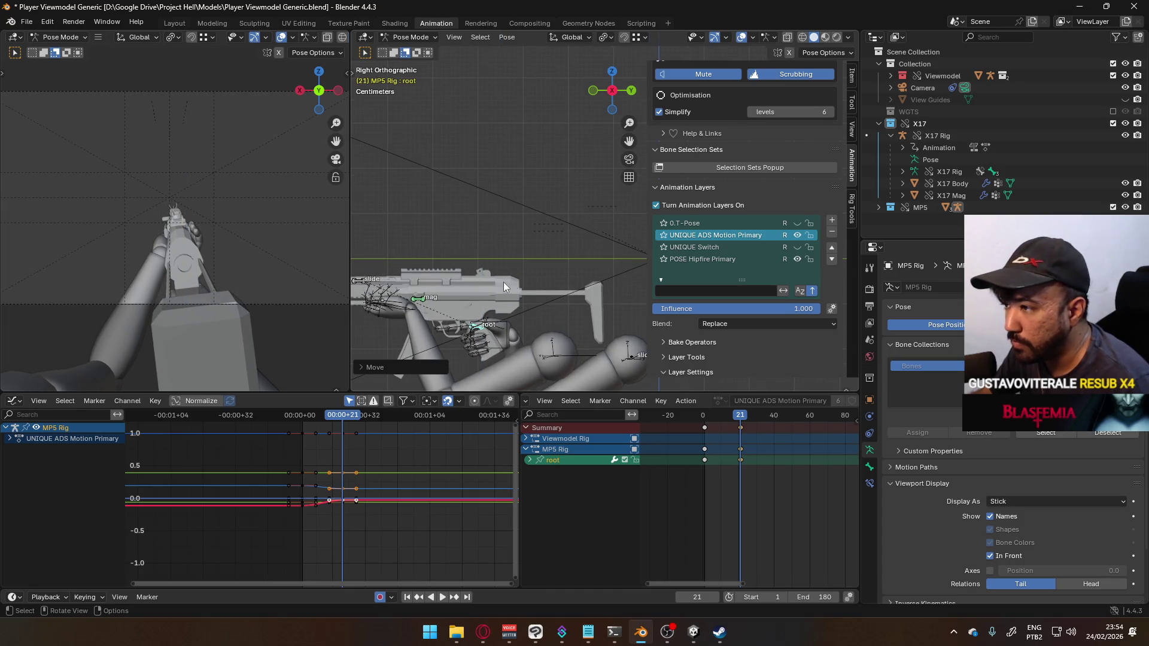
scroll(475, 278, "up", 2)
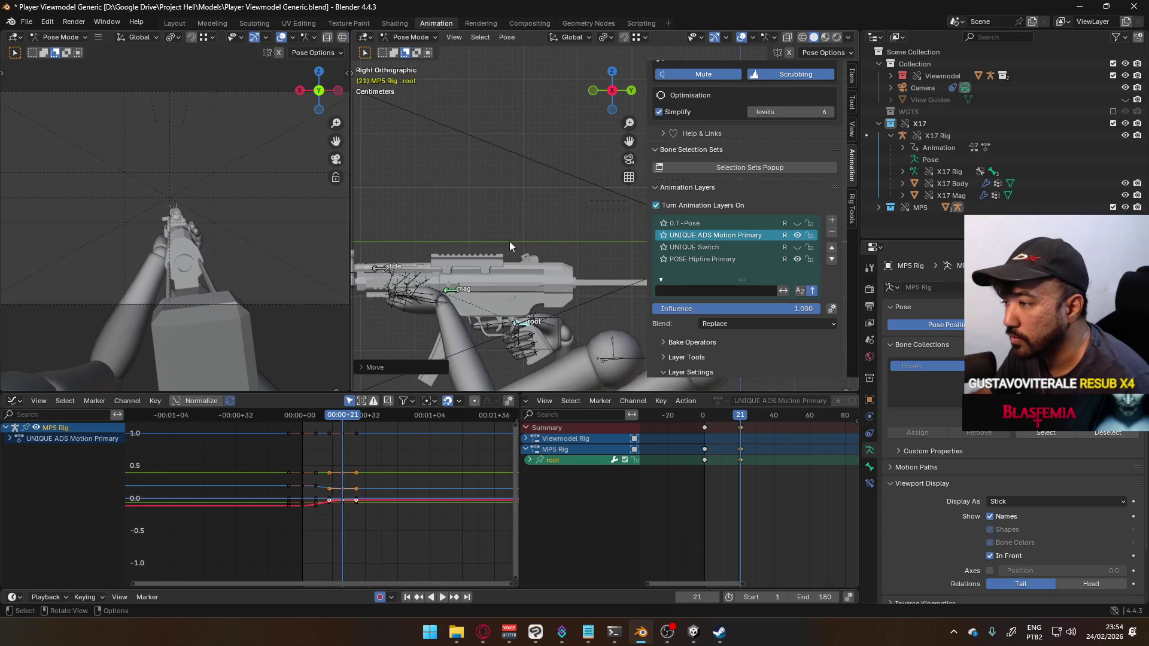
Step: Drop an attempted Y move and nudge the root bone along Z, then check front and top views
key("g")
key("y")
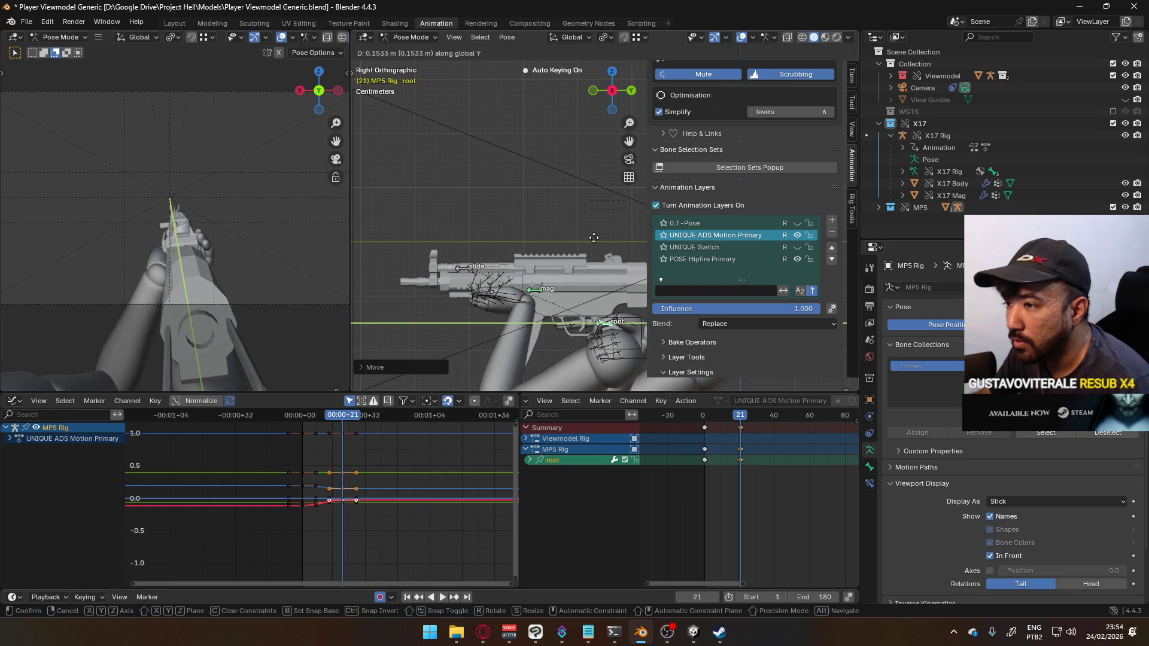
key("Escape")
key("g")
key("z")
left_click(582, 245)
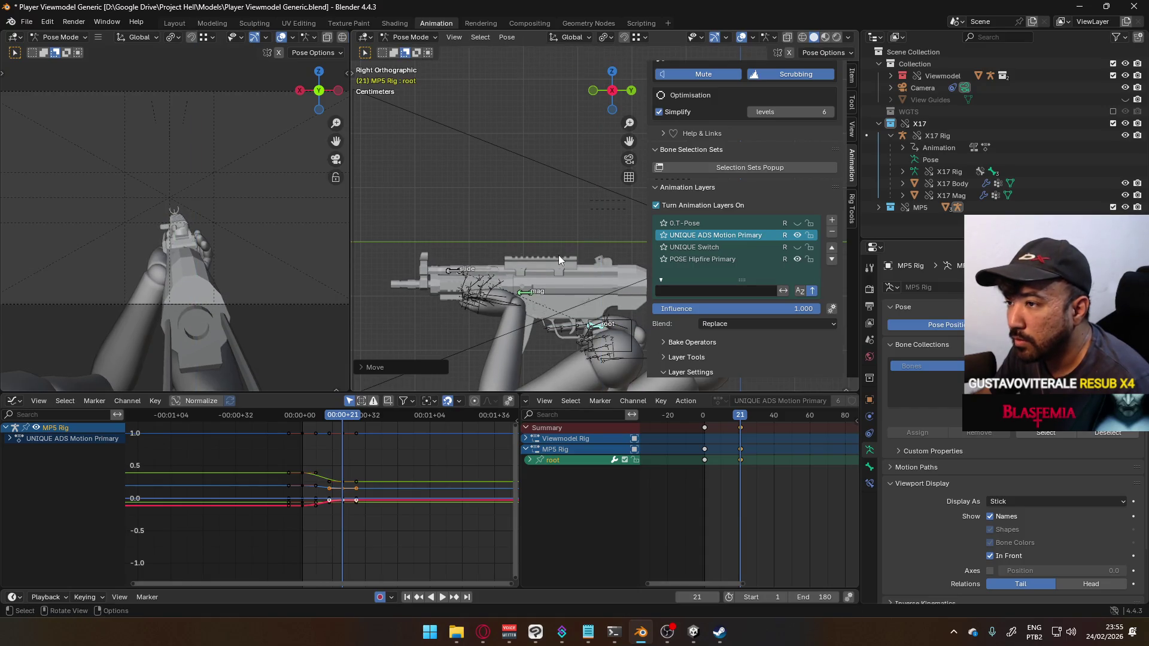
key("KP_1")
scroll(548, 255, "down", 3)
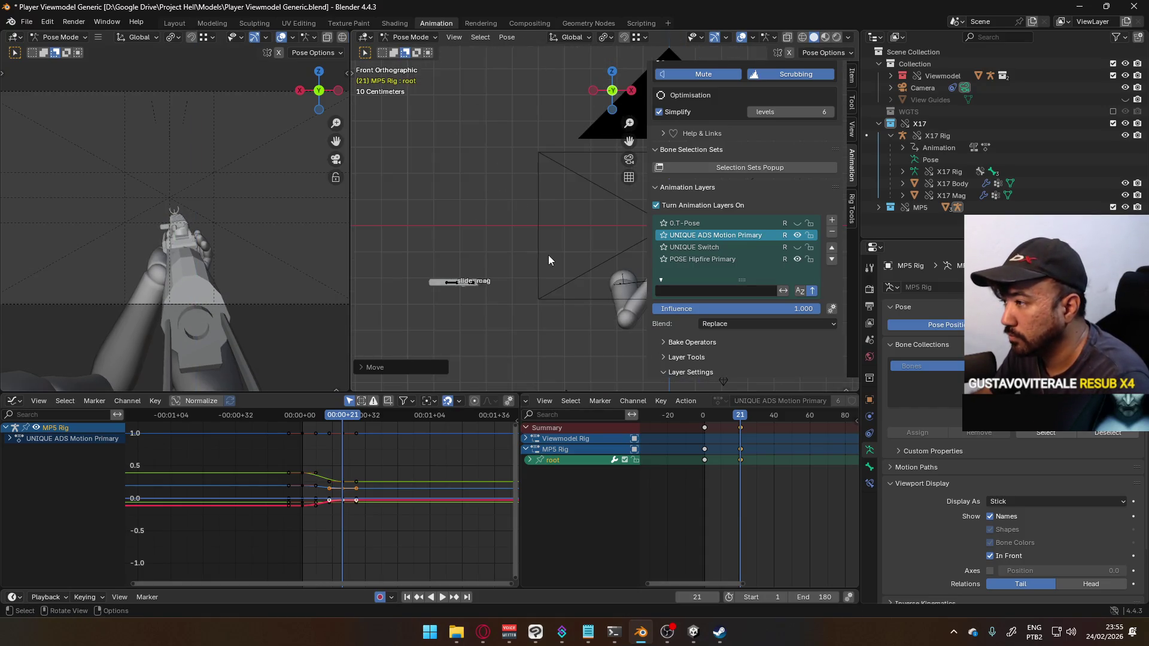
key("KP_Decimal")
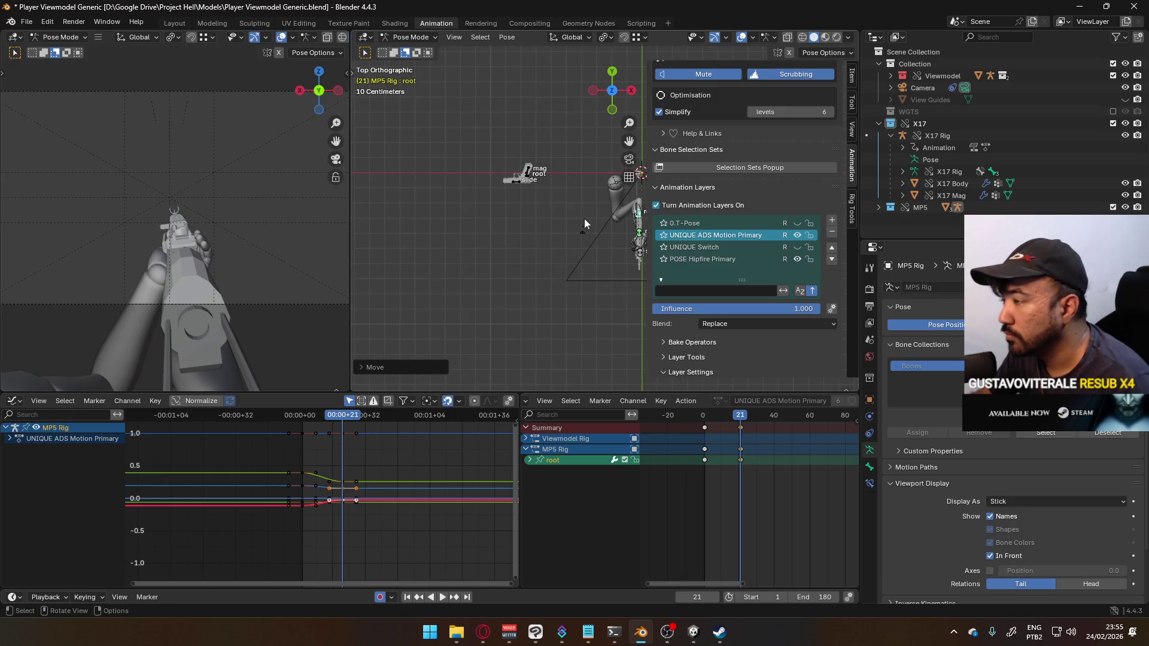
key("KP_7")
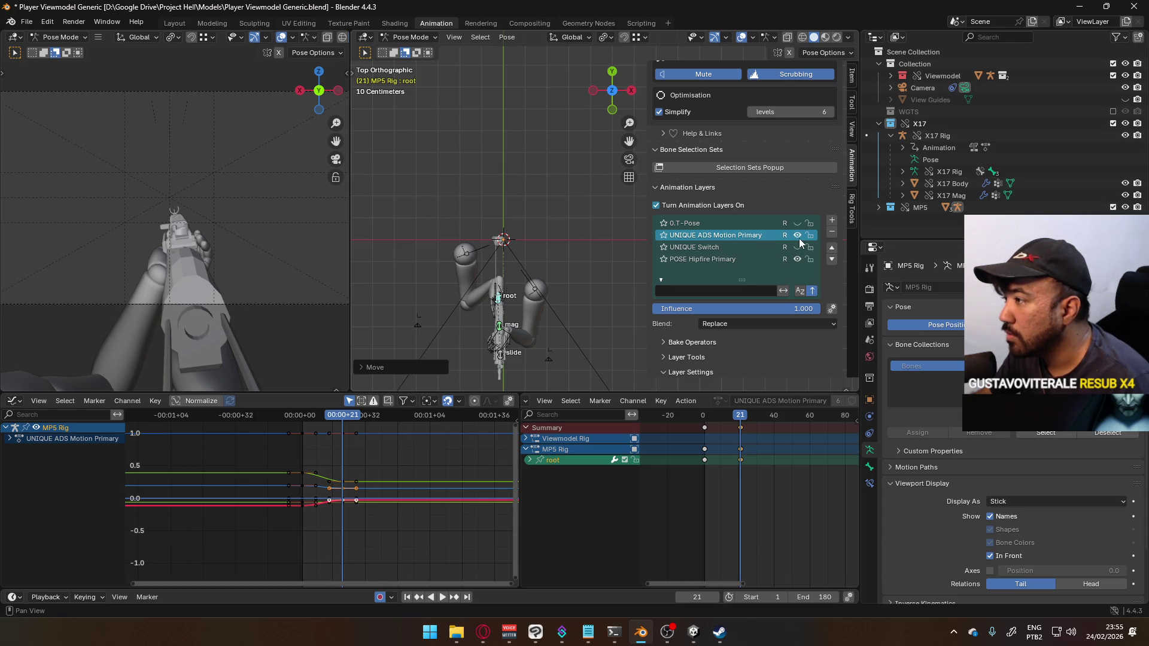
Step: Hide and reshow the UNIQUE ADS Motion Primary layer to compare the poses
left_click(798, 236)
left_click(800, 237)
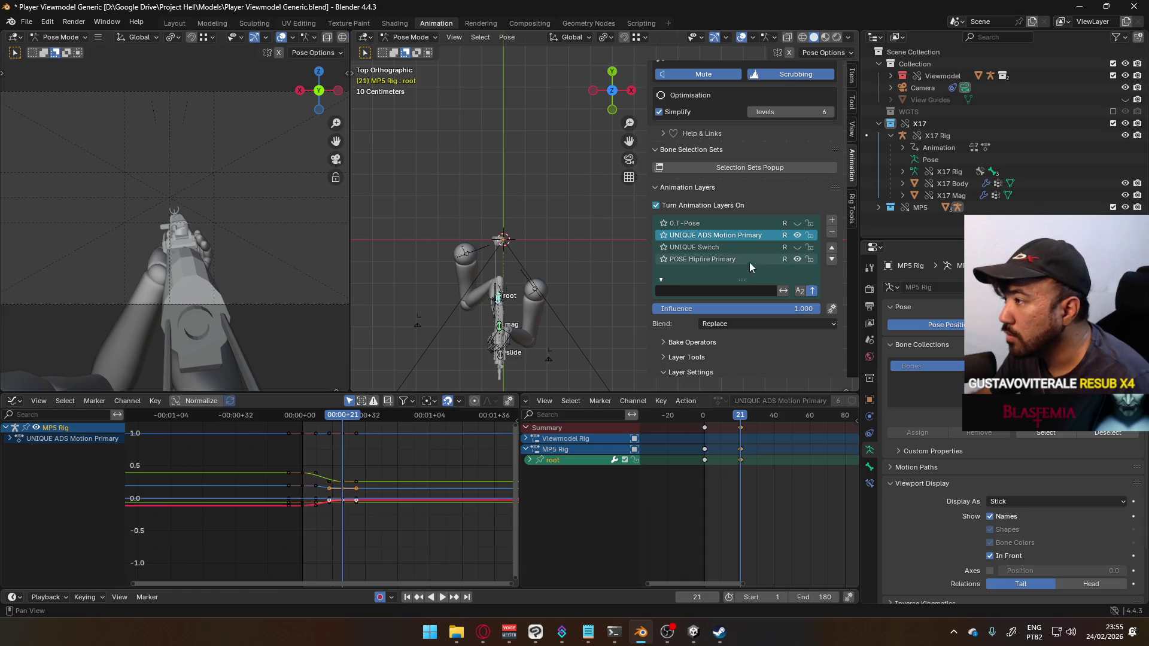
scroll(576, 282, "up", 8)
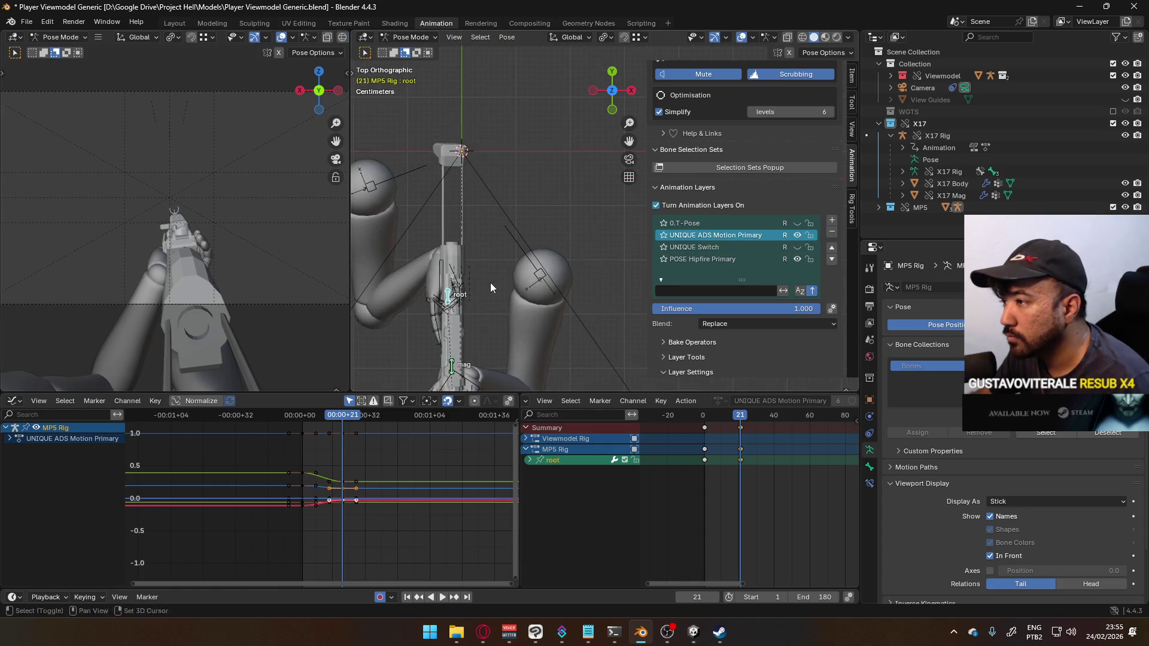
Step: Zero the root bone's X location, then slide it along X to -0.016596 m
left_click(852, 76)
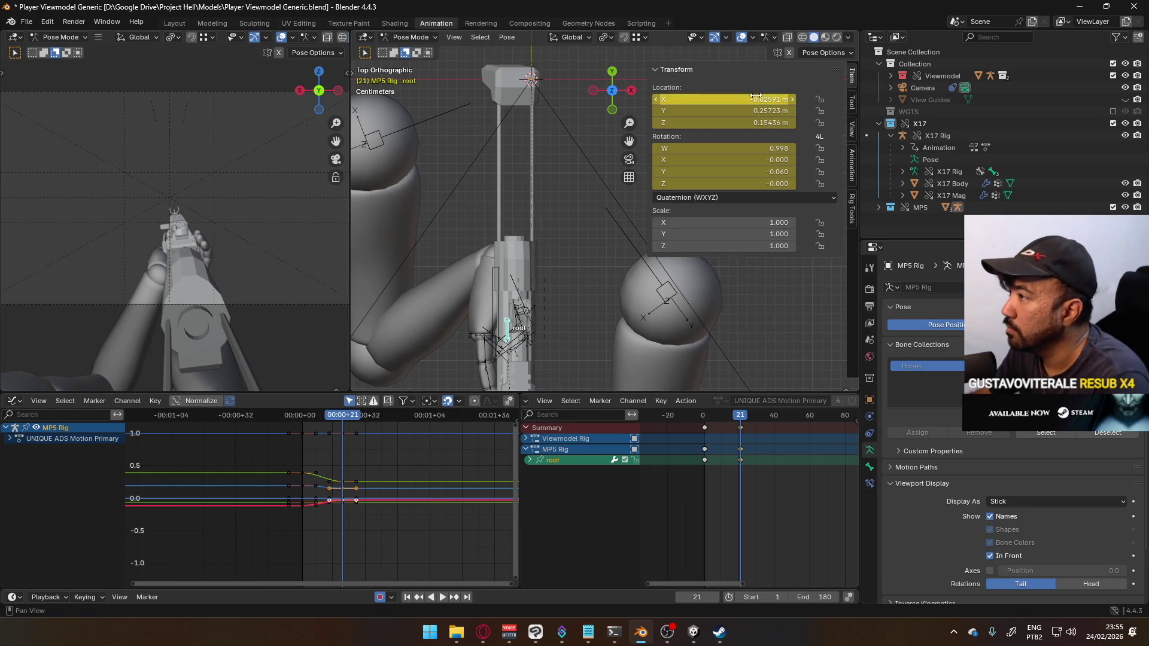
key("BackSpace")
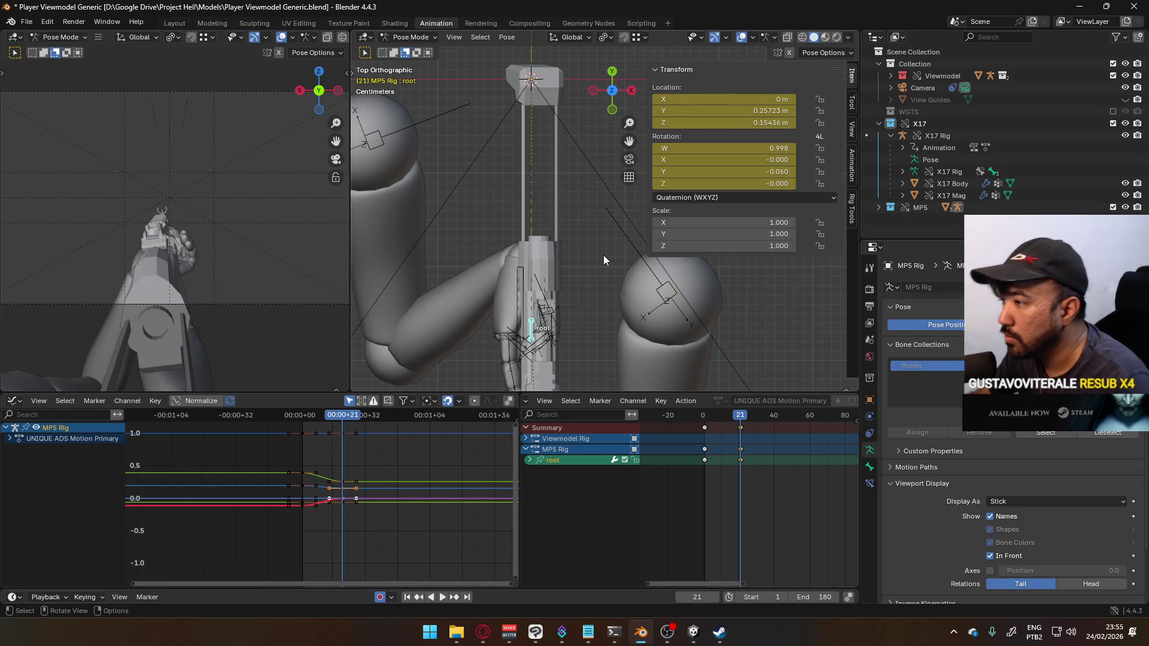
key("g")
key("x")
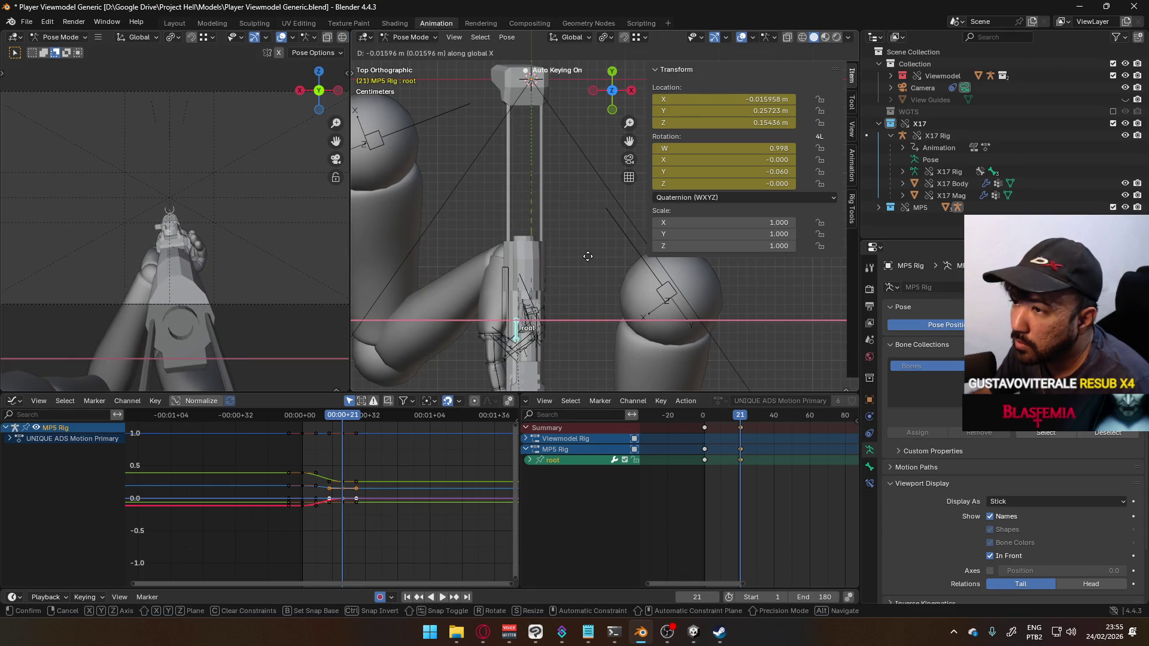
left_click(588, 261)
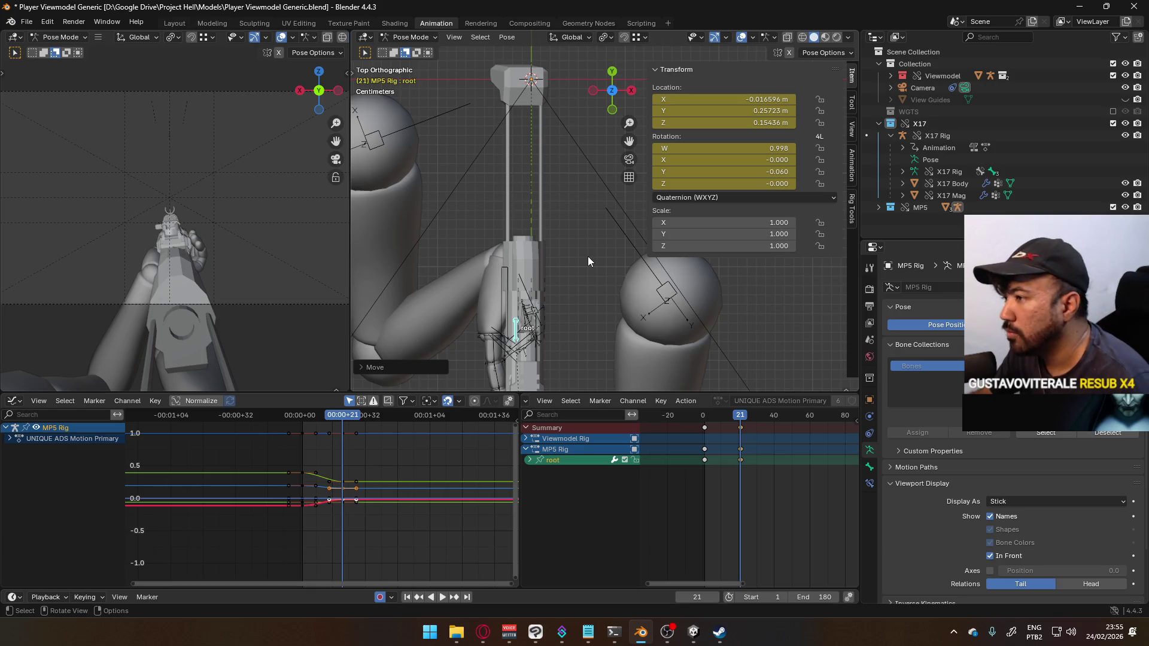
key("KP_3")
scroll(507, 298, "down", 5)
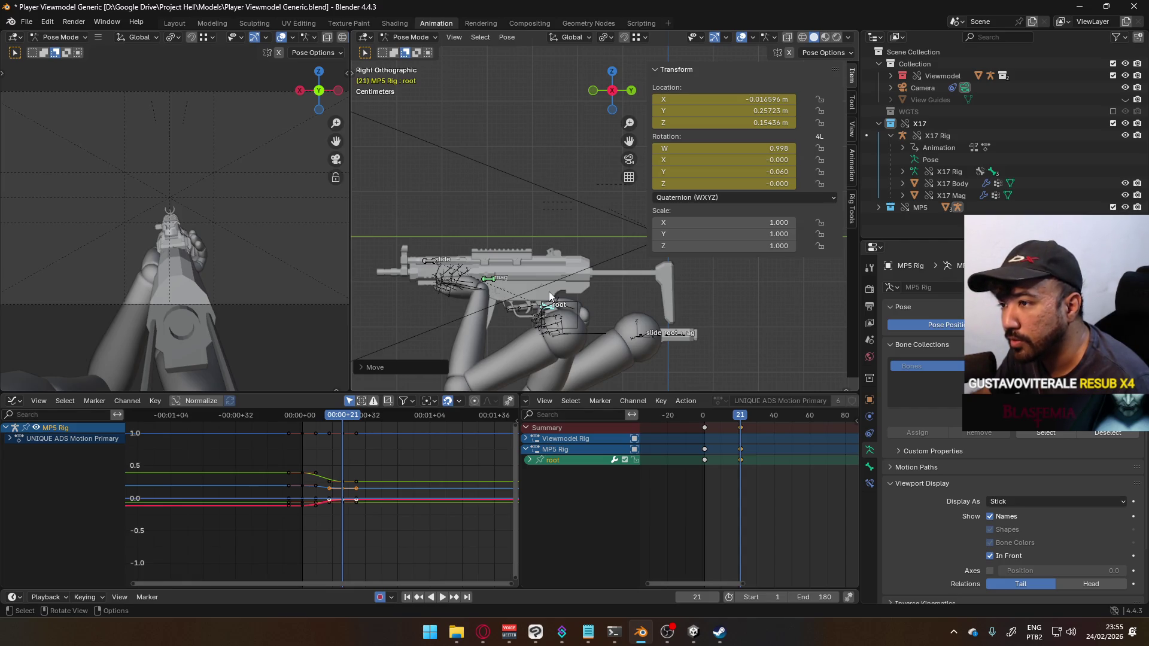
key("KP_1")
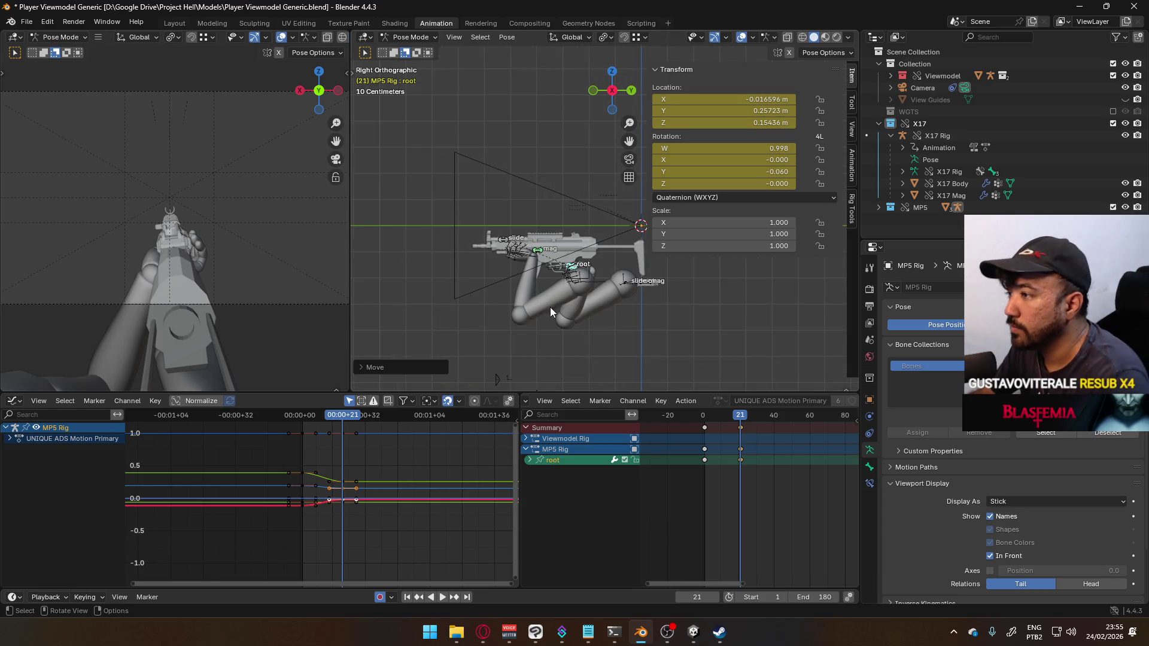
scroll(558, 279, "down", 2)
scroll(558, 275, "up", 6)
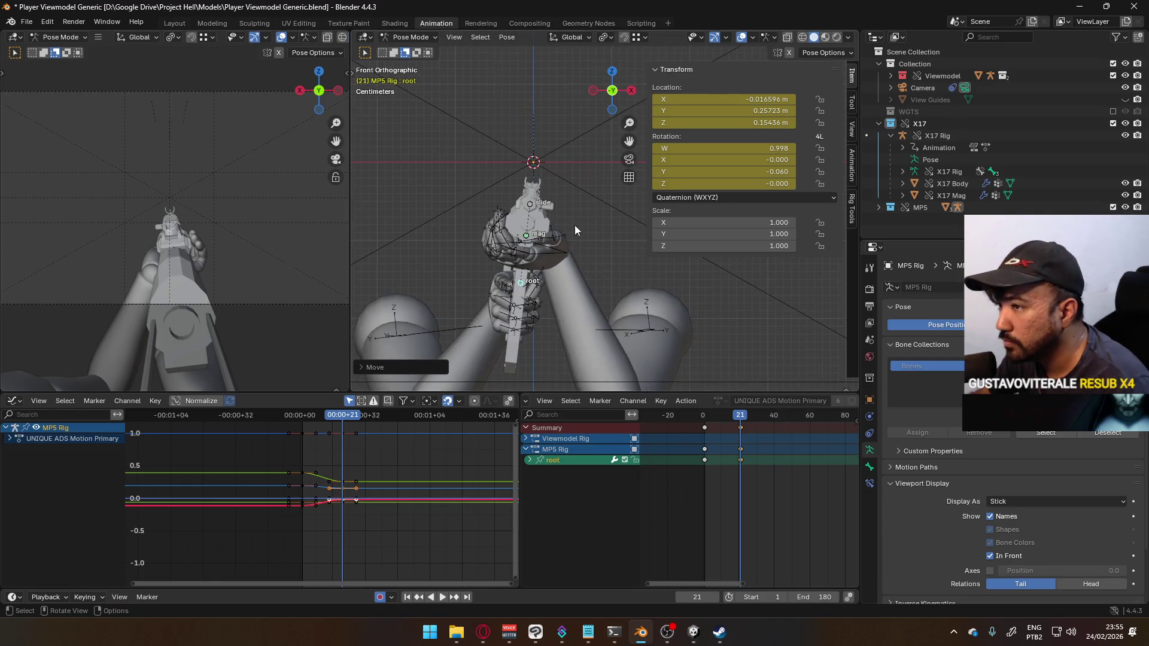
Step: Tilt the root bone around its local Y axis and shift it along X
key("r")
key("y")
key("y")
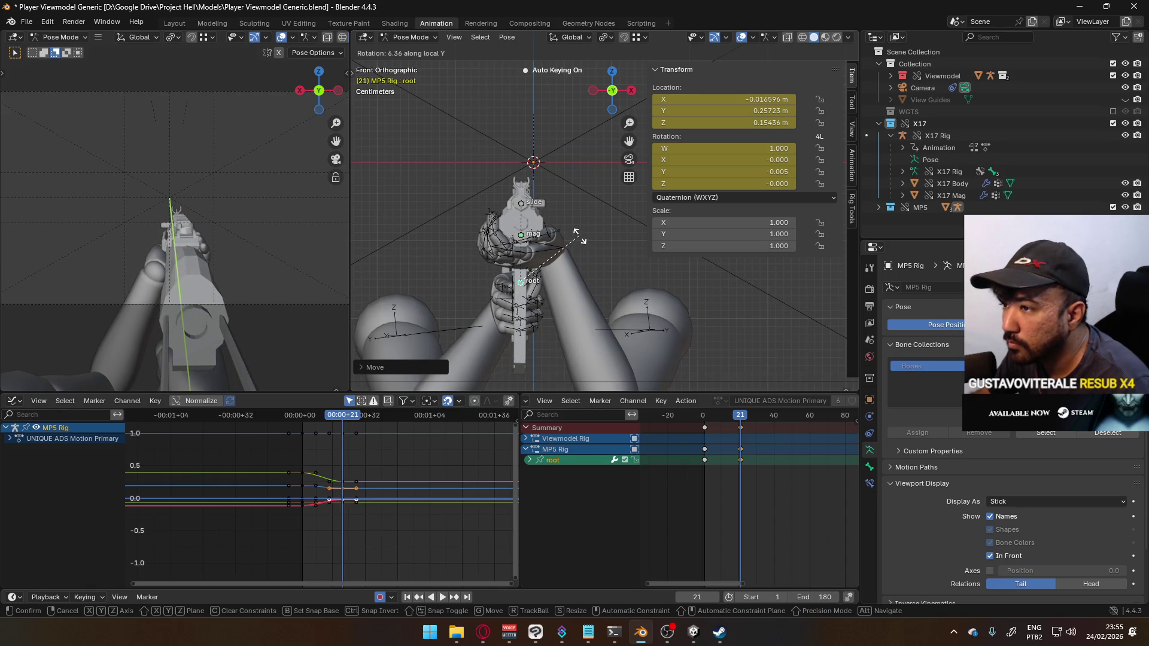
left_click(579, 241)
key("g")
key("x")
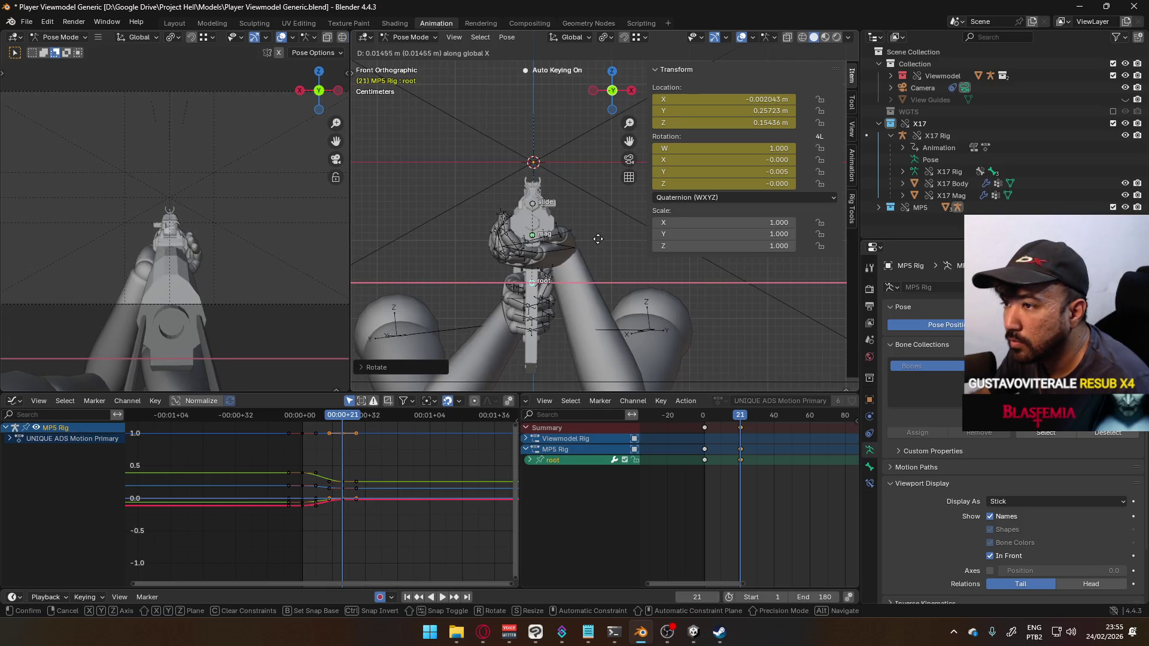
left_click(598, 238)
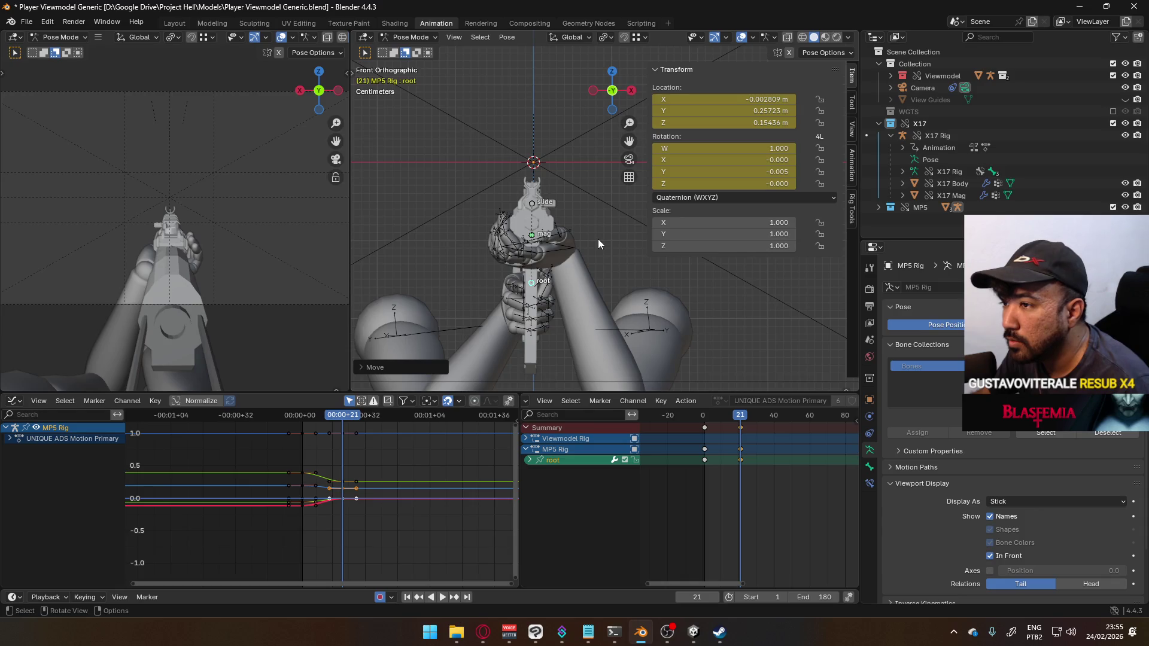
Step: Rotate the root bone again on local Y and shift it sideways along X
key("g")
key("z")
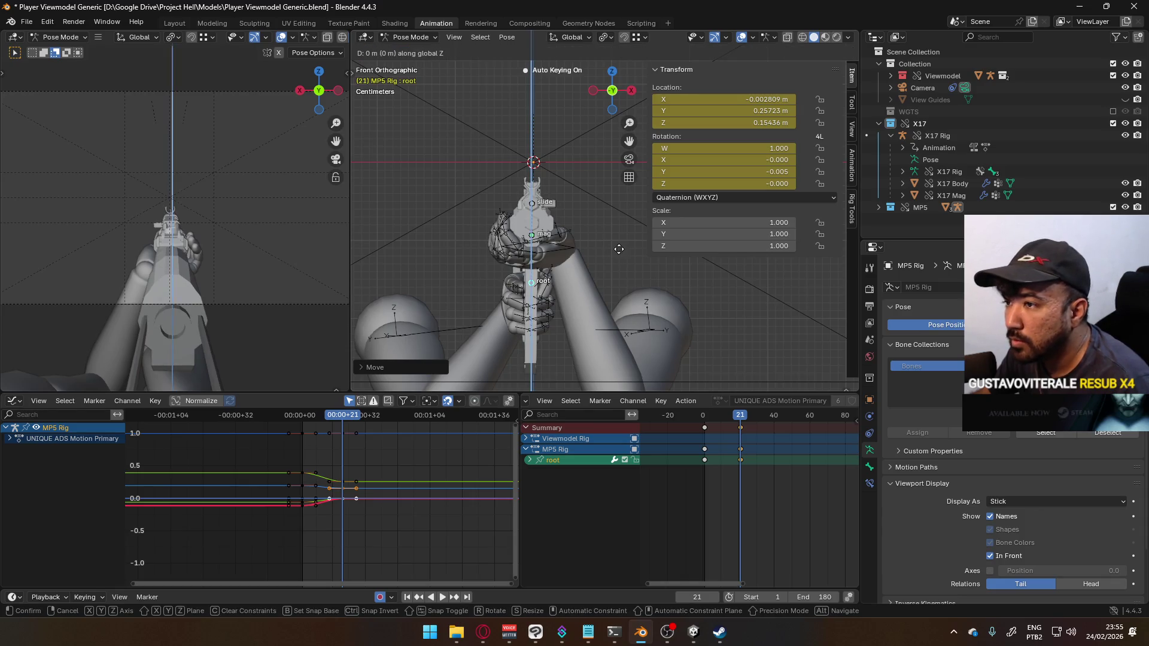
key("x")
key("r")
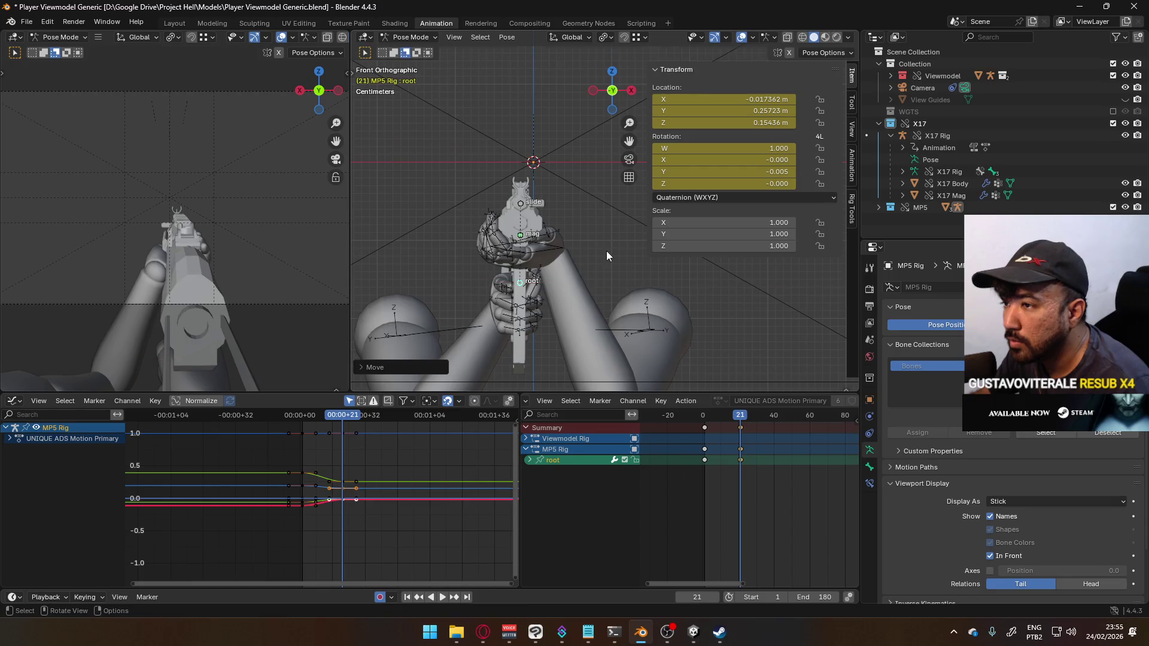
key("y")
key("y")
left_click(607, 264)
key("g")
key("x")
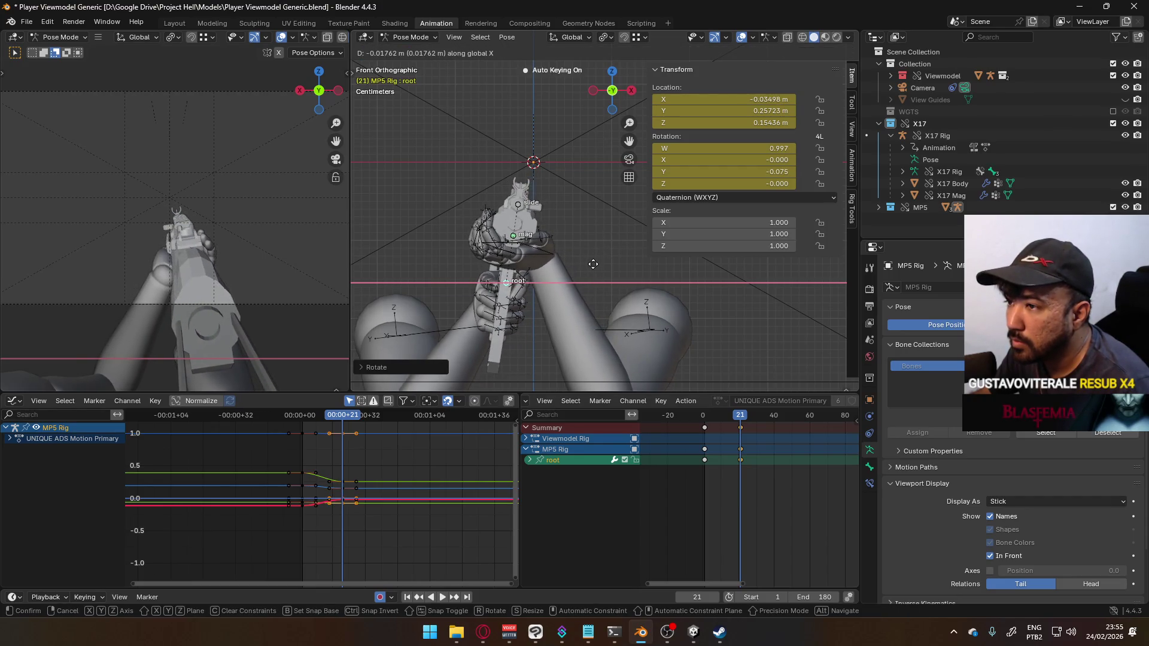
left_click(601, 264)
Step: Tilt the gun further on local Y and move the root bone vertically along Z
key("g")
key("x")
key("r")
key("y")
key("y")
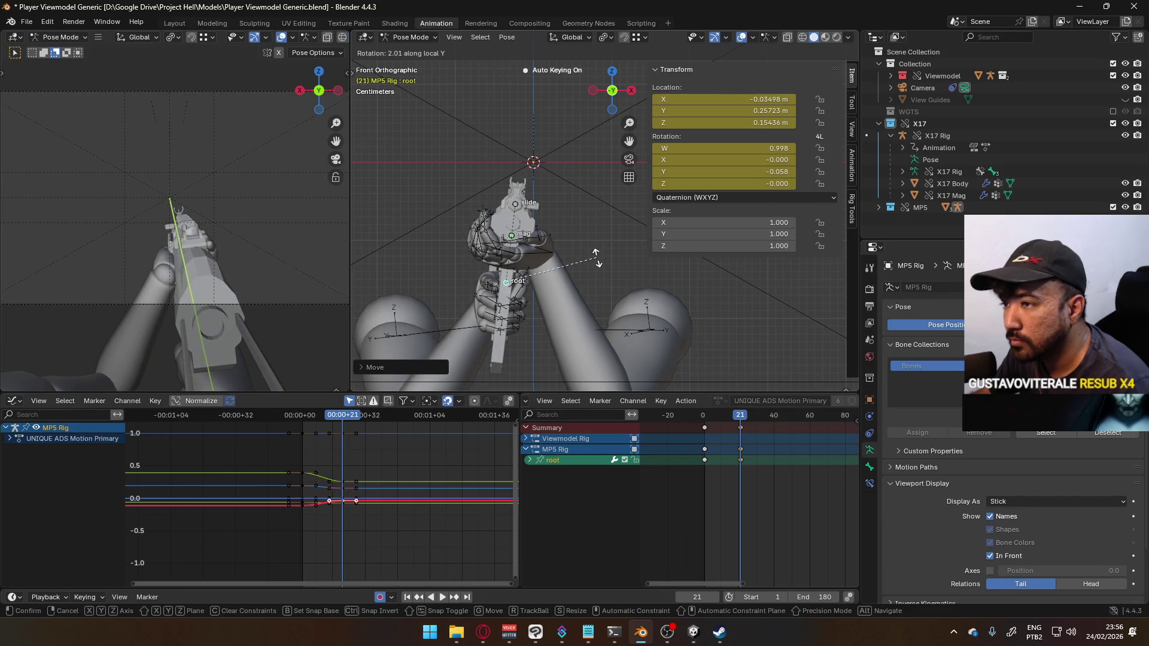
left_click(597, 257)
key("g")
key("z")
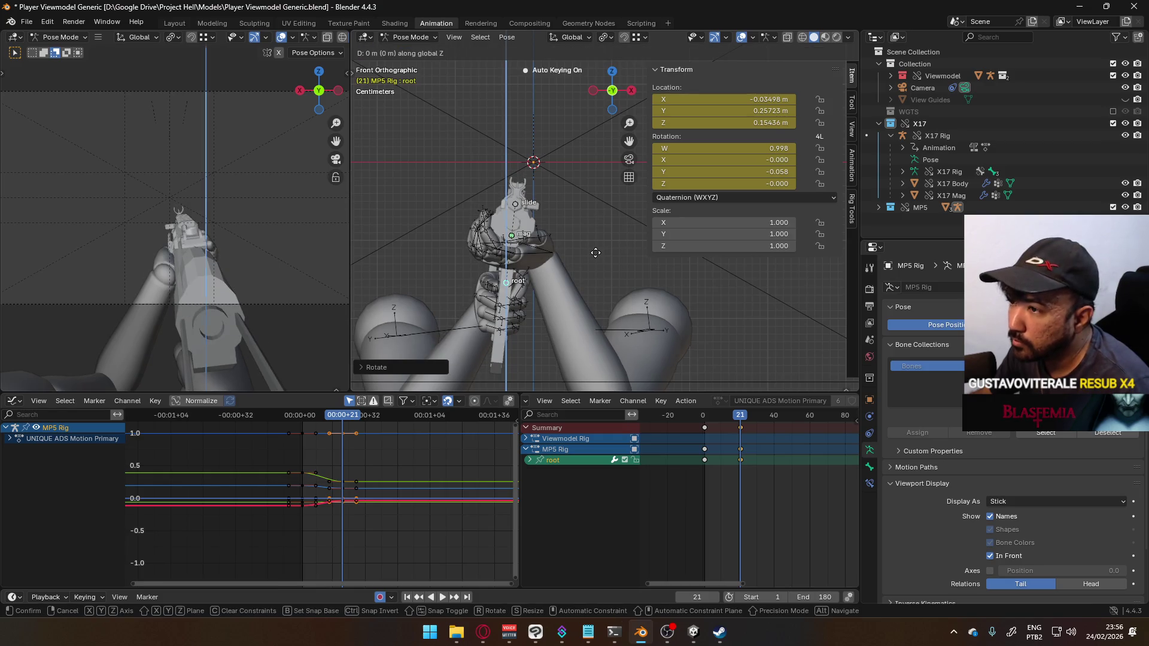
left_click(595, 256)
Step: Move the root bone along Y, then orbit and scrub earlier frames to compare poses
key("g")
key("y")
left_click(656, 271)
mouse_move(551, 265)
middle_mouse_down()
mouse_move(477, 261)
mouse_move(516, 249)
mouse_move(519, 211)
mouse_move(497, 243)
mouse_move(570, 274)
mouse_move(507, 270)
middle_mouse_up()
mouse_move(744, 421)
left_mouse_down()
mouse_move(697, 420)
mouse_move(753, 421)
mouse_move(702, 422)
mouse_move(740, 419)
left_mouse_up()
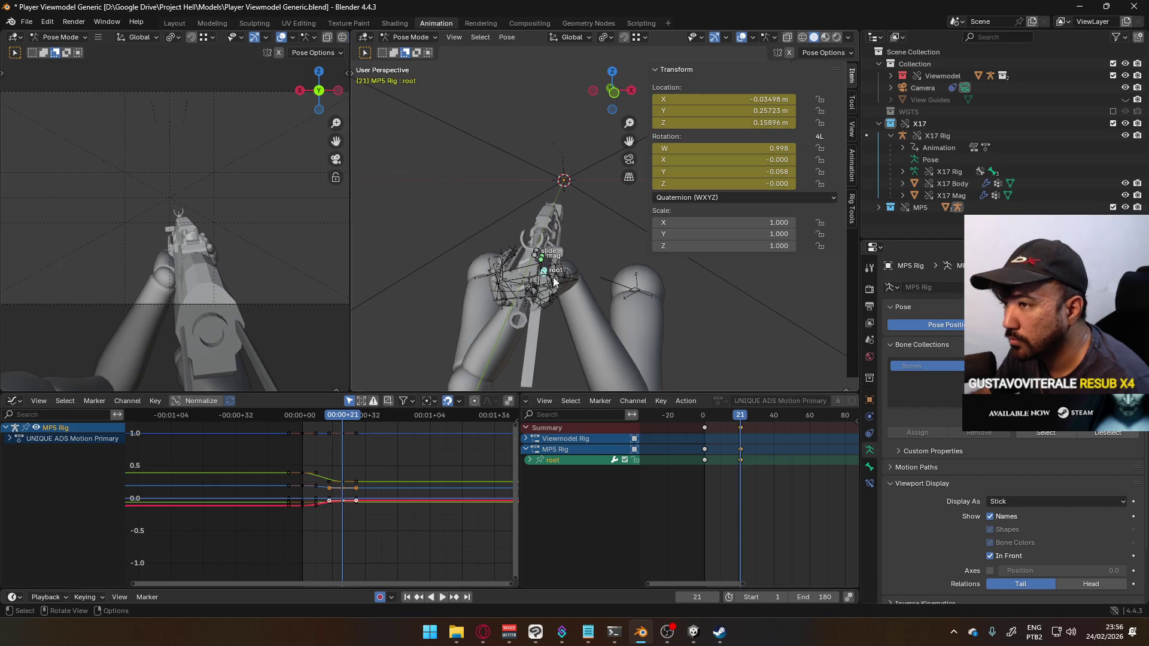
Step: In front view, shift the root bone along X and lower it along Z
key("KP_1")
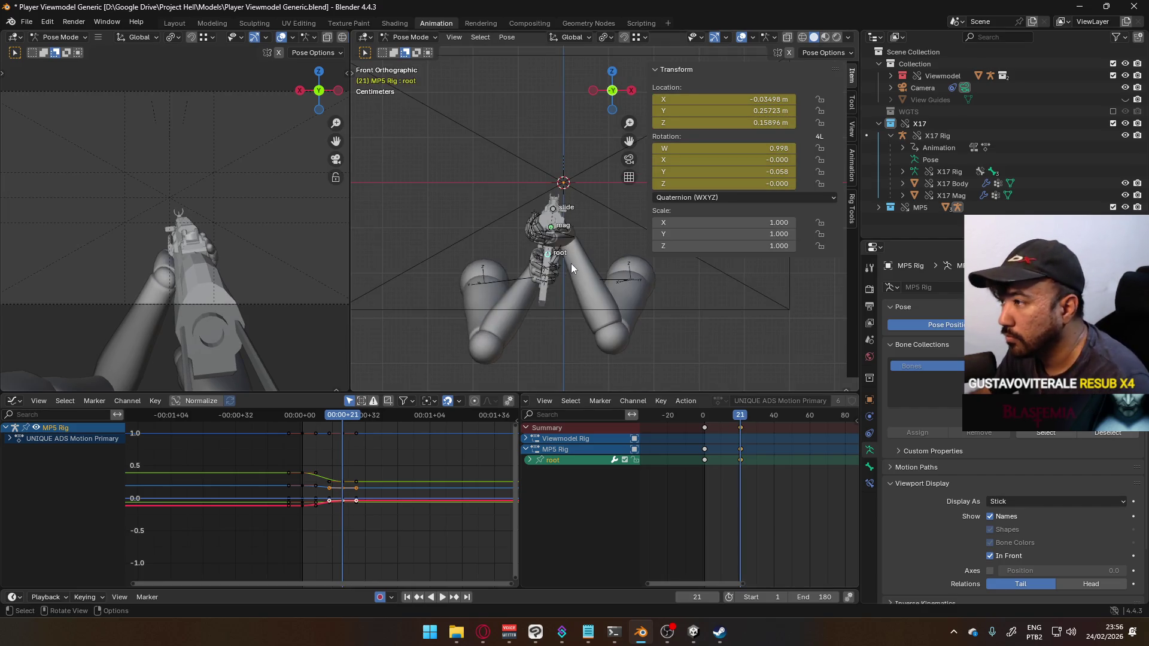
key("g")
key("x")
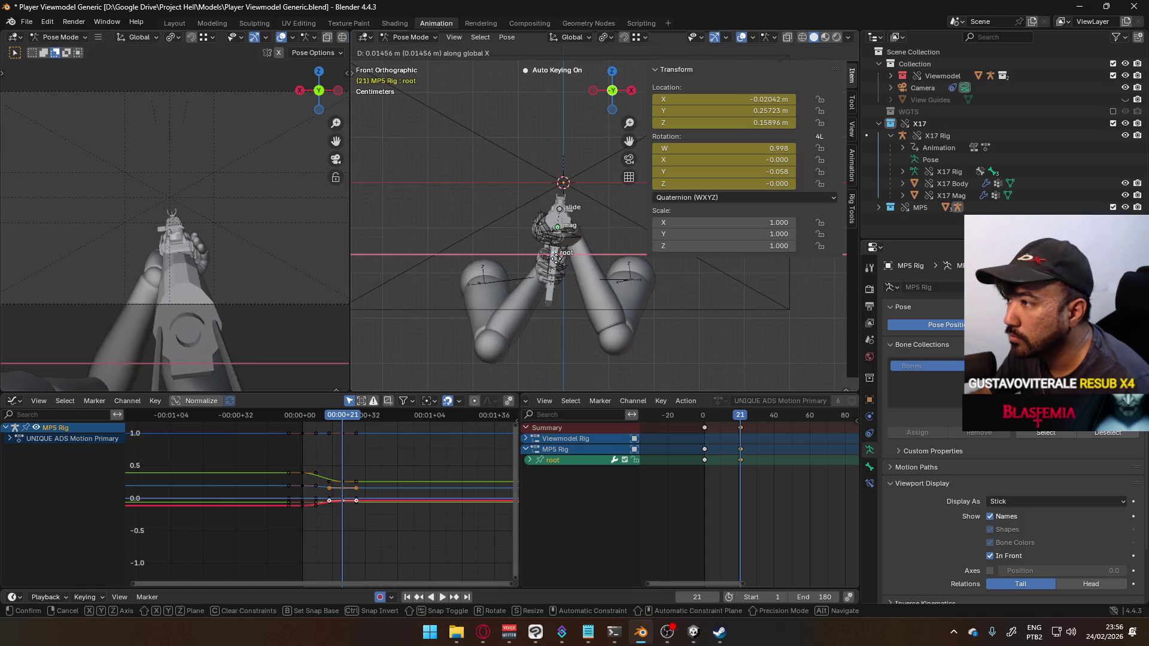
left_click(556, 259)
key("g")
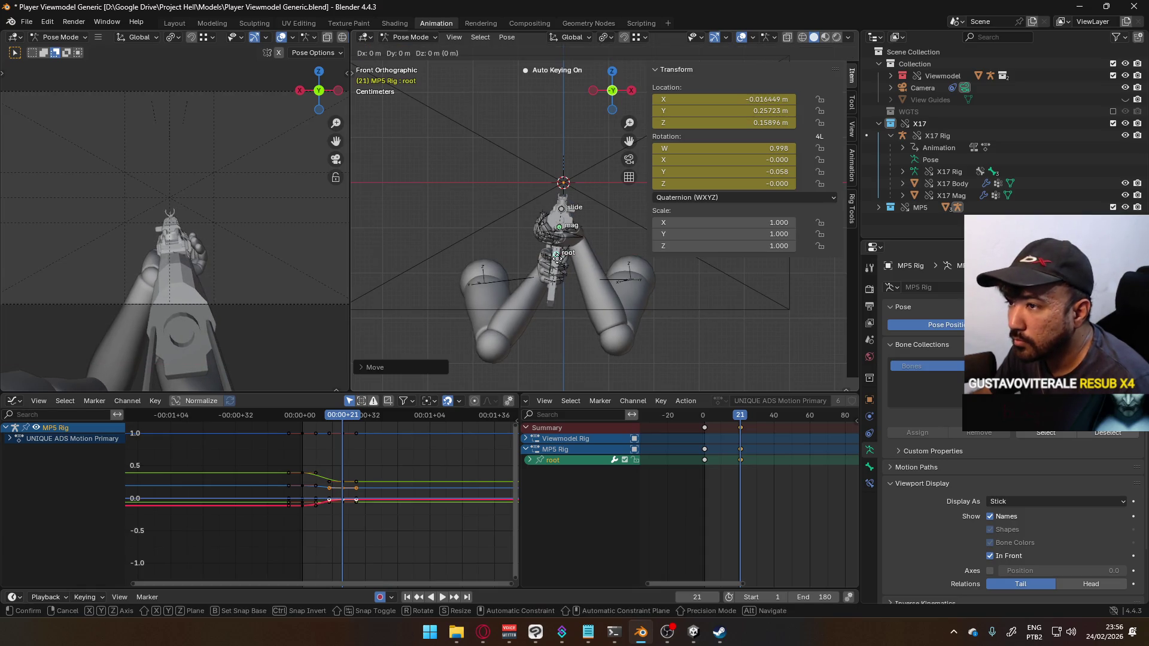
key("z")
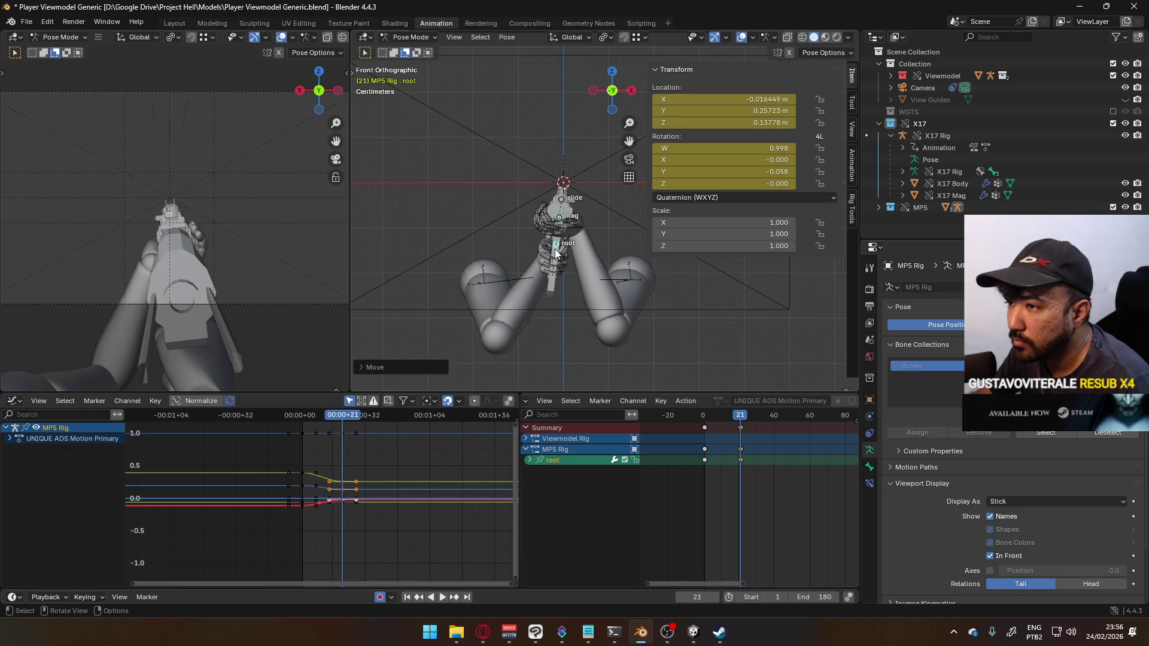
key("x")
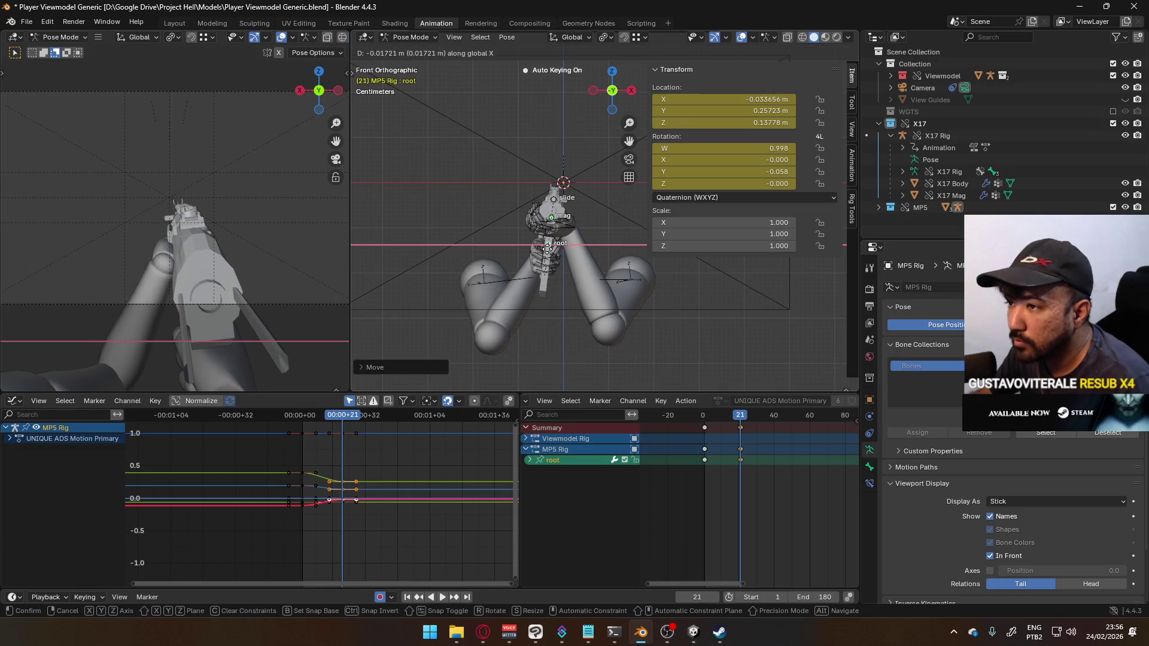
key("z")
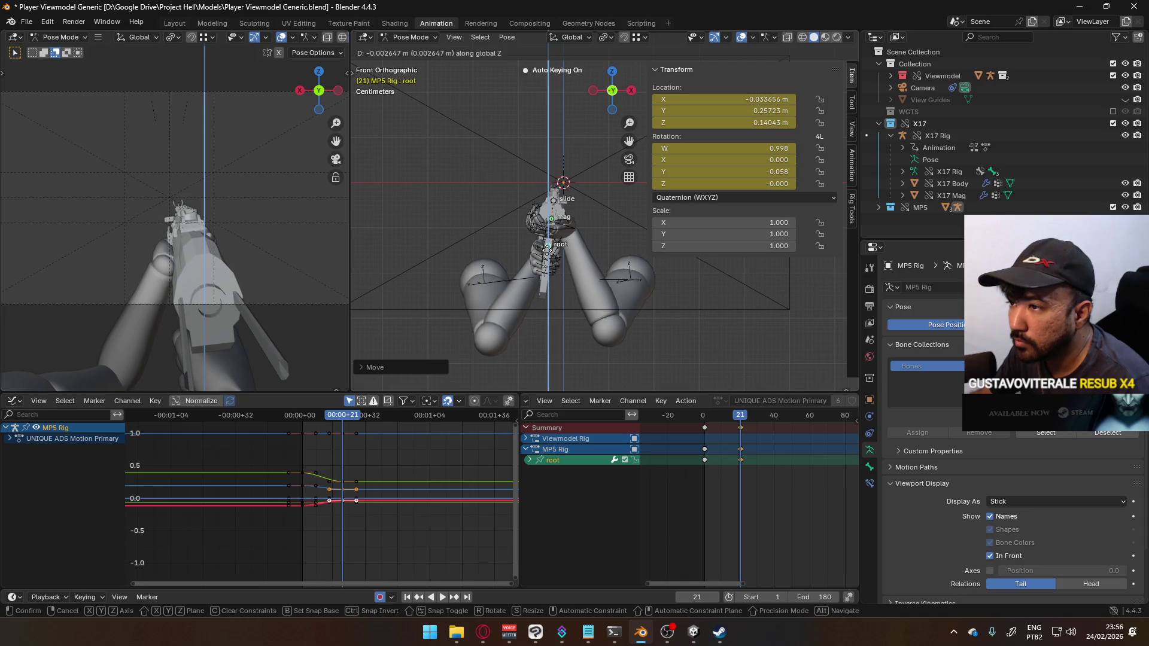
left_click(547, 251)
Step: Nudge the root bone along X to -0.017571 m and play the animation
scroll(598, 240, "up", 3)
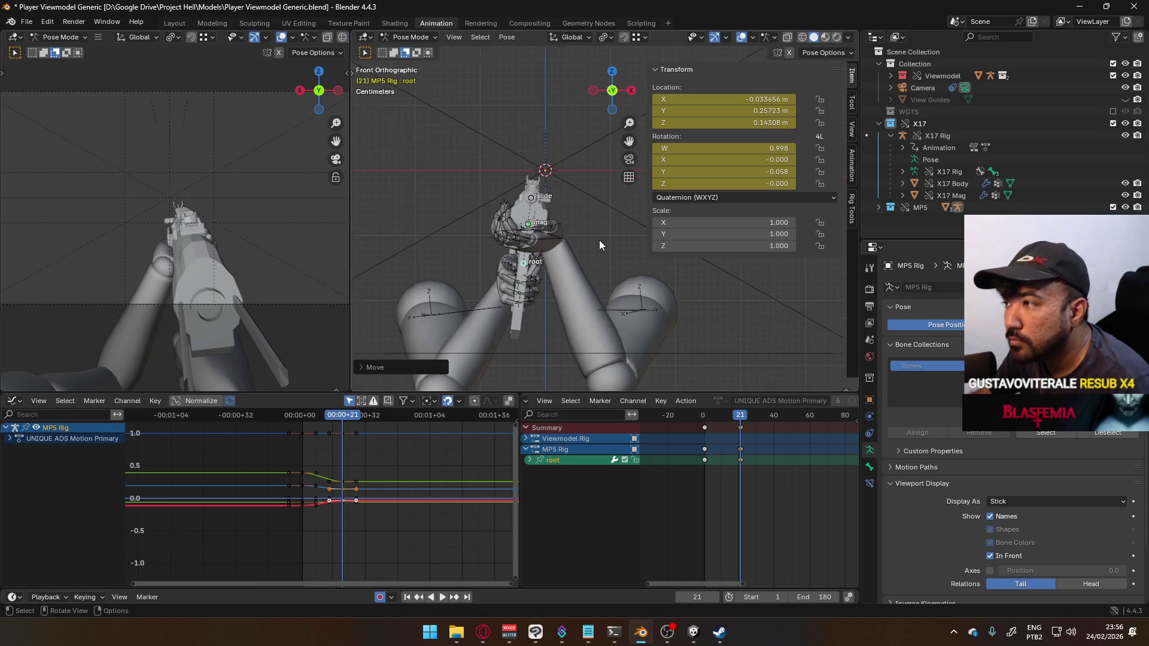
key("g")
key("x")
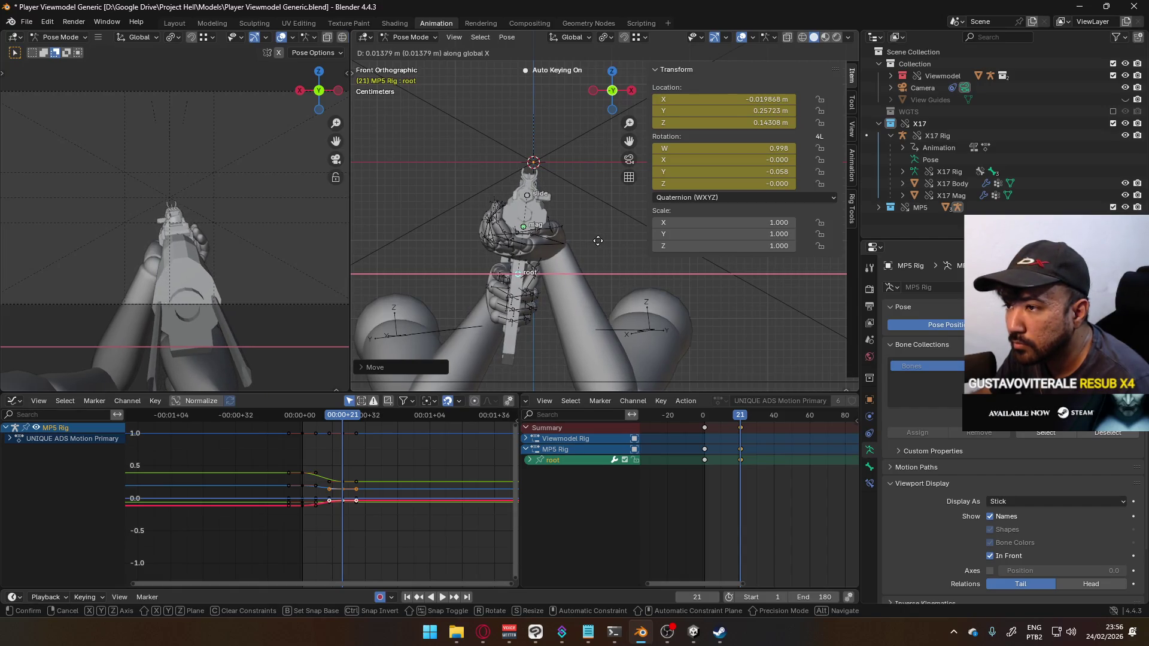
left_click(599, 241)
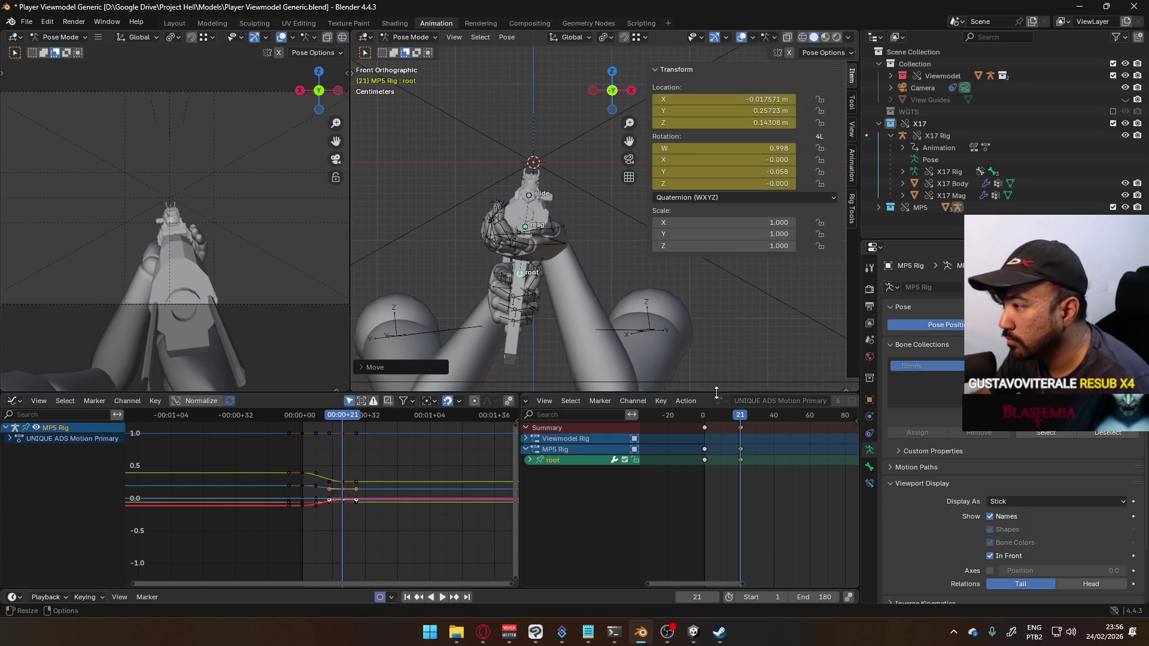
key("space")
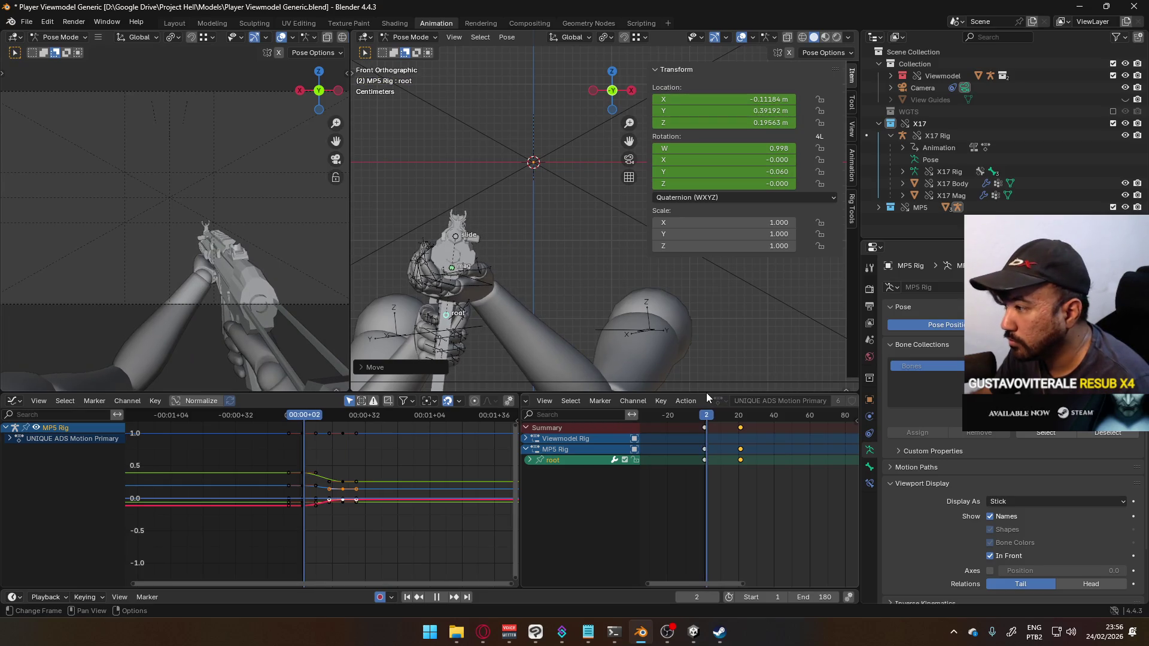
Step: Stop playback at frame 1 and show the Rig Tools bone widget options
key("space")
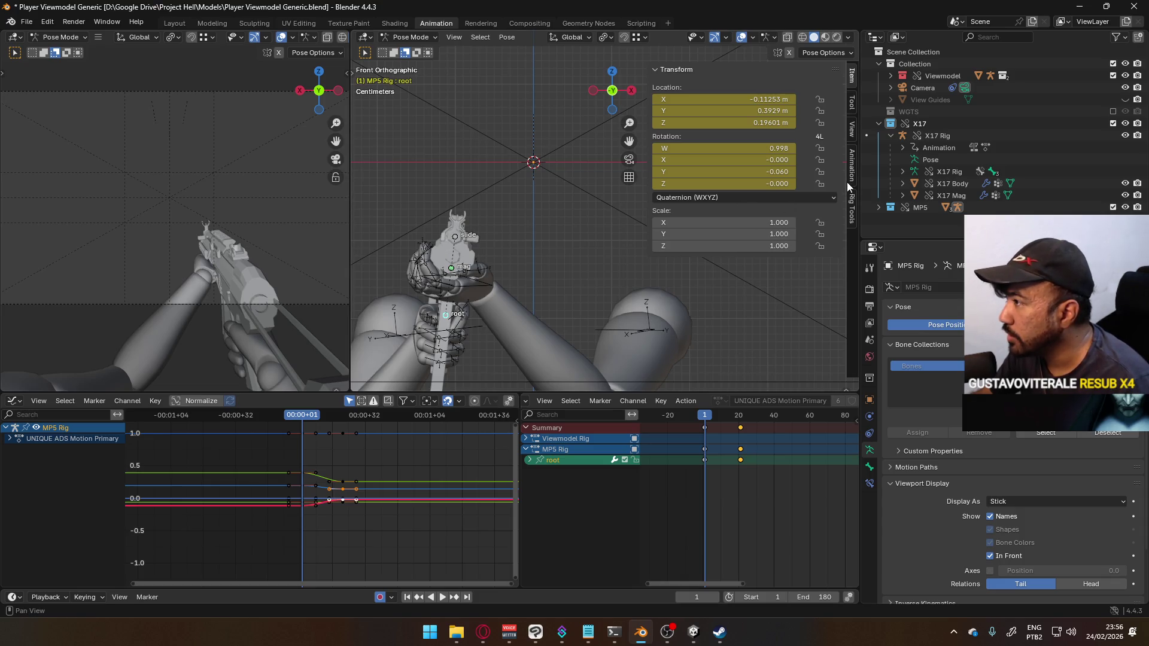
left_click(852, 200)
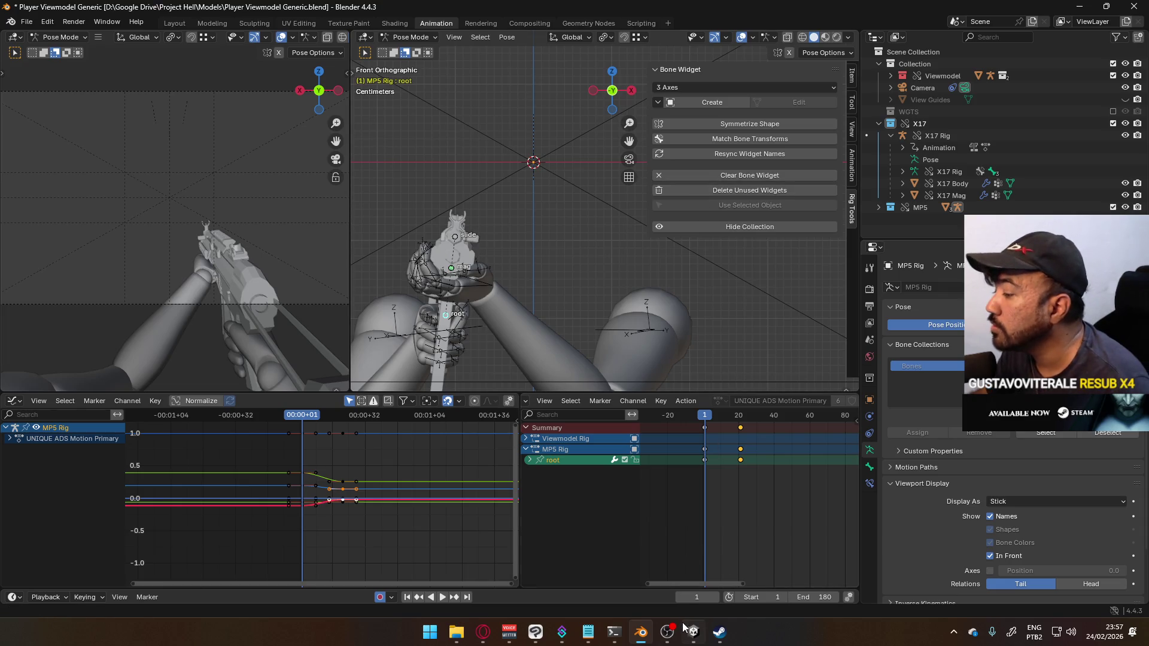
Step: Bring up the Steam library and show all owned games, not only installed ones
left_click(720, 633)
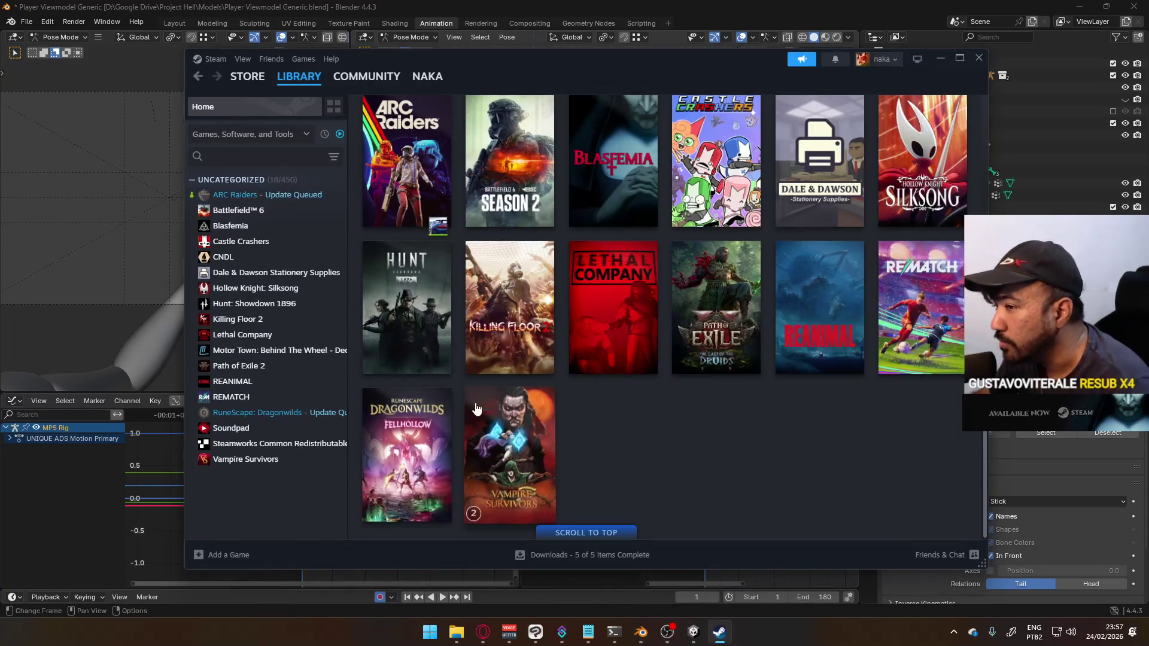
mouse_move(376, 271)
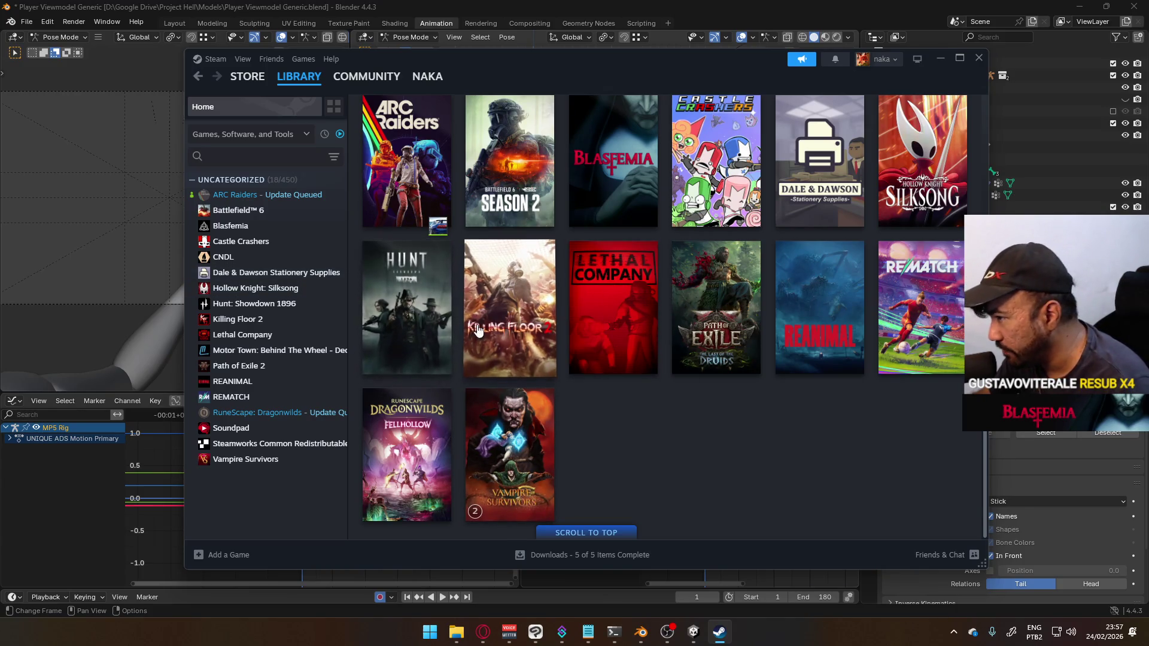
scroll(627, 406, "up", 5)
scroll(628, 400, "down", 4)
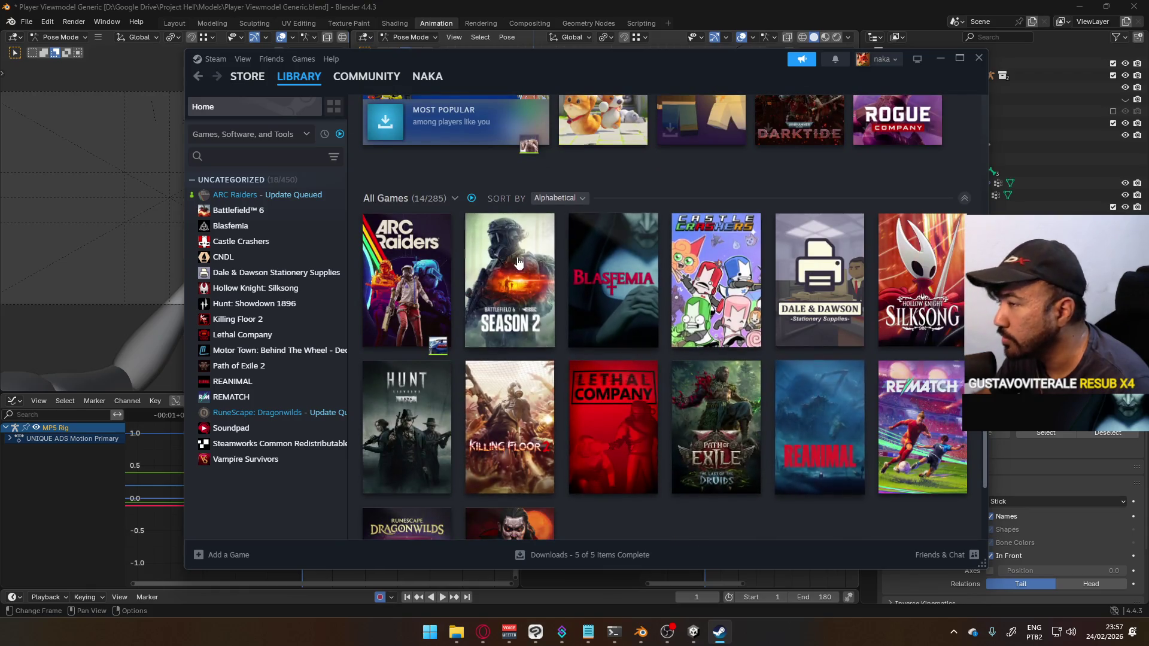
left_click(336, 136)
scroll(309, 314, "down", 10)
scroll(308, 313, "up", 8)
scroll(307, 317, "up", 10)
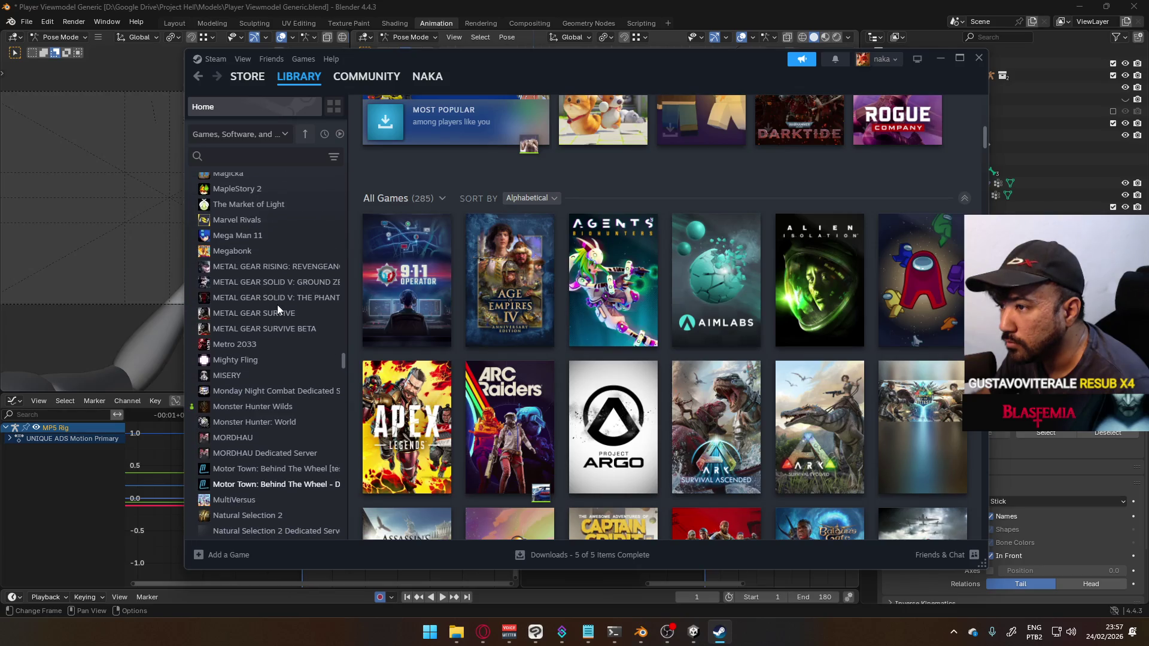
scroll(280, 317, "up", 4)
scroll(280, 318, "up", 3)
scroll(281, 317, "down", 5)
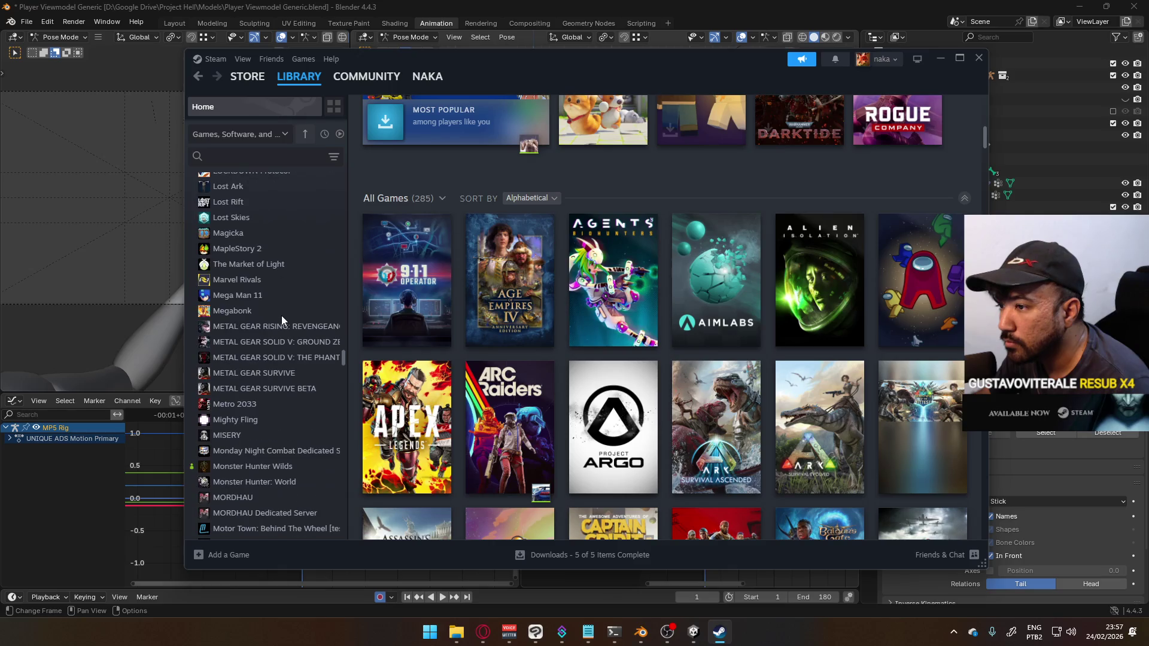
Step: Search the library for 'far far', then clear the search
left_click(237, 167)
type("far far")
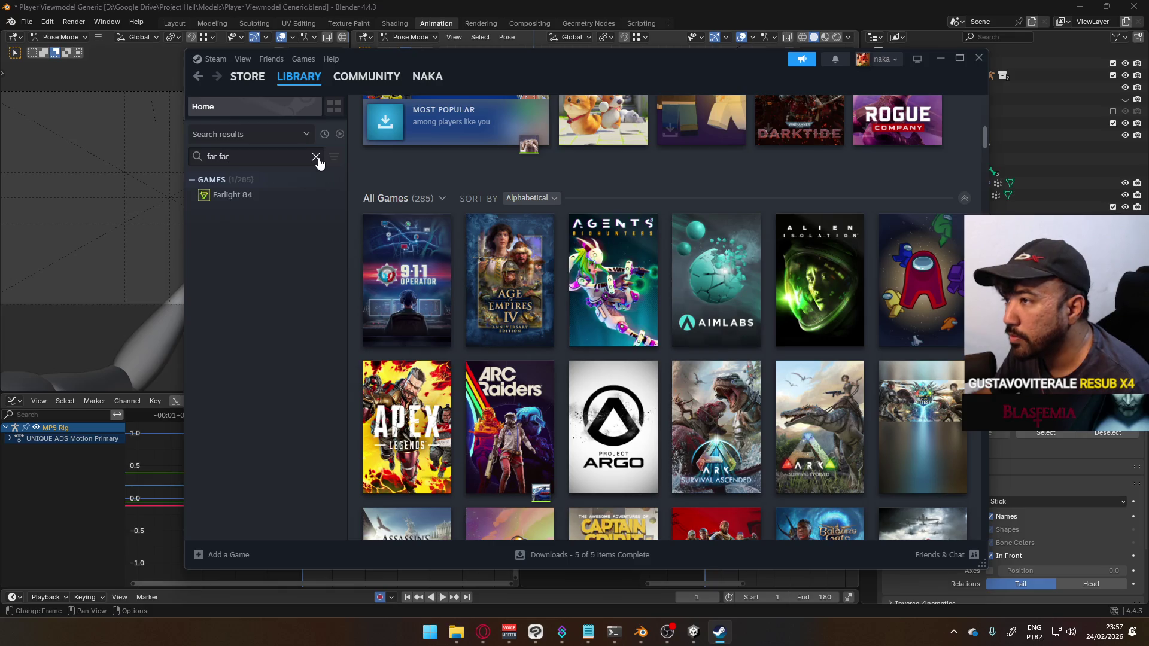
left_click(315, 157)
Step: Search the store for 'far far' and add the Far Far West Demo to the account
left_click(248, 76)
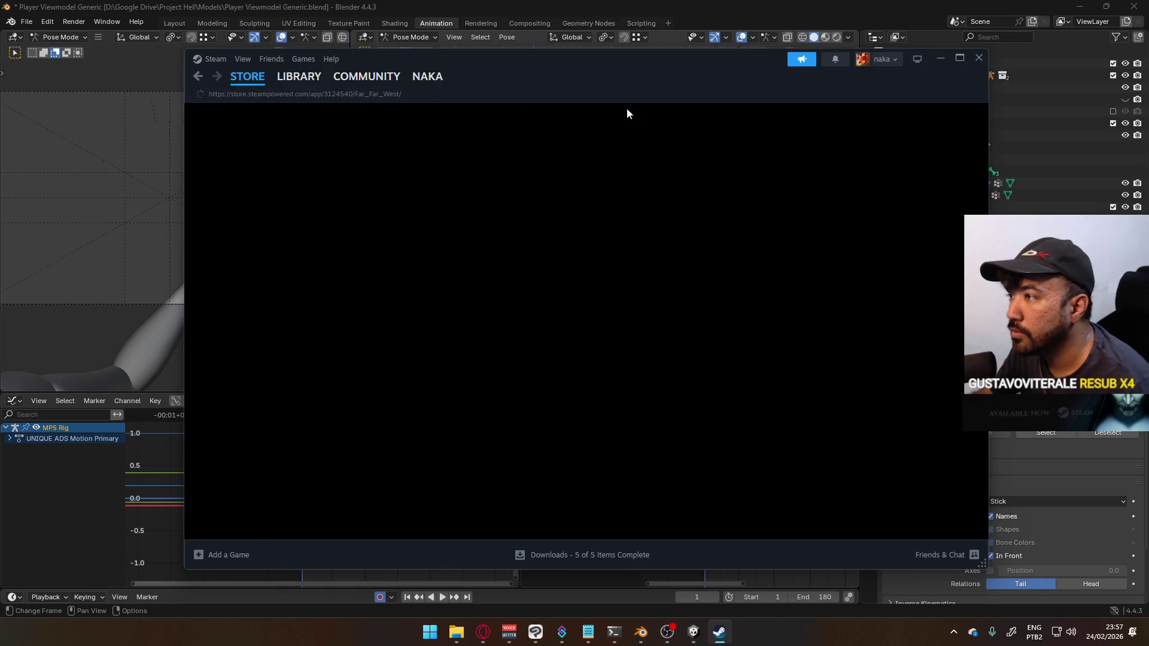
left_click(775, 116)
type("far far")
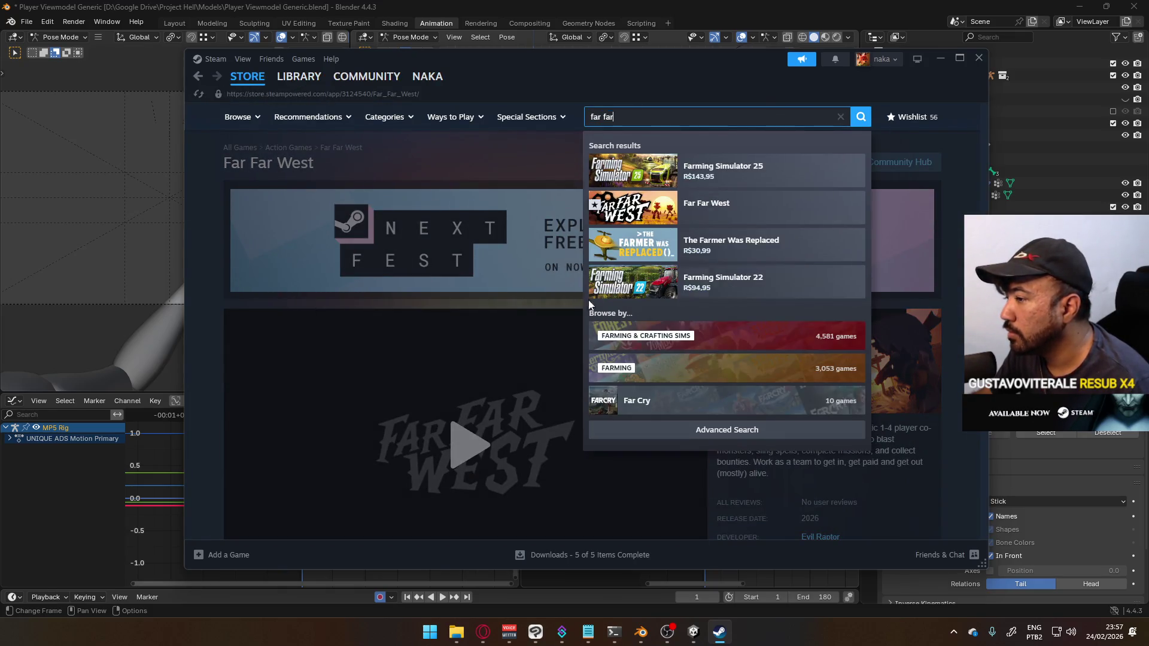
scroll(870, 365, "down", 8)
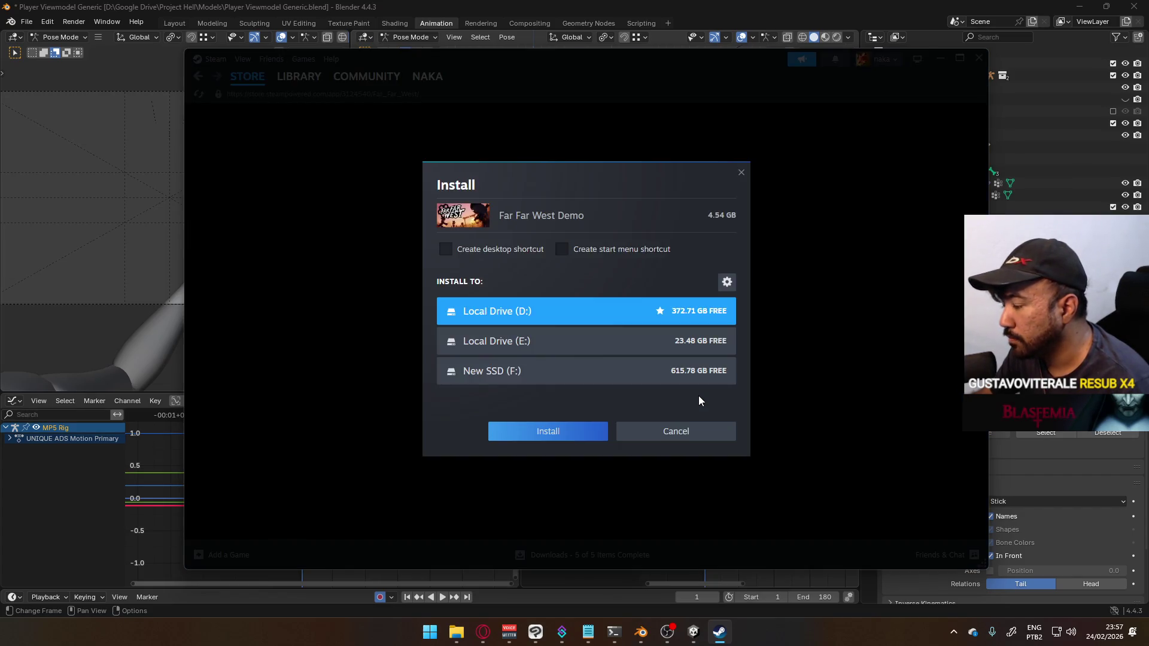
left_click(688, 434)
left_click(597, 405)
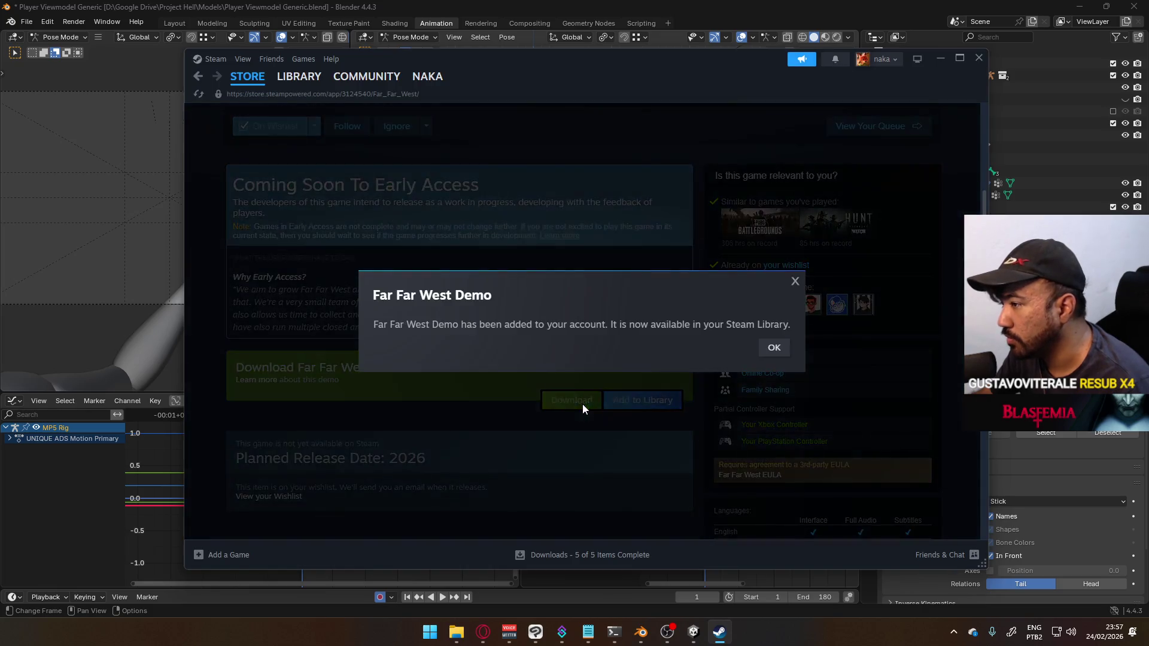
left_click(769, 353)
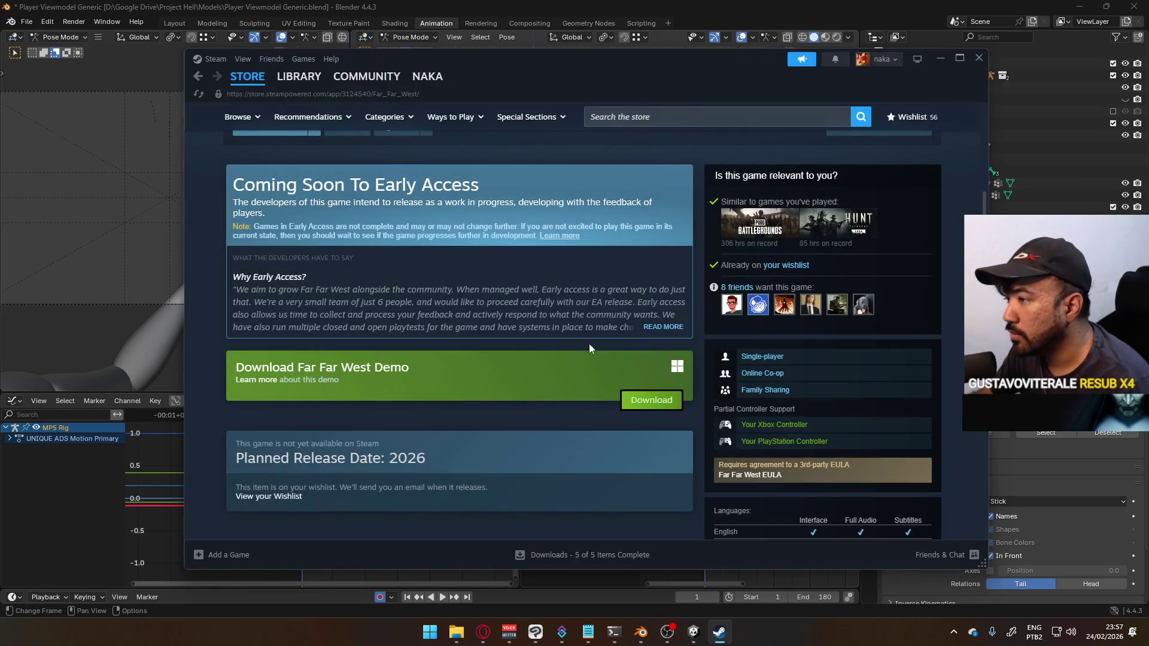
Step: Install the demo on New SSD (F:), accept the EULA, and return to Blender
left_click(636, 405)
left_click(610, 371)
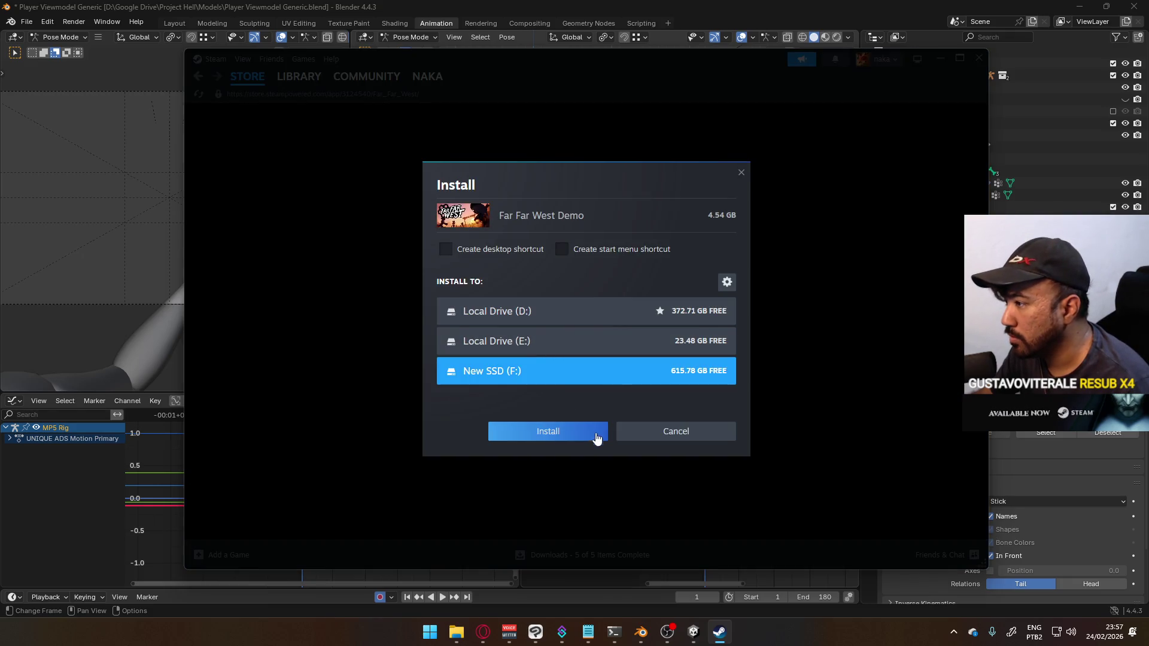
left_click(599, 433)
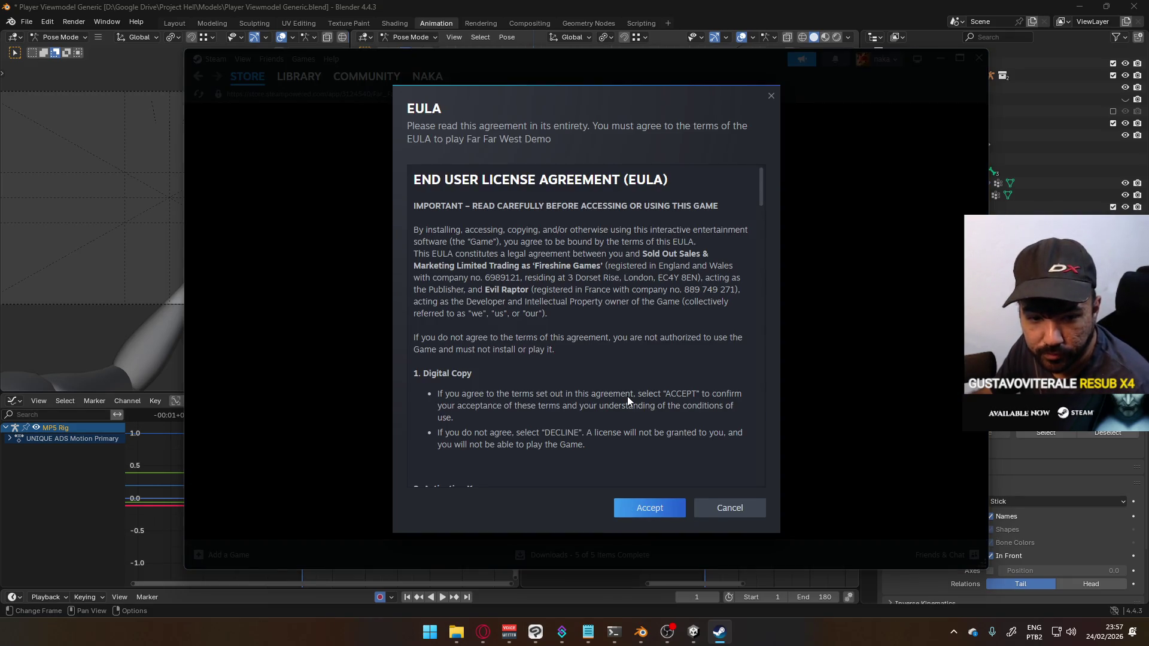
key("Return")
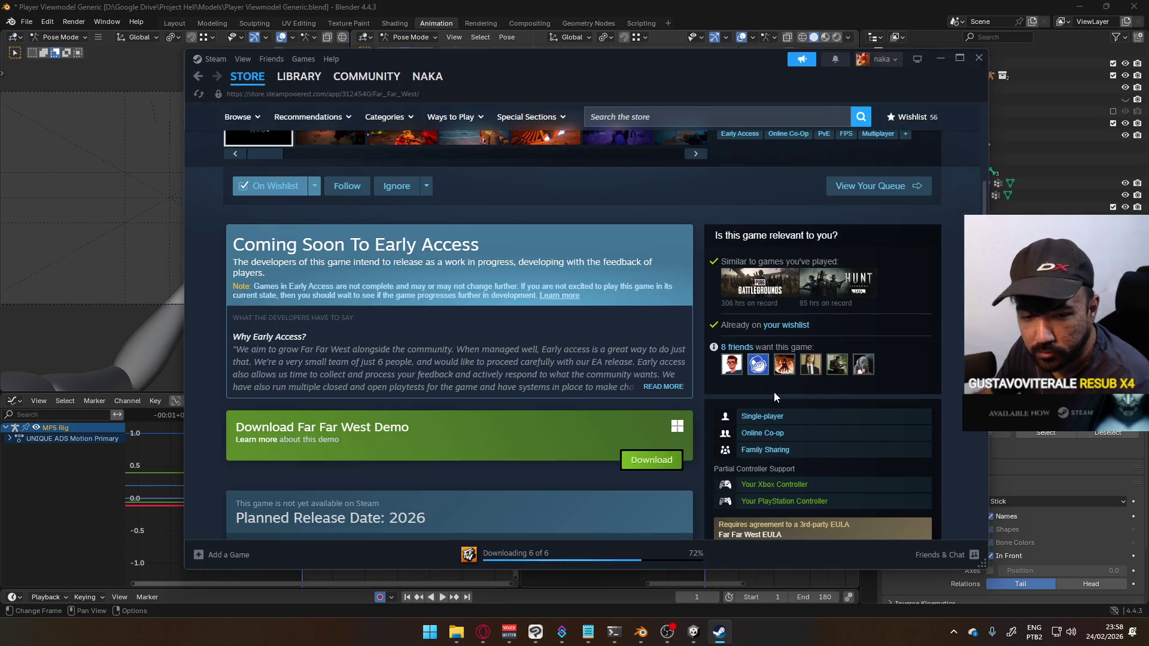
scroll(774, 392, "up", 3)
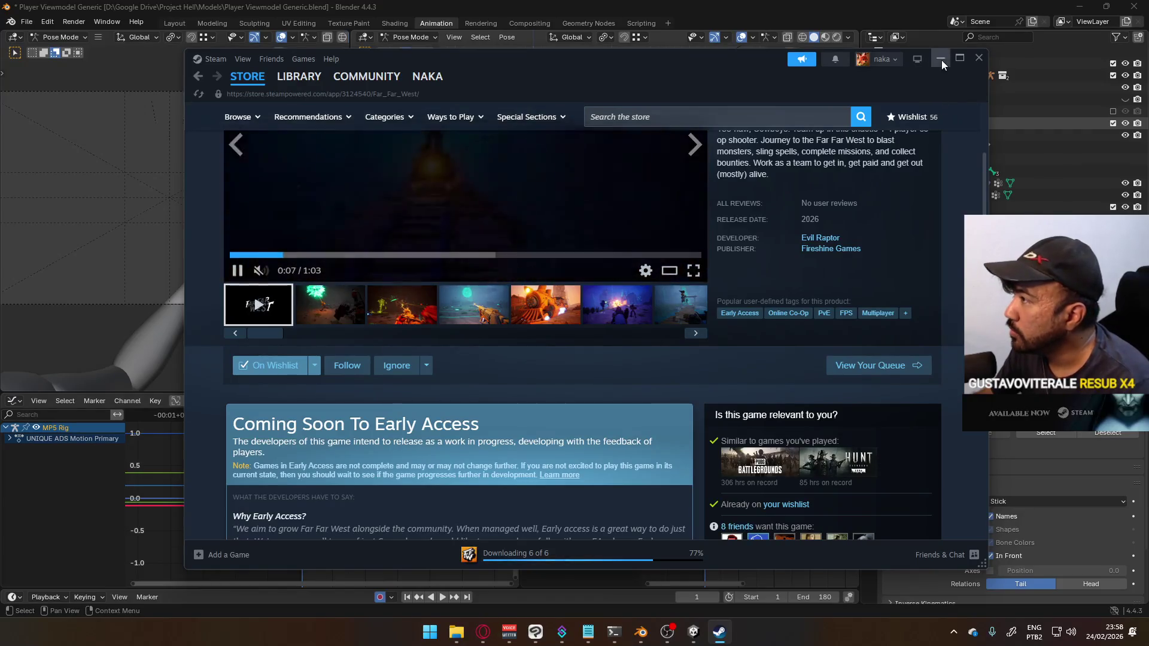
left_click(941, 59)
left_click(853, 80)
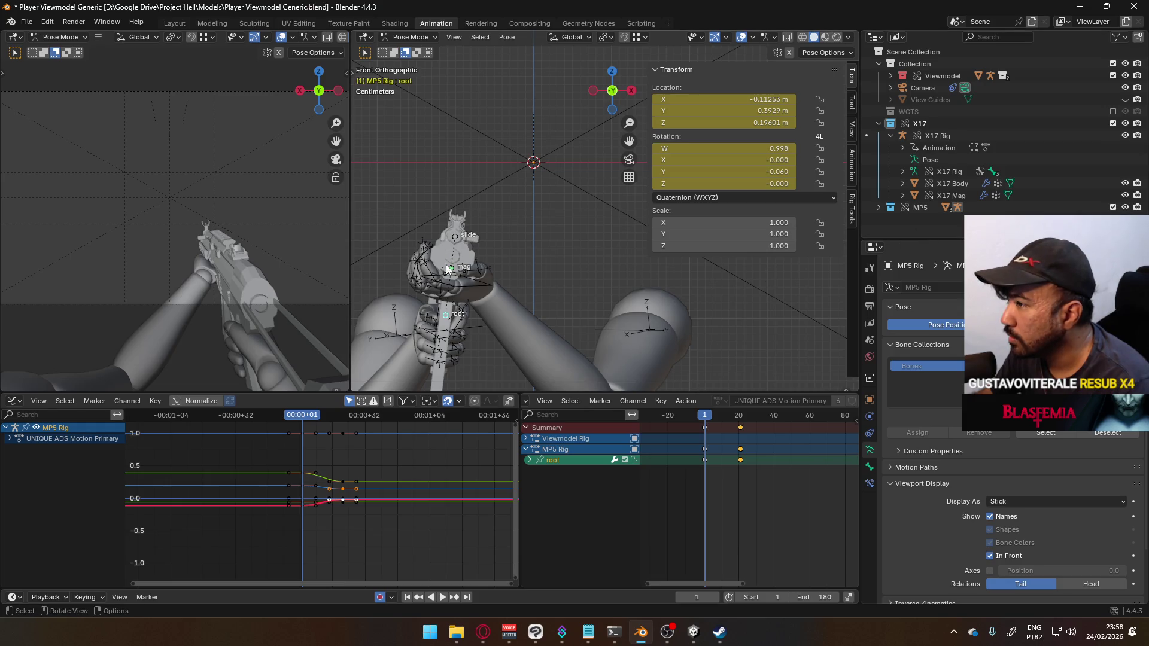
Step: Make POSE Hipfire Primary the active animation layer and view the rig from the right
left_click(456, 238)
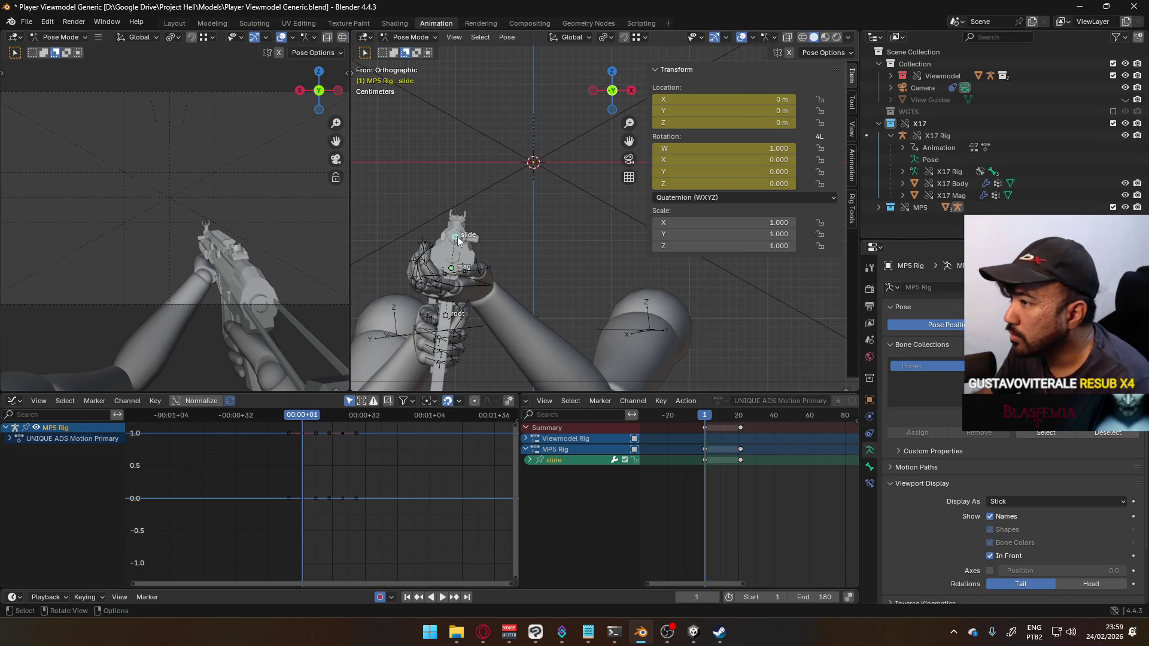
left_click(853, 174)
scroll(807, 282, "down", 10)
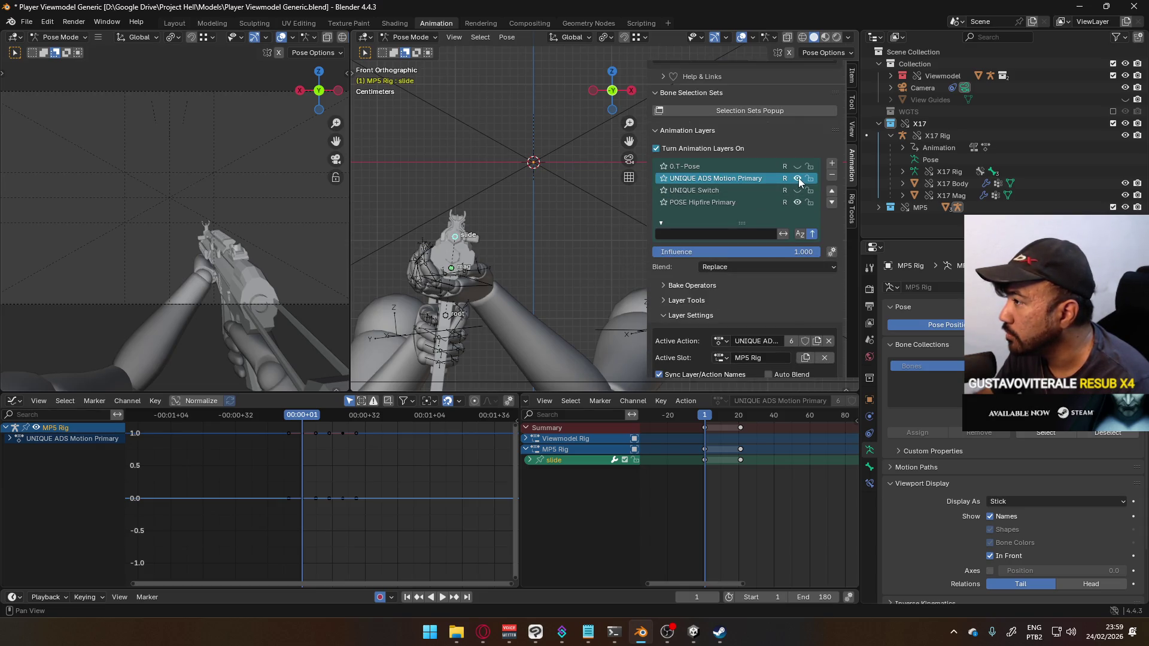
left_click(752, 204)
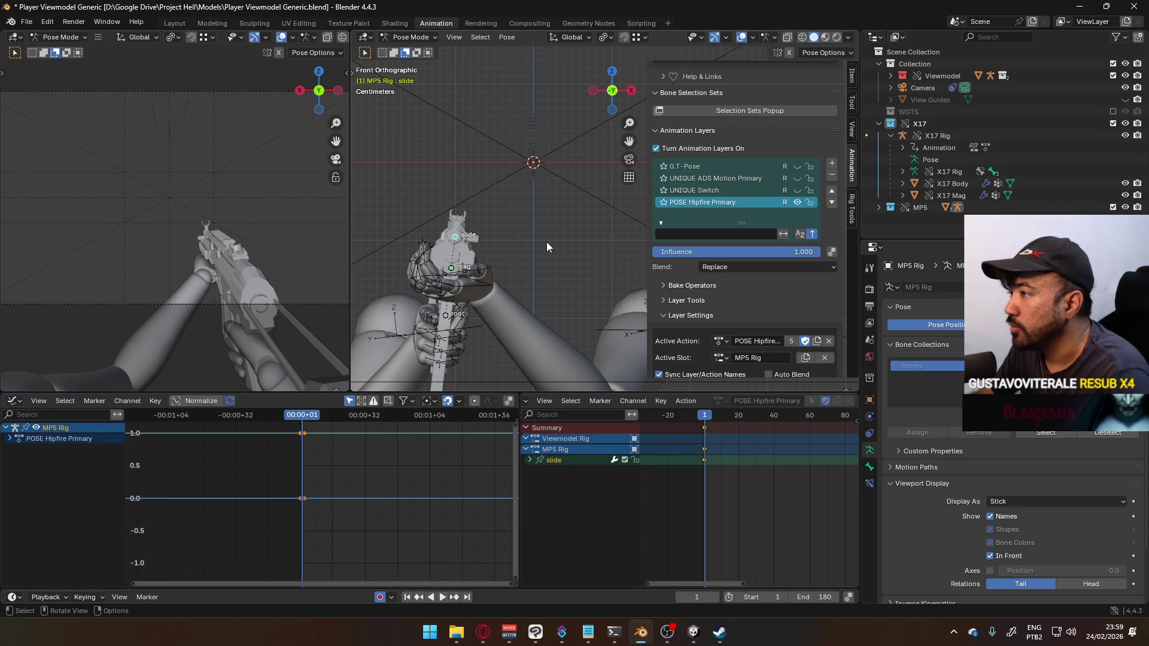
key("KP_3")
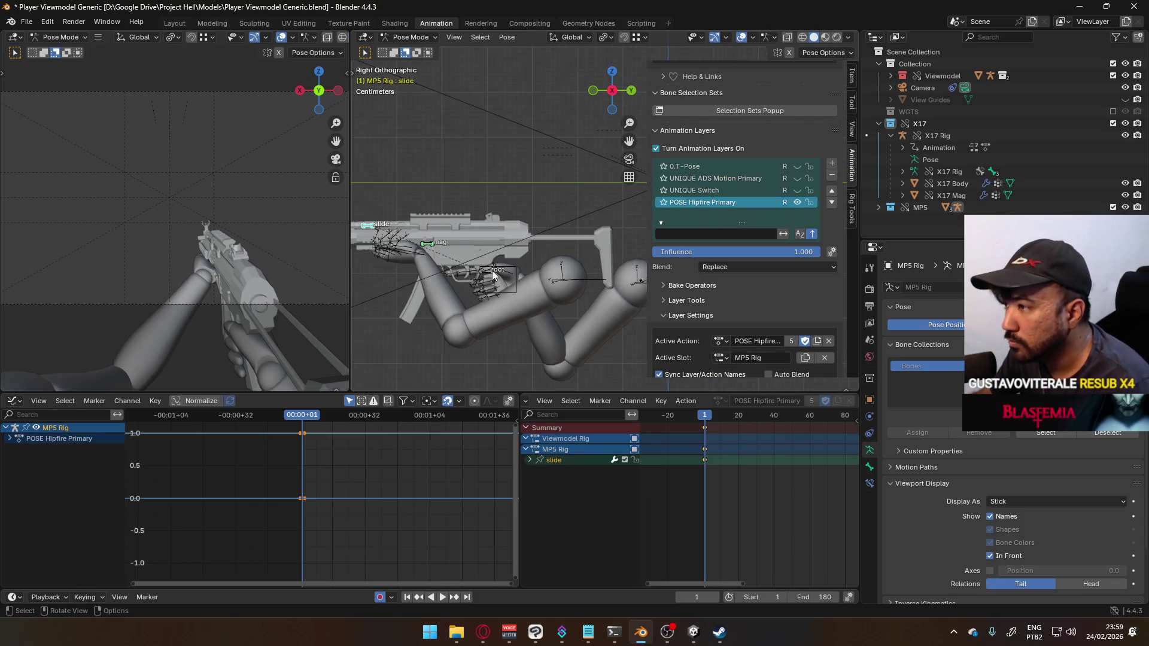
Step: Move the root bone along Y and Z, then preview the animation
left_click(488, 274)
key("g")
key("y")
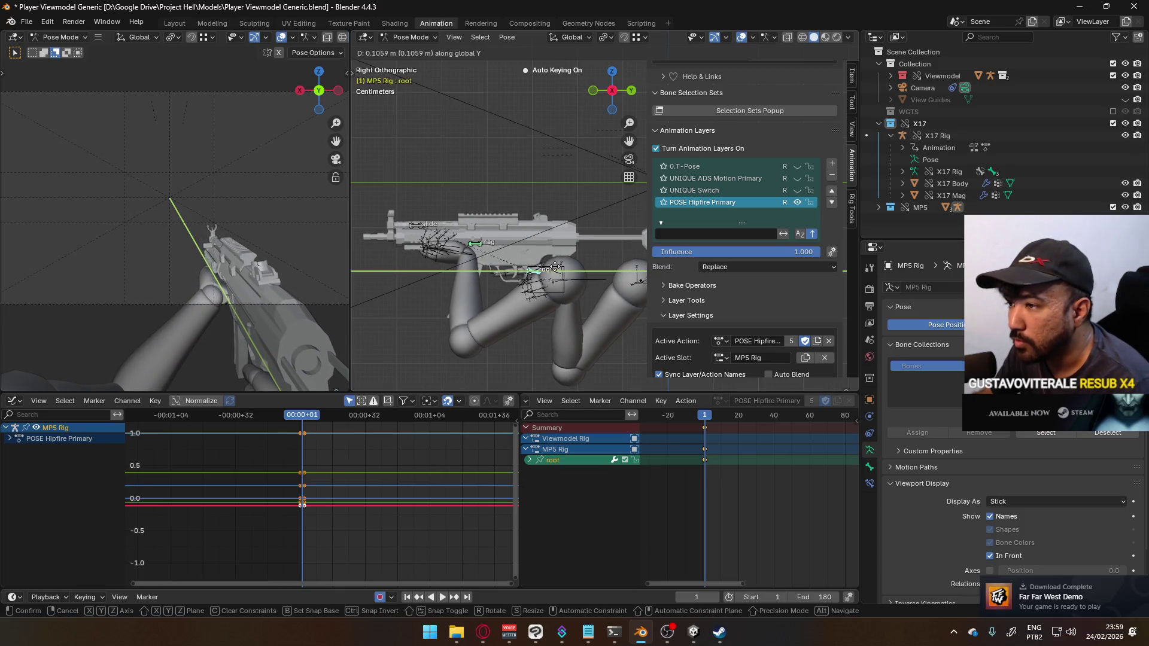
left_click(552, 264)
key("g")
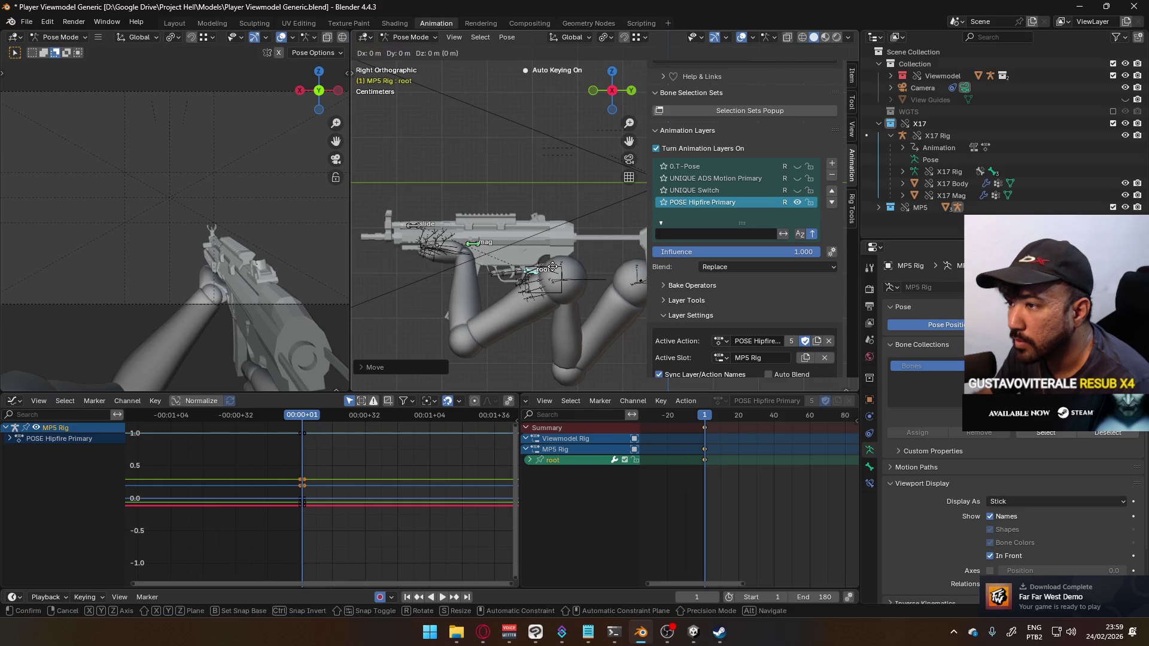
key("z")
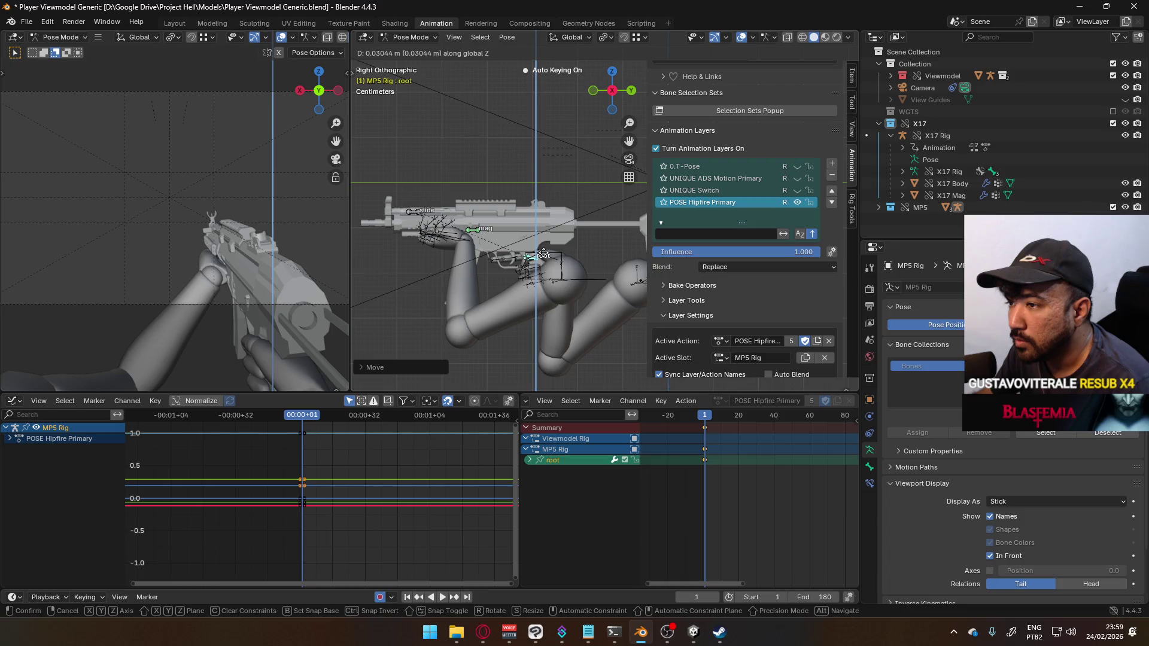
left_click(544, 254)
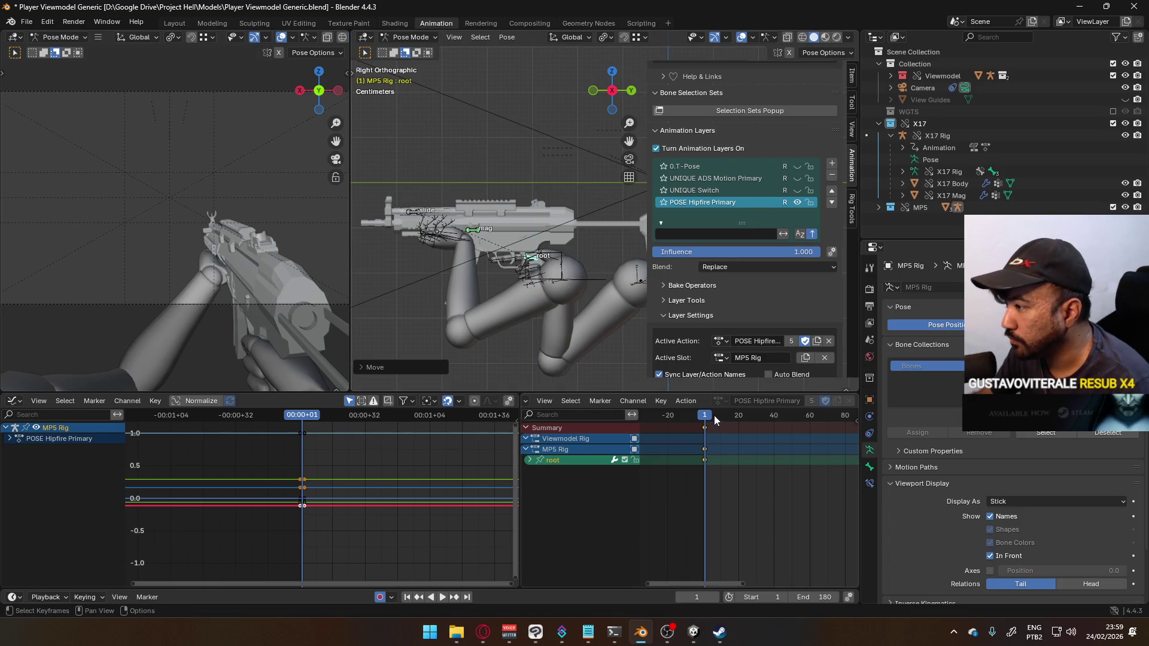
key("space")
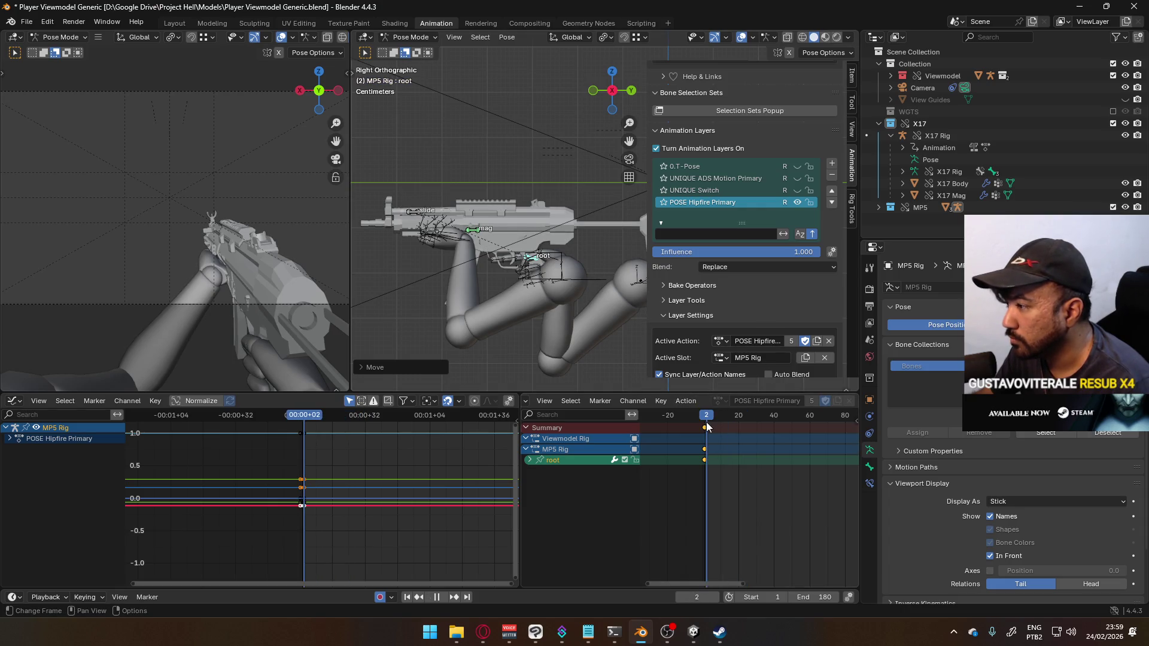
key("space")
key("alt+Tab")
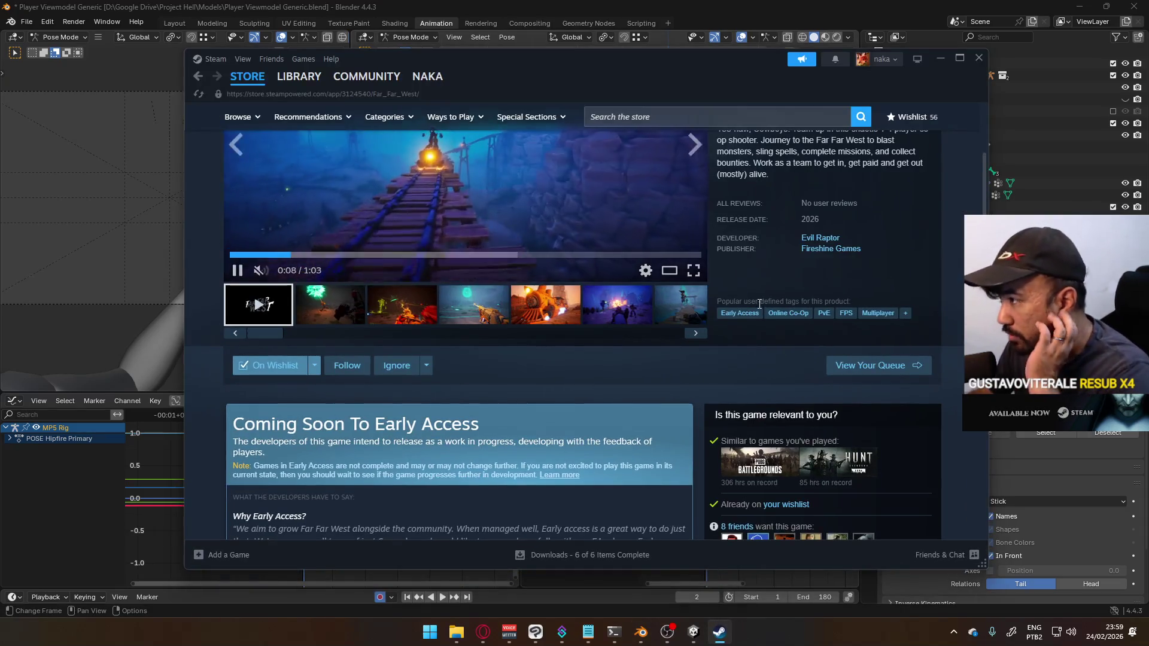
Step: Filter the library to installed games and launch the Far Far West Demo
scroll(667, 391, "down", 8)
scroll(650, 265, "up", 5)
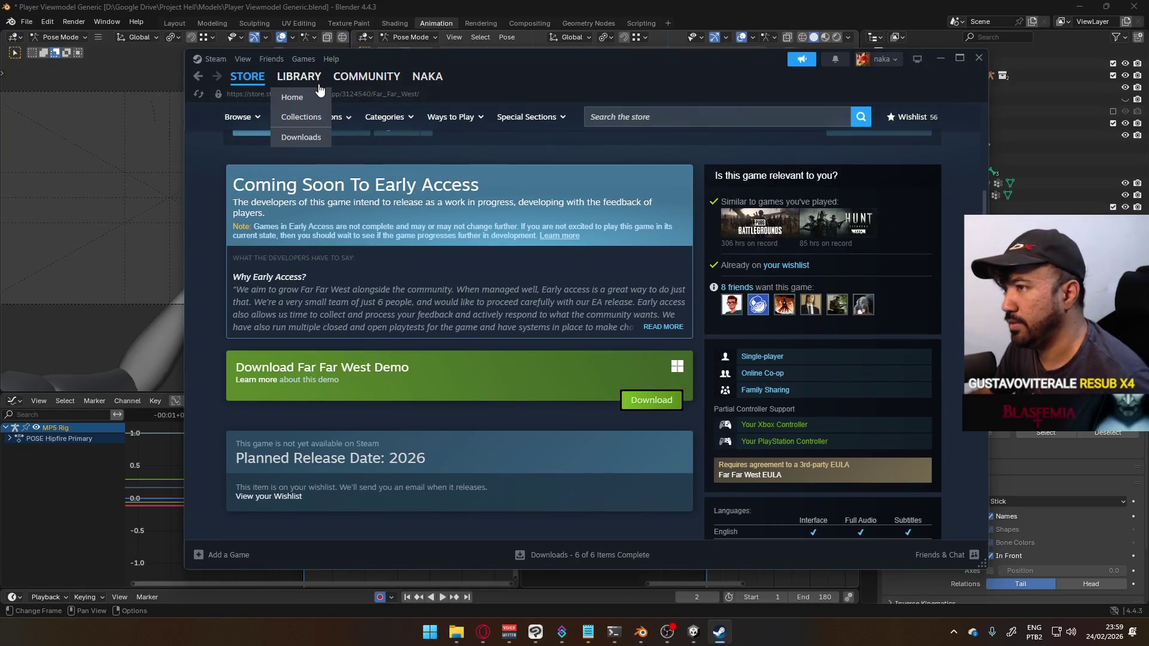
left_click(320, 90)
scroll(309, 347, "down", 3)
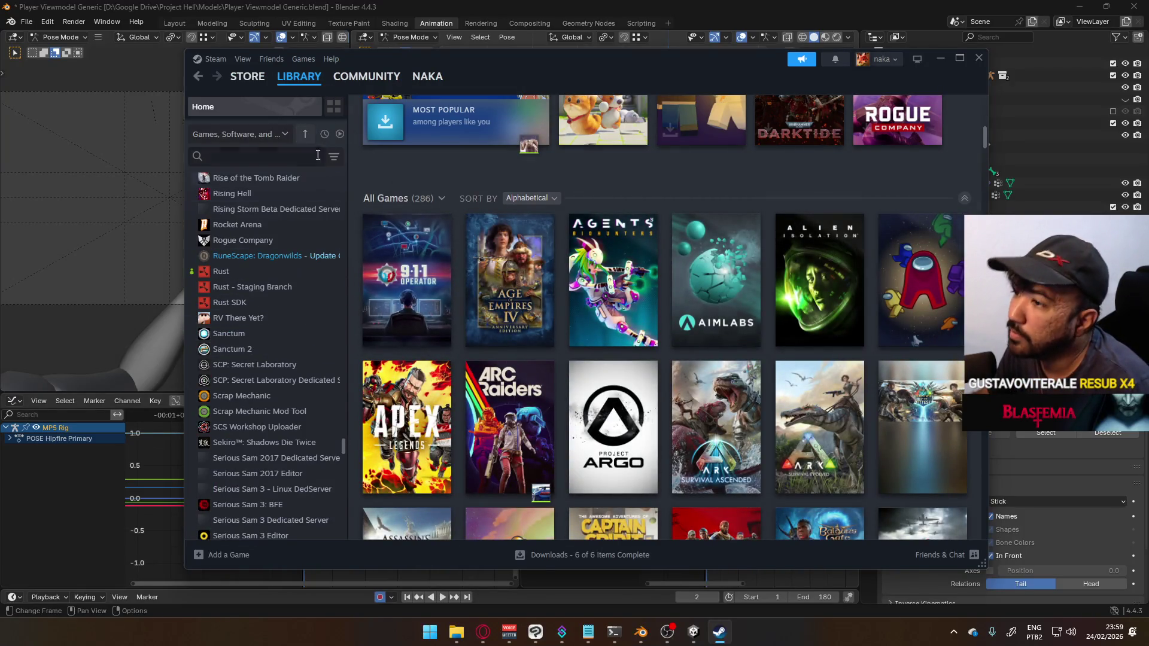
left_click(340, 135)
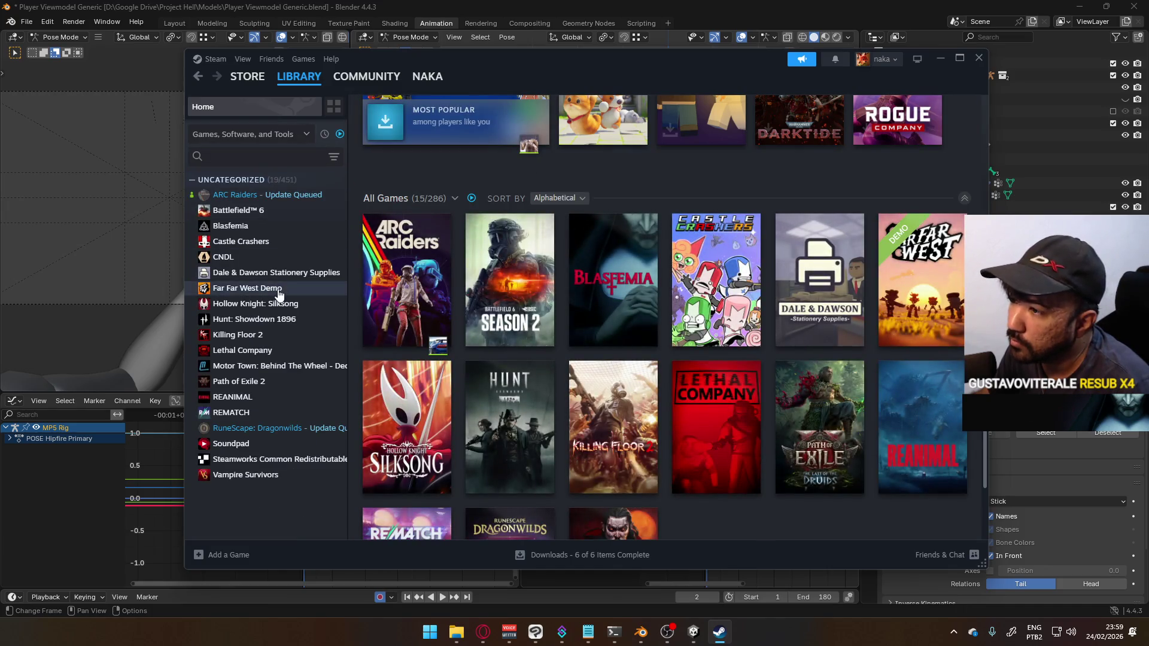
left_click(281, 290)
left_click(444, 317)
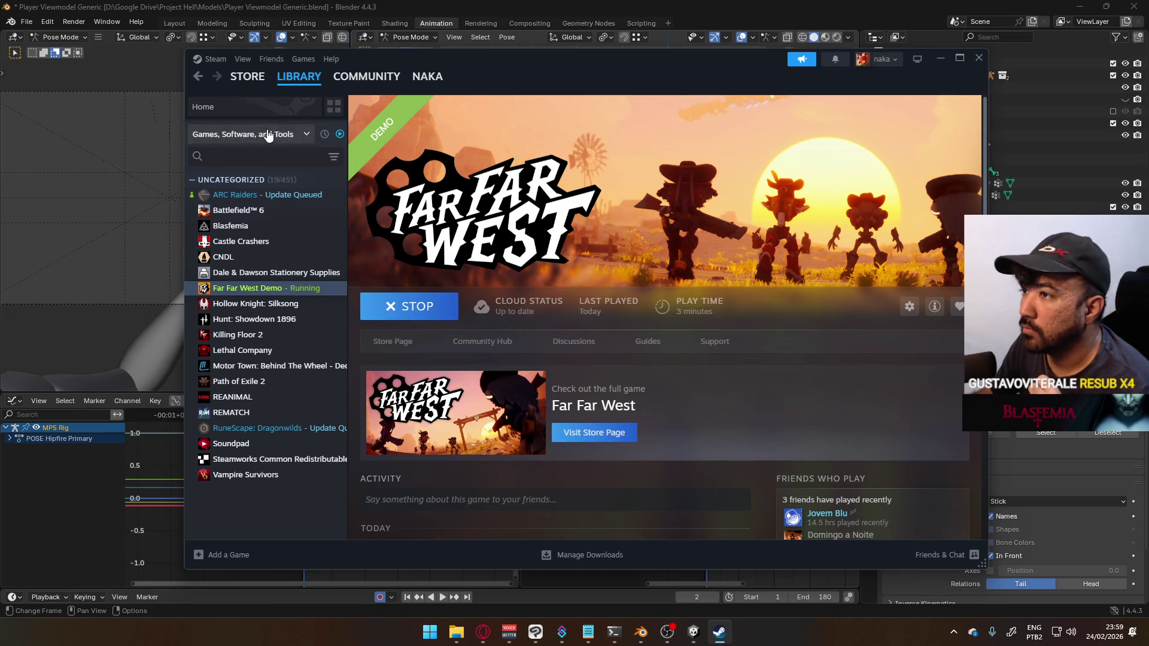
Step: Search the Steam store for 'outbound' and open the Outbound store page
left_click(250, 86)
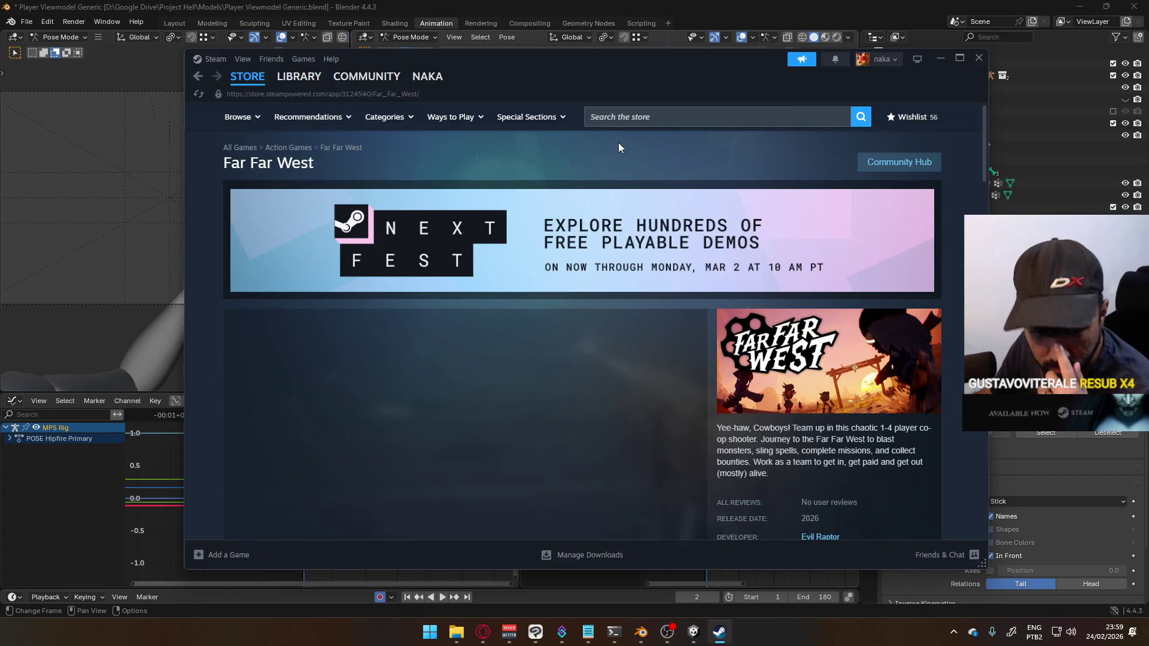
left_click(746, 117)
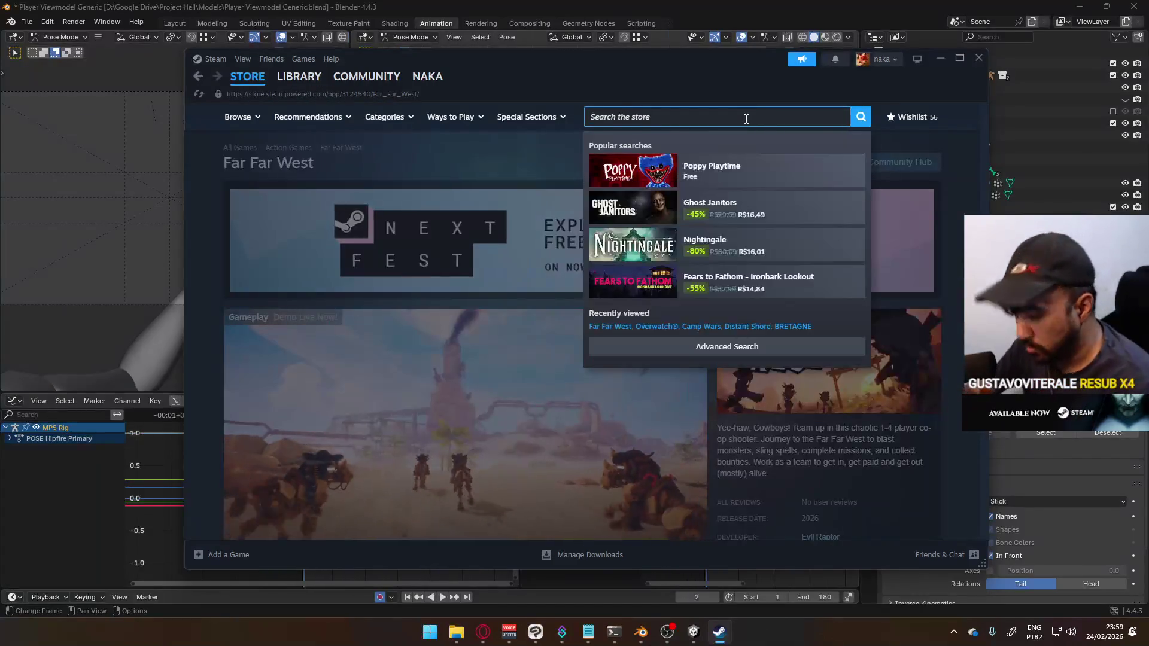
type("outbound")
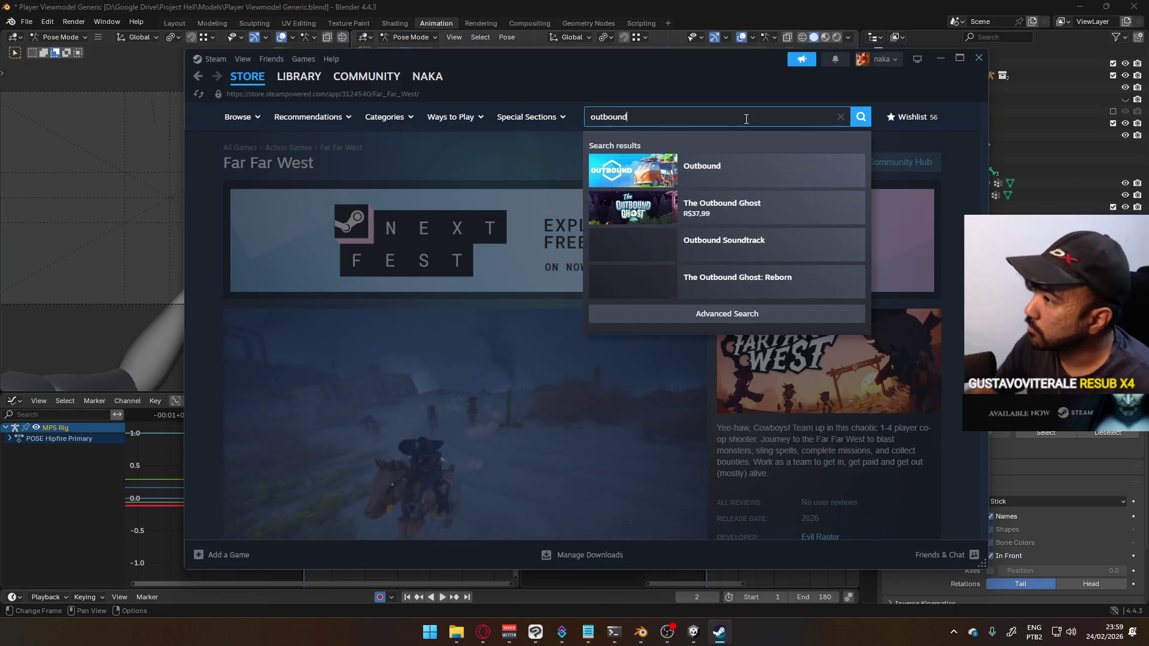
left_click(718, 177)
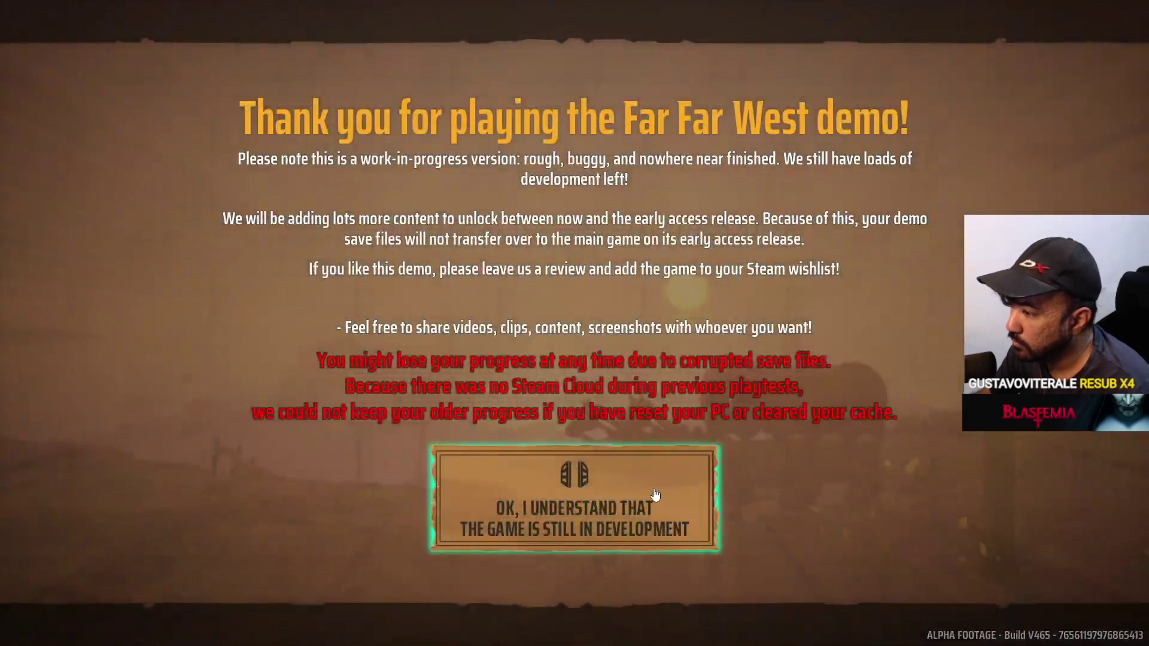
Step: Dismiss the disclaimer and host a solo session in Far Far West Demo
left_click(659, 503)
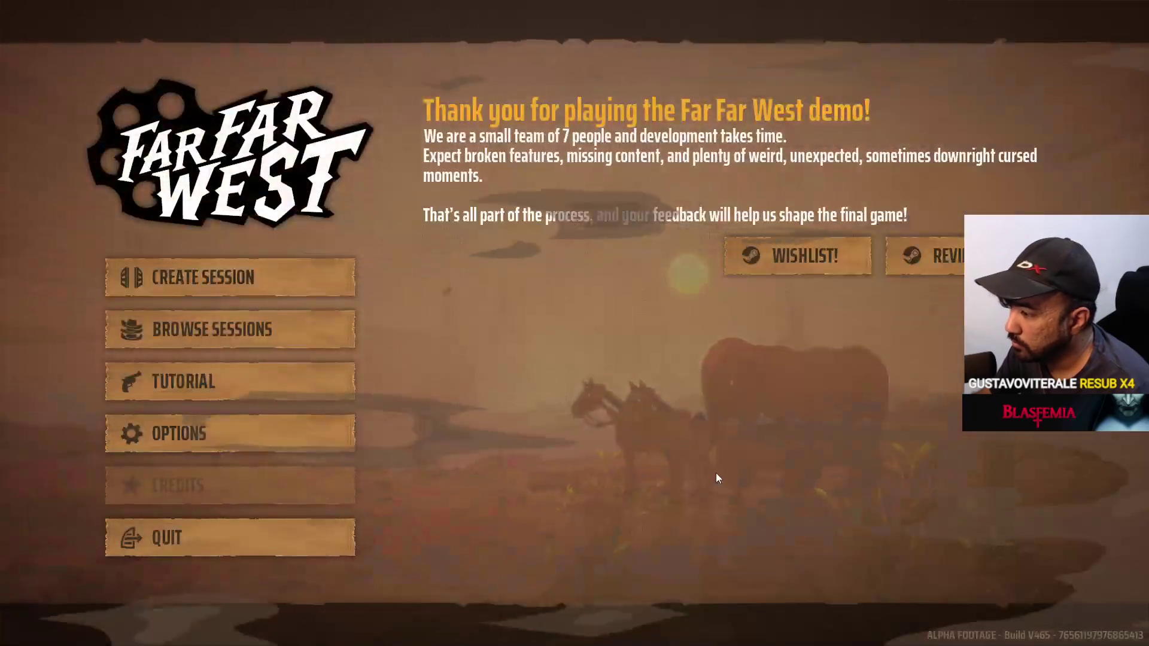
left_click(311, 288)
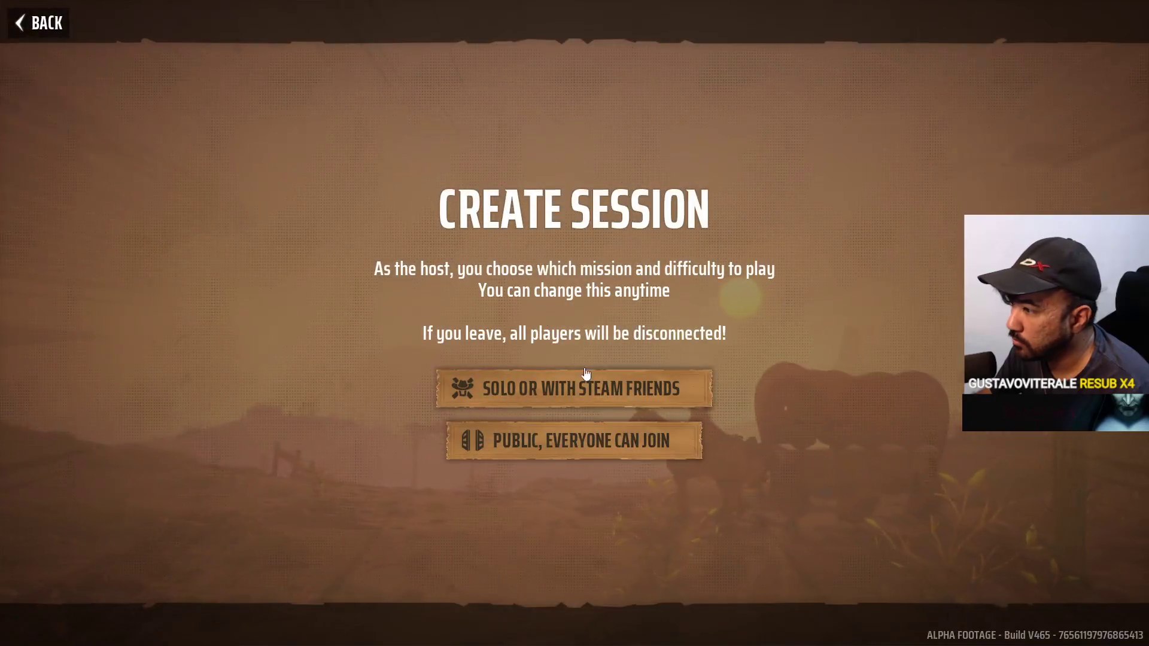
left_click(585, 396)
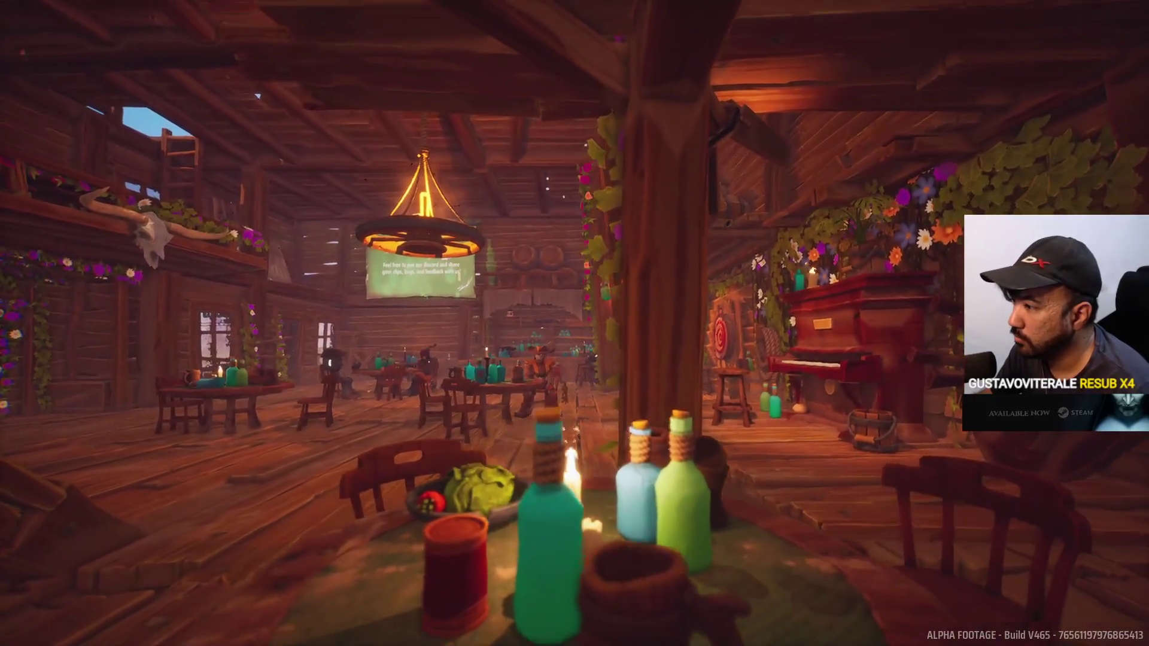
Step: Pause the YouTube music video and return to the game
key("alt+Tab")
left_click(922, 152)
left_click(583, 211)
key("alt+Tab")
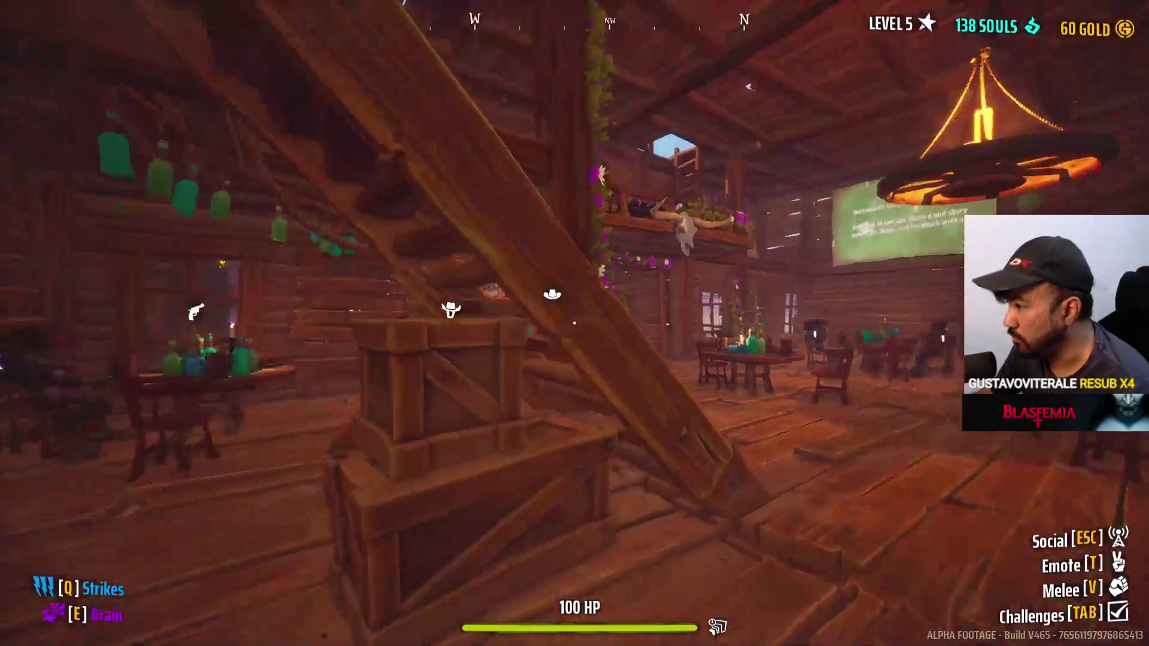
Step: Walk from the saloon out to the shooting range and draw the gun
key("w")
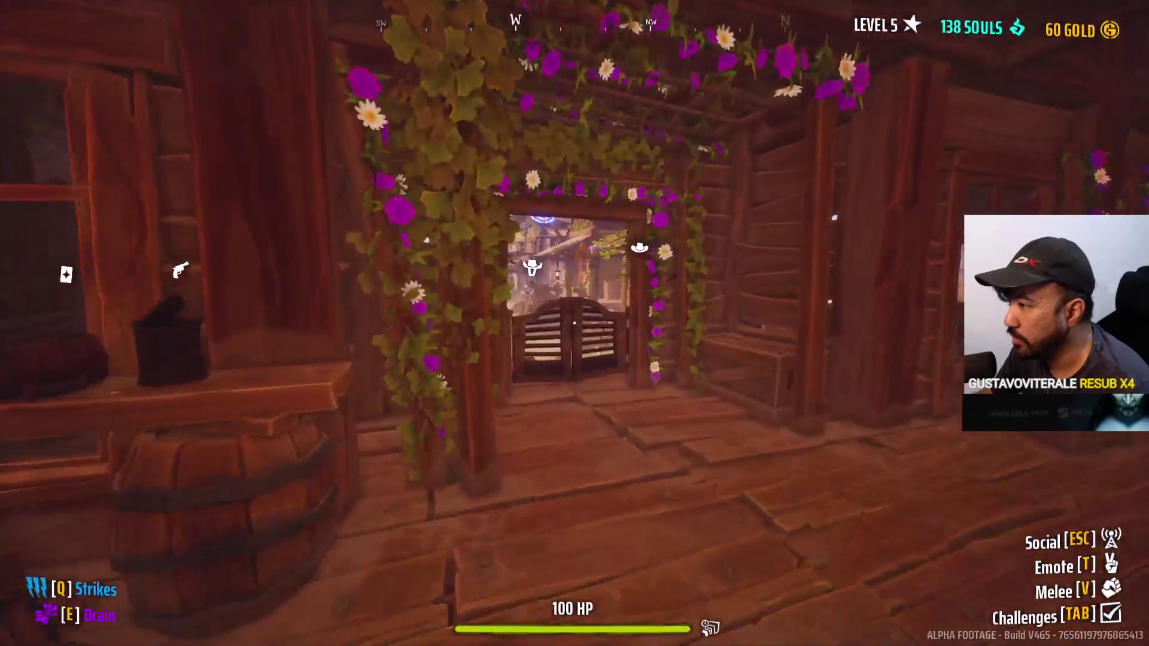
key("w")
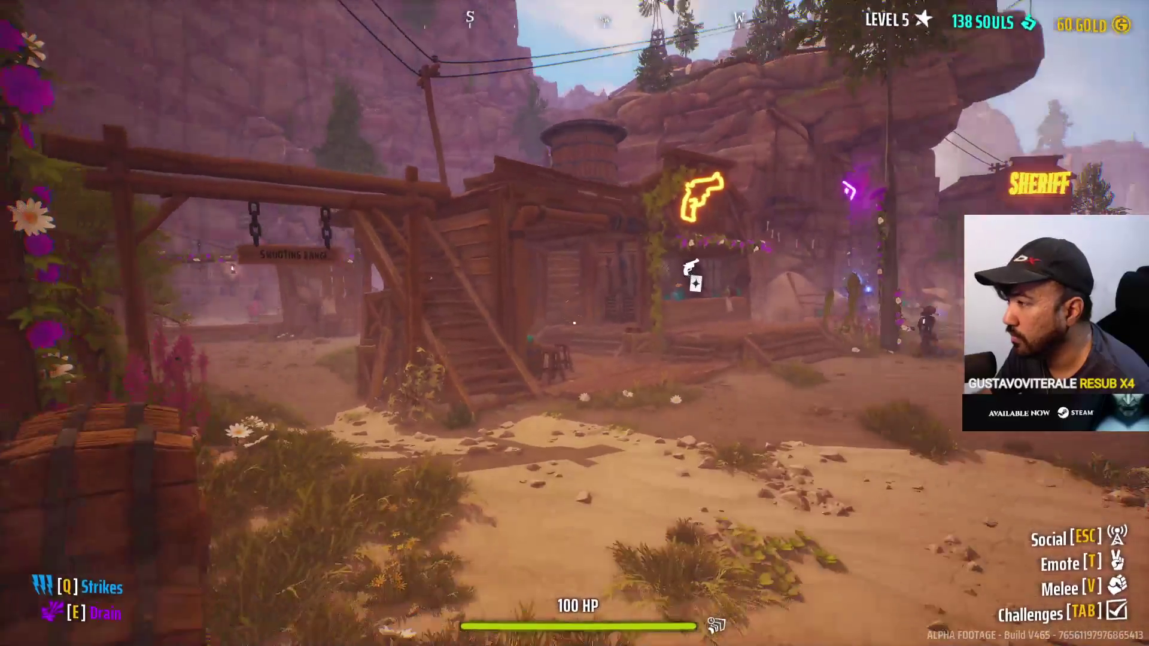
key("w")
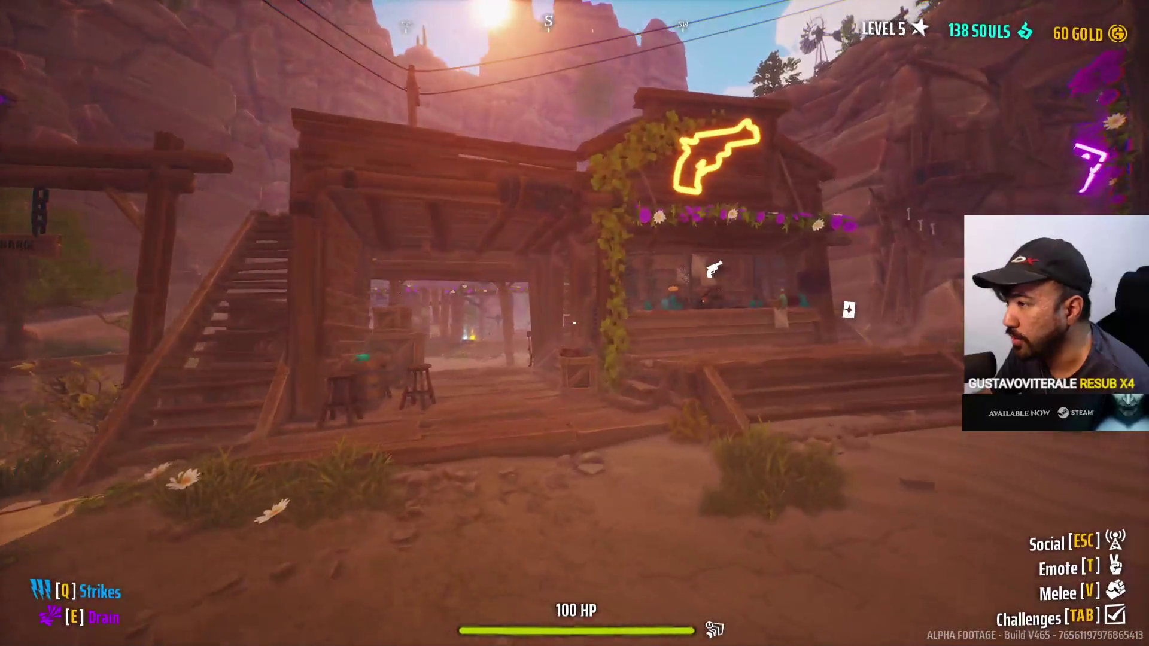
key("w")
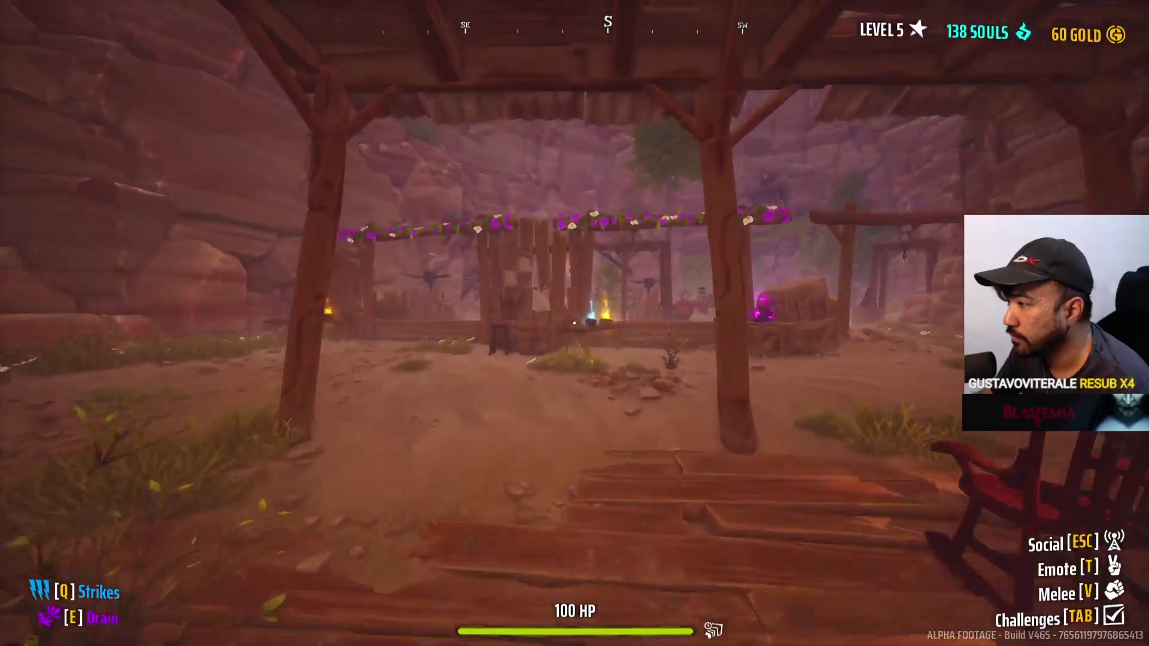
key("1")
Step: Centre the shooting range, switch to the revolver-type gun and settle back into the wooden booth
key("d")
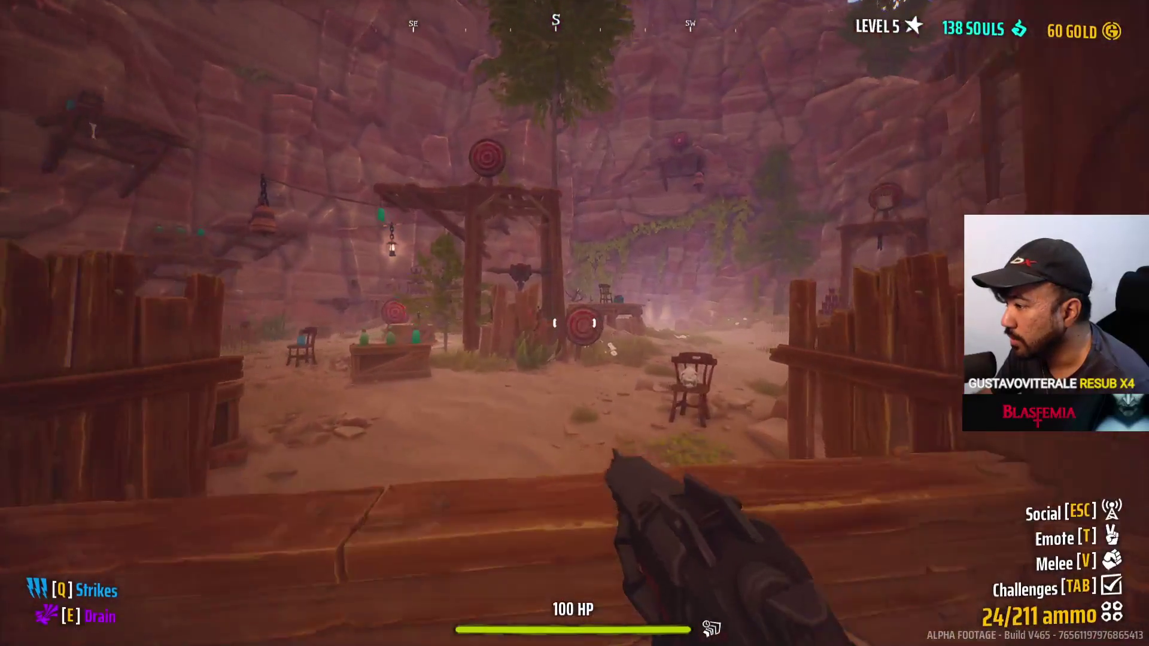
key("a")
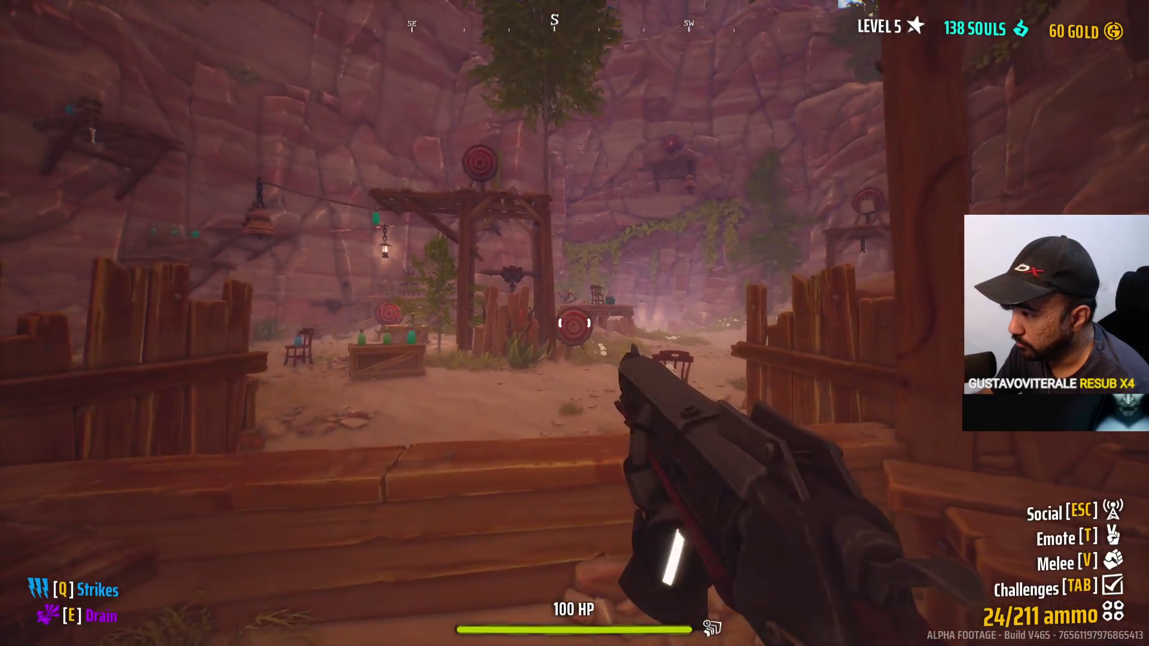
key("s")
key("2")
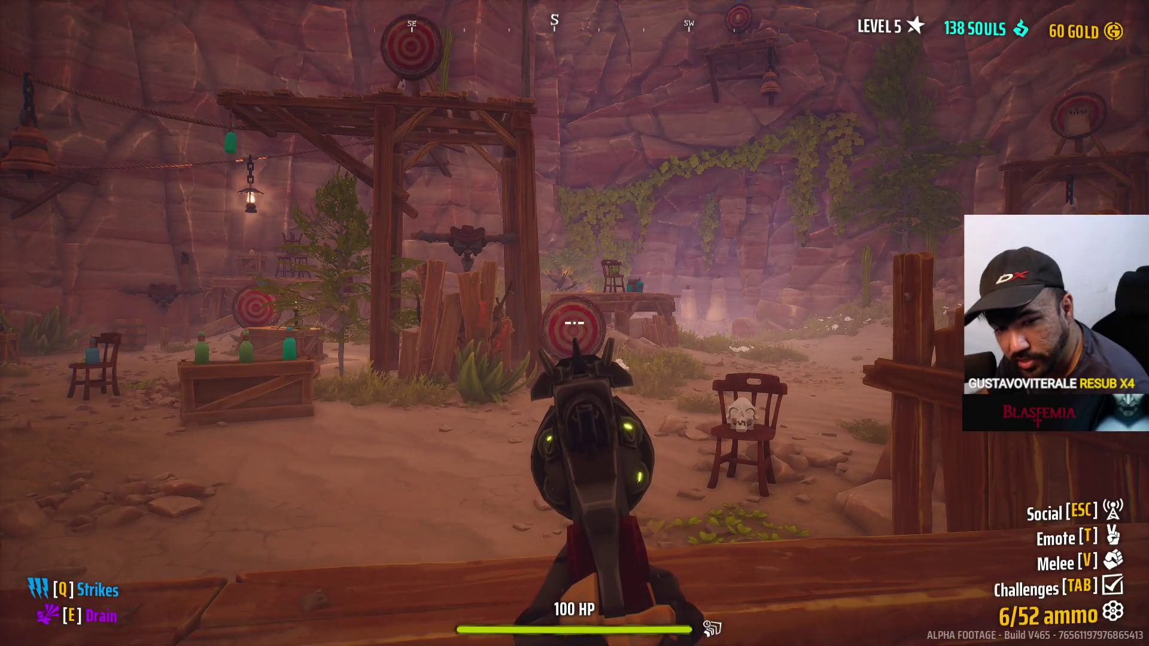
key("s")
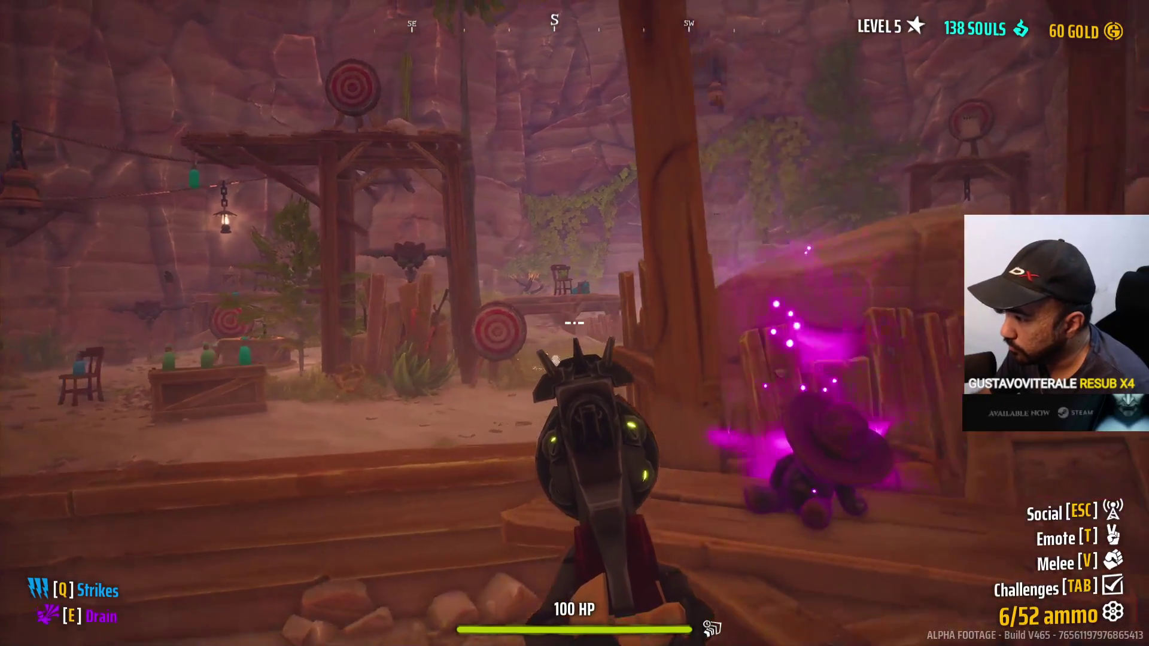
key("s")
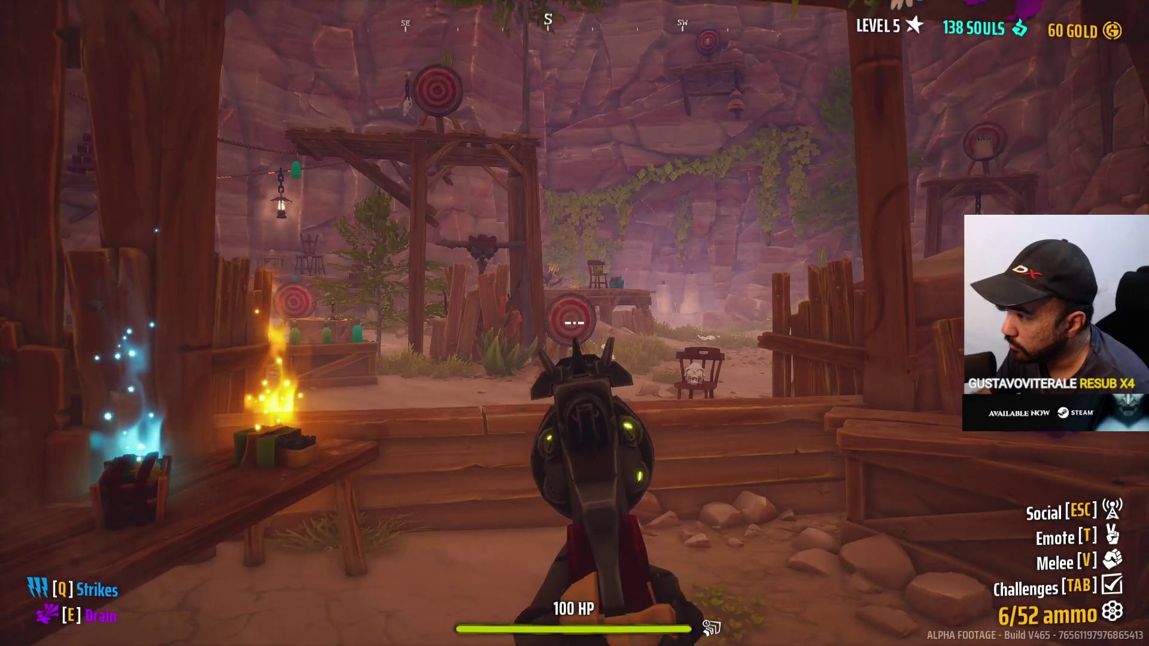
key("w")
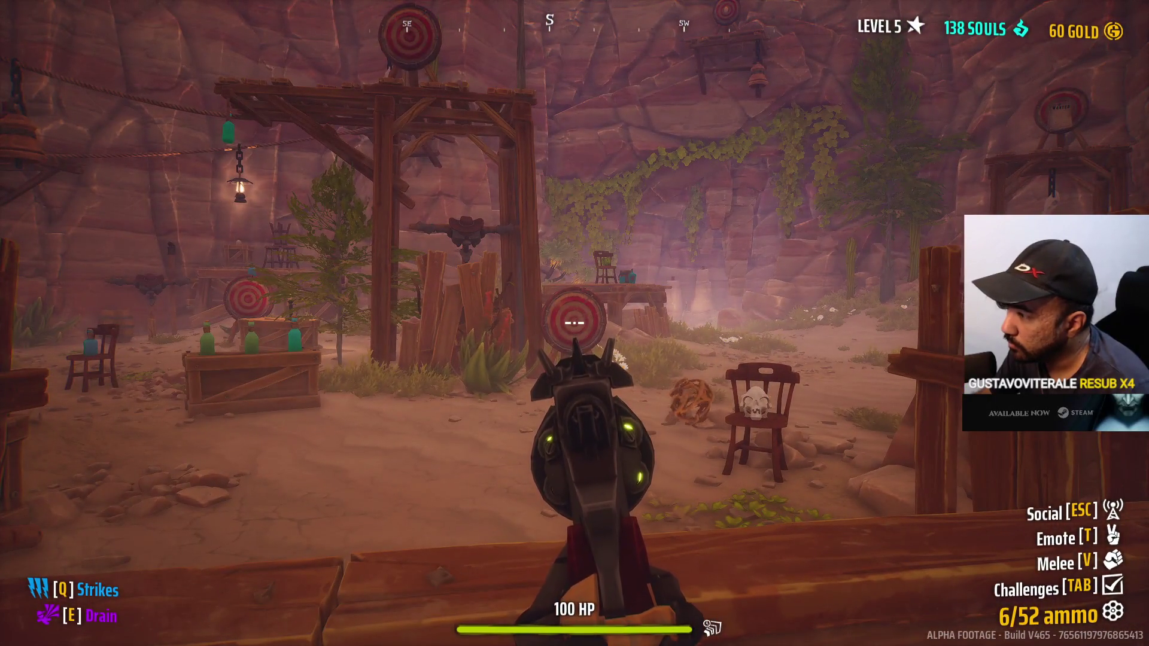
key("s")
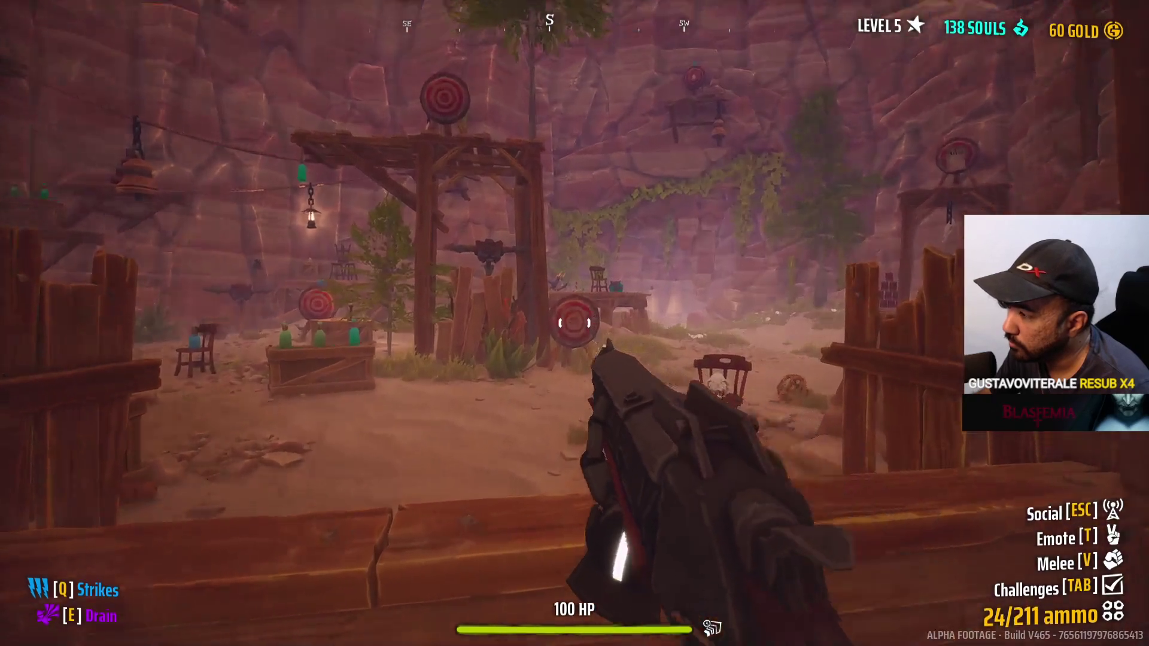
Step: Toggle aim at the centre target several times to compare hip-fire and aimed poses
right_click(575, 324)
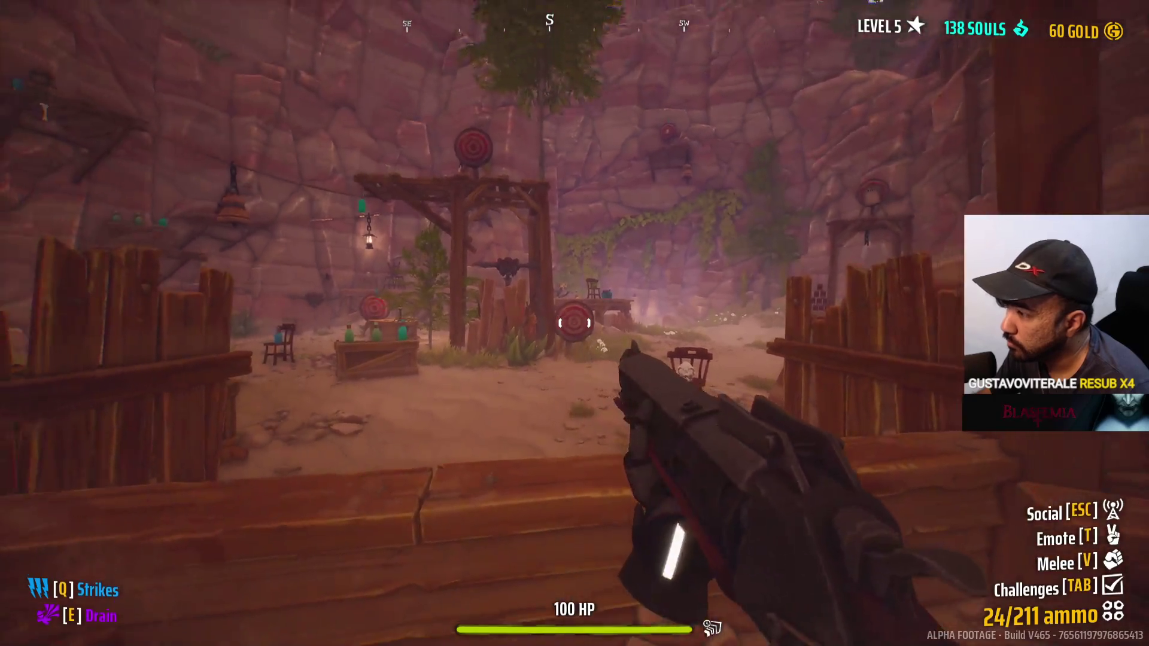
right_click(575, 324)
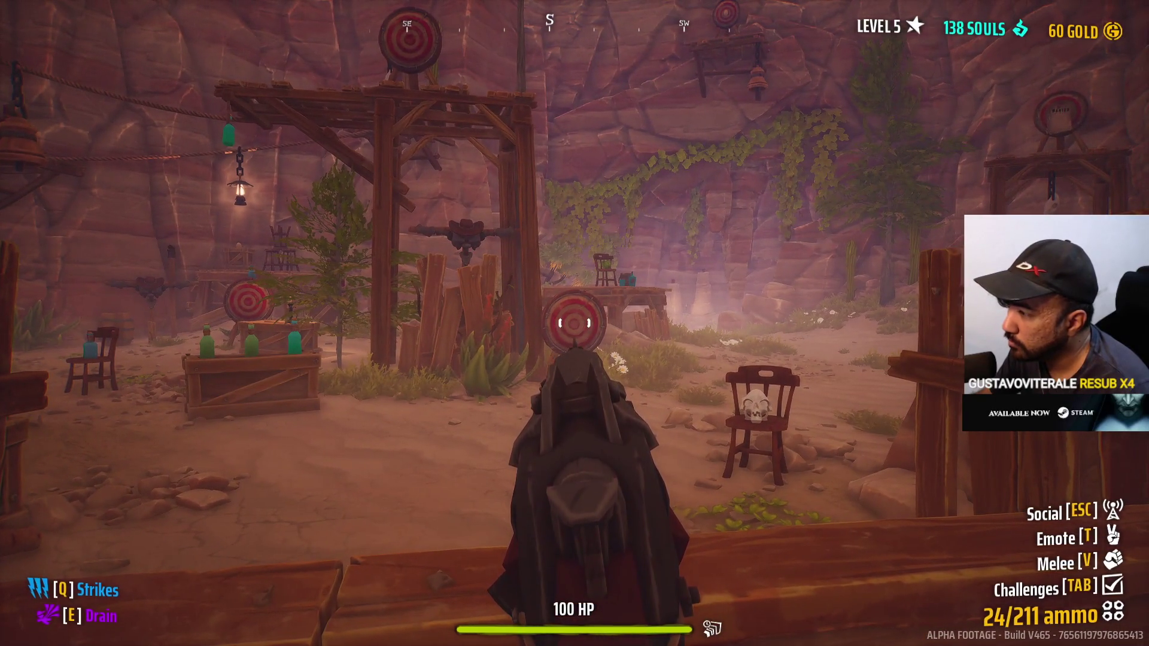
right_click(575, 323)
right_click(575, 323)
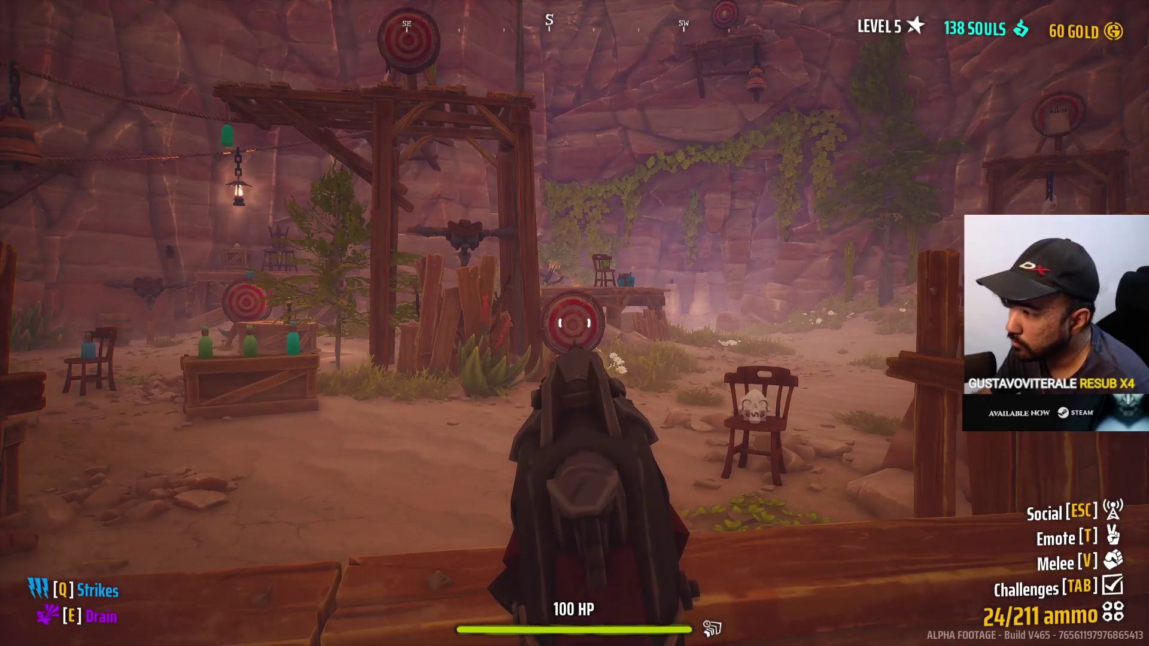
right_click(575, 323)
Step: Back out through the gate, then advance down the range while aiming and lowering the gun
key("s")
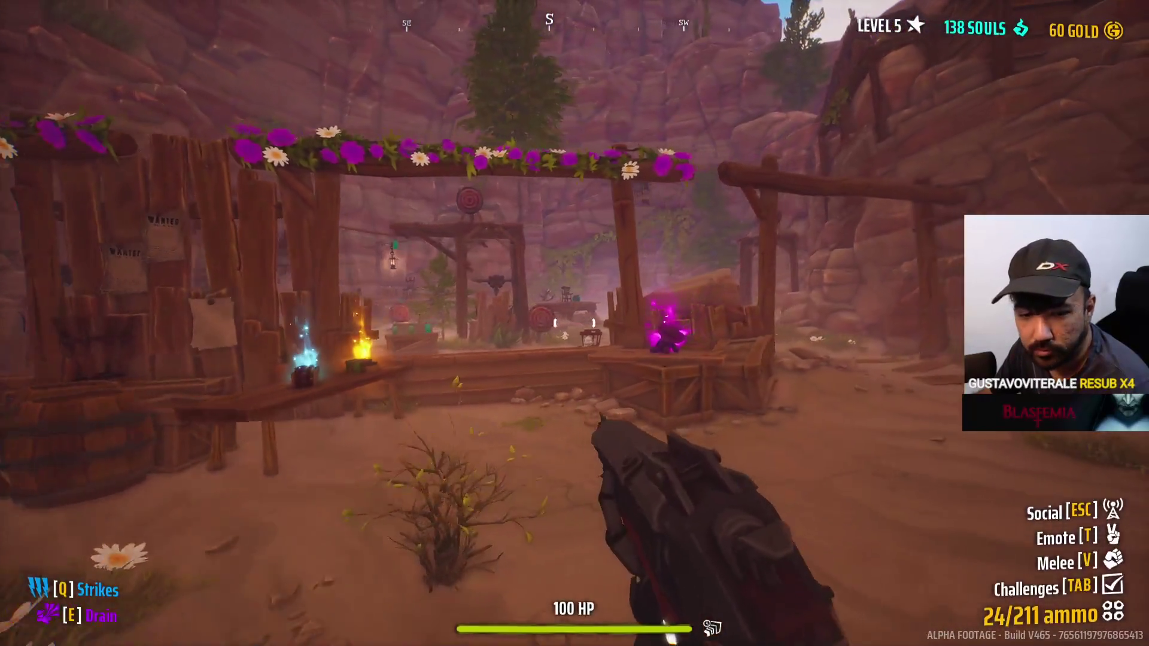
right_click(575, 323)
key("w")
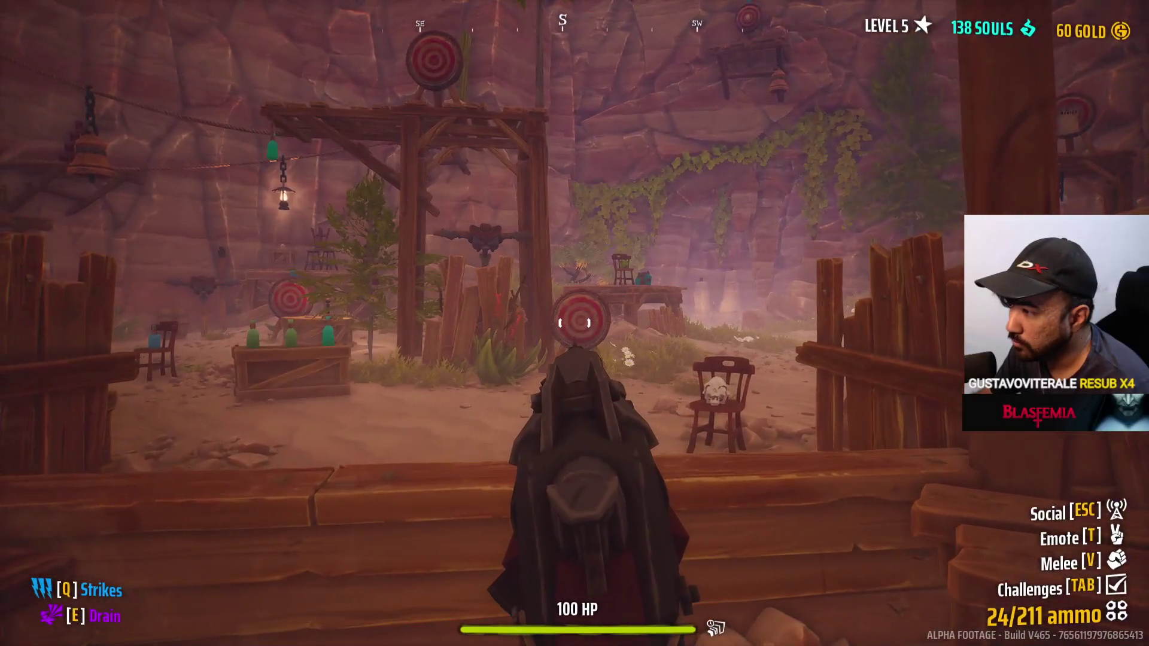
key("w")
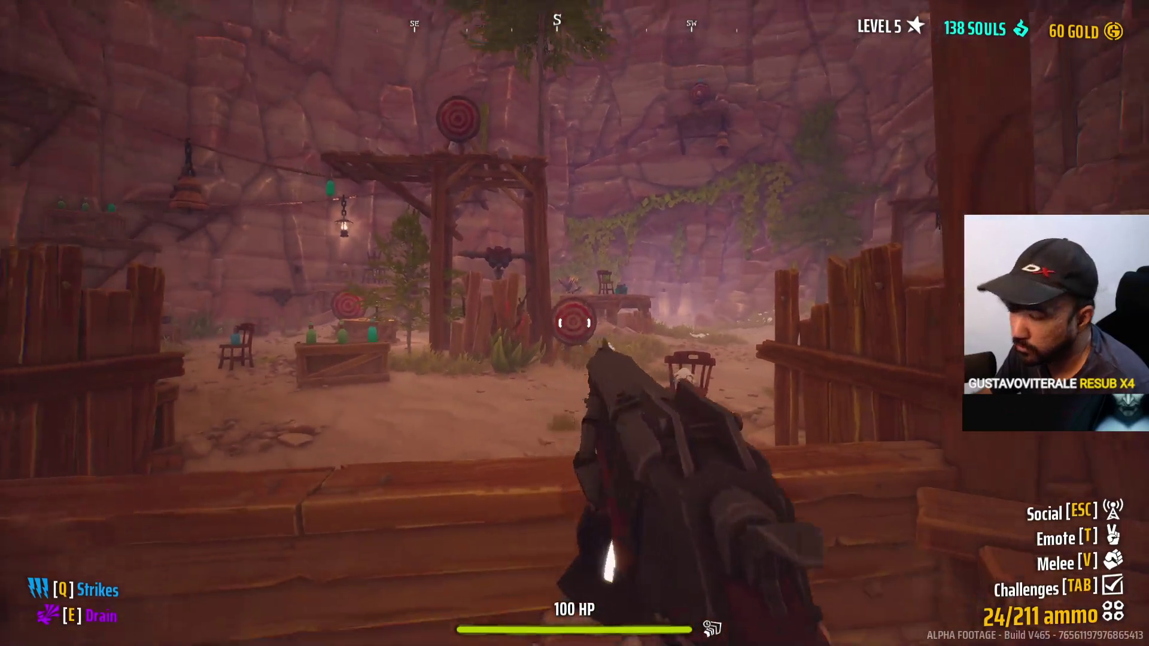
right_click(575, 323)
key("w")
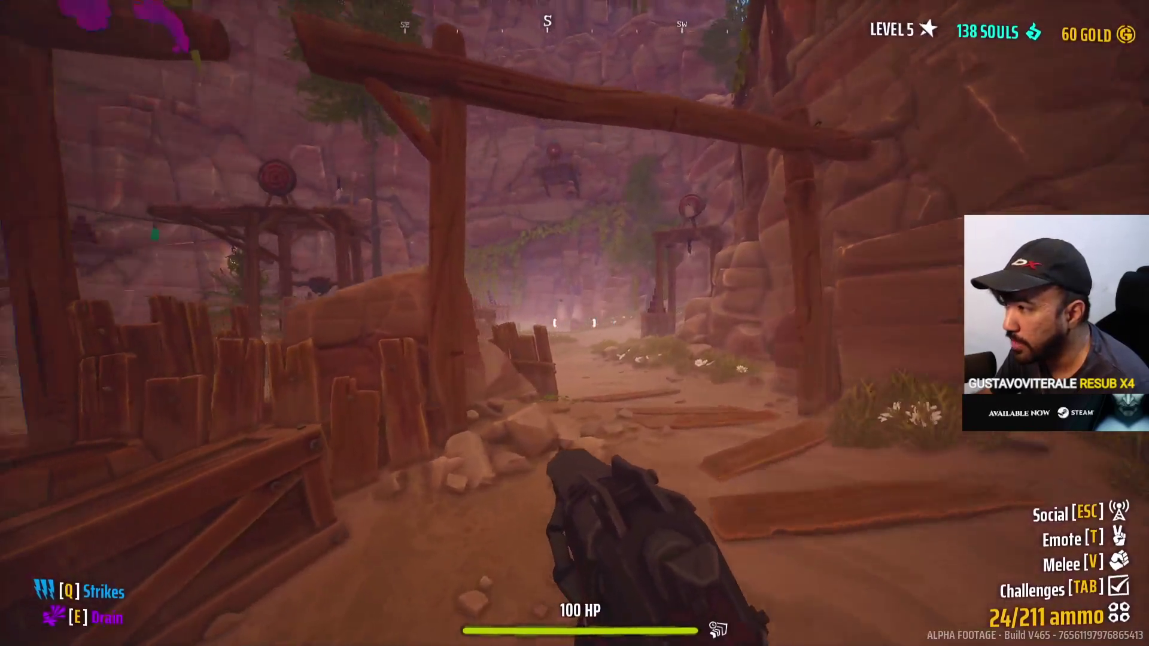
right_click(574, 323)
key("w")
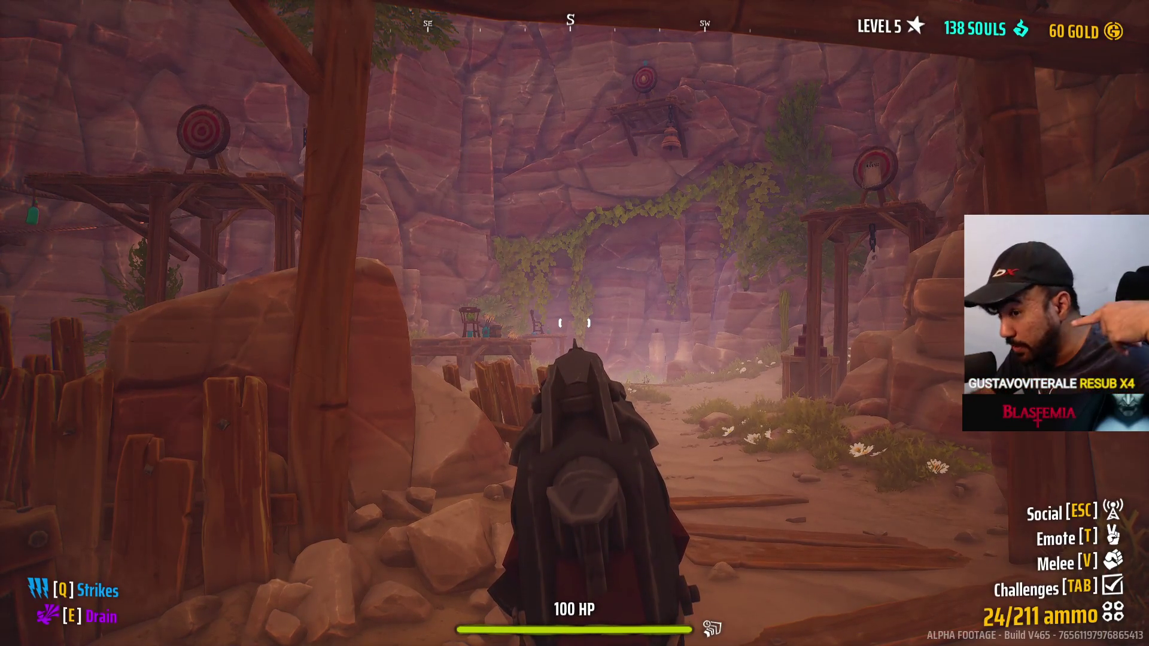
Step: Retreat behind the counter, switch back to the dark rifle and fire one shot, leaving 23/211 ammo
key("s")
key("a")
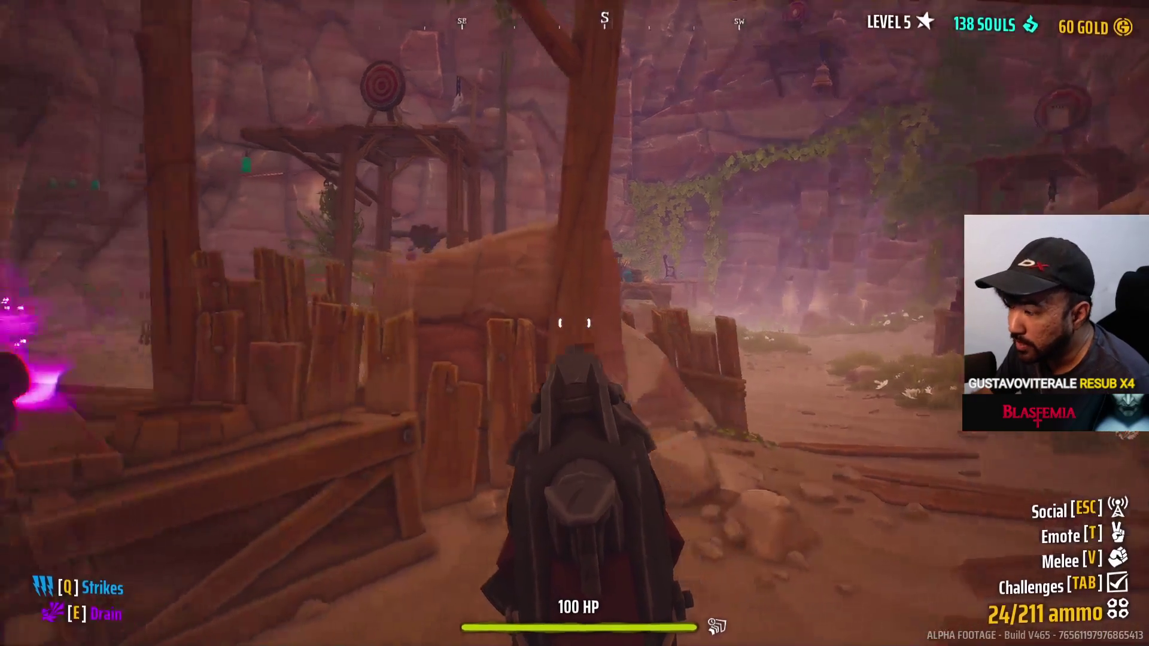
key("a")
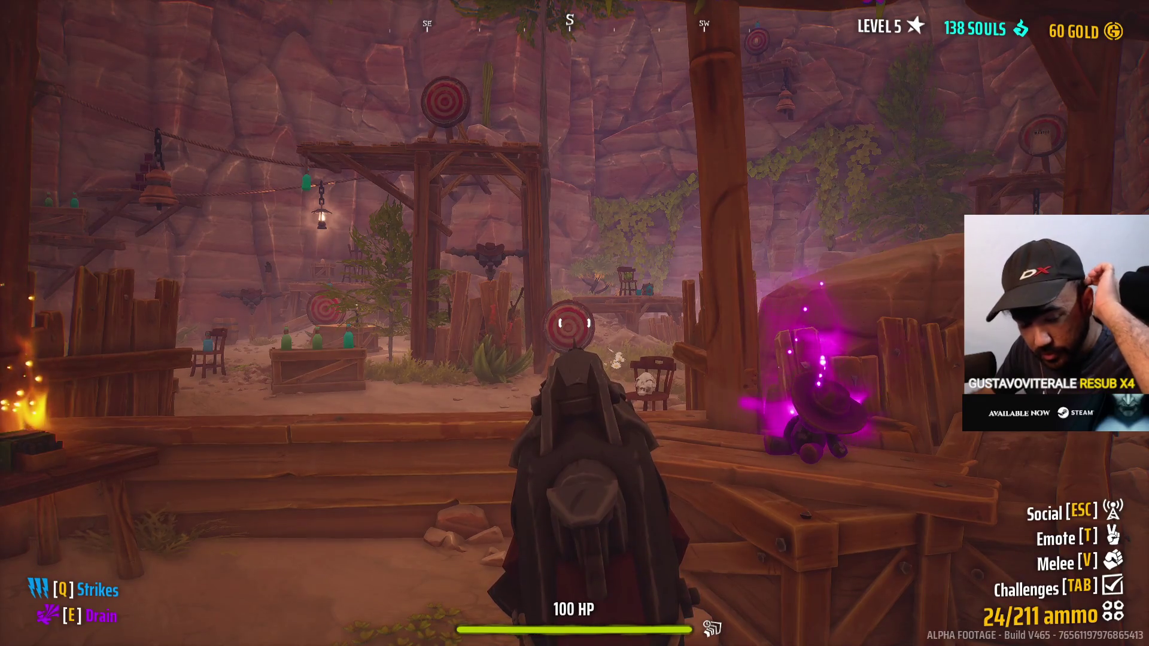
key("s")
key("2")
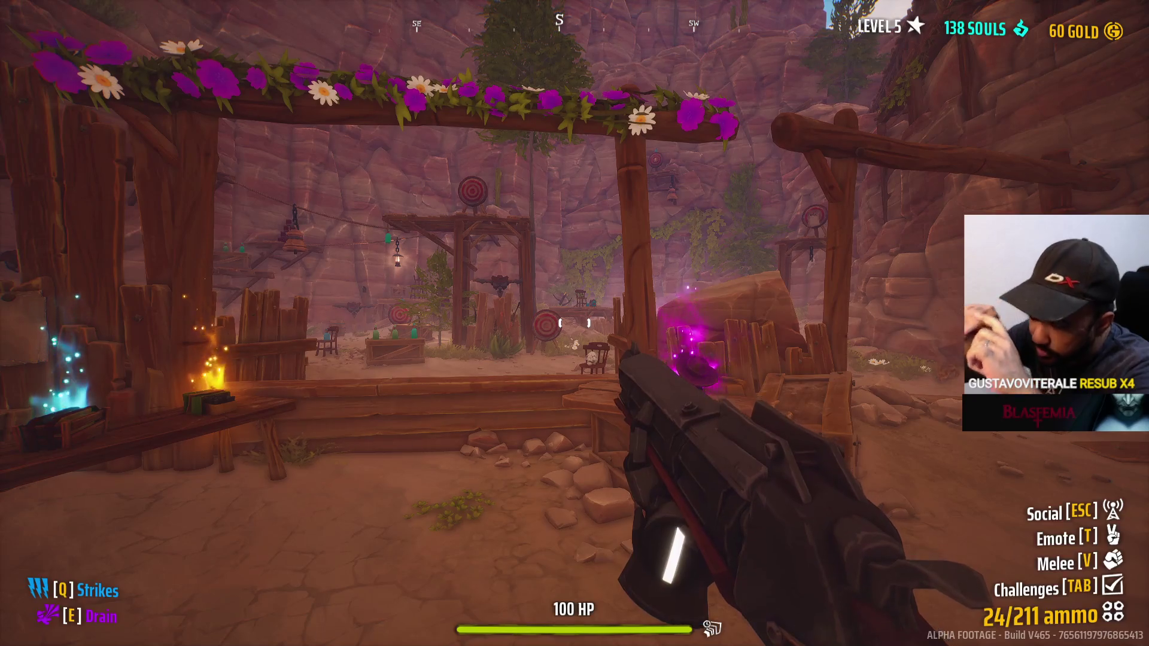
mouse_move(575, 324)
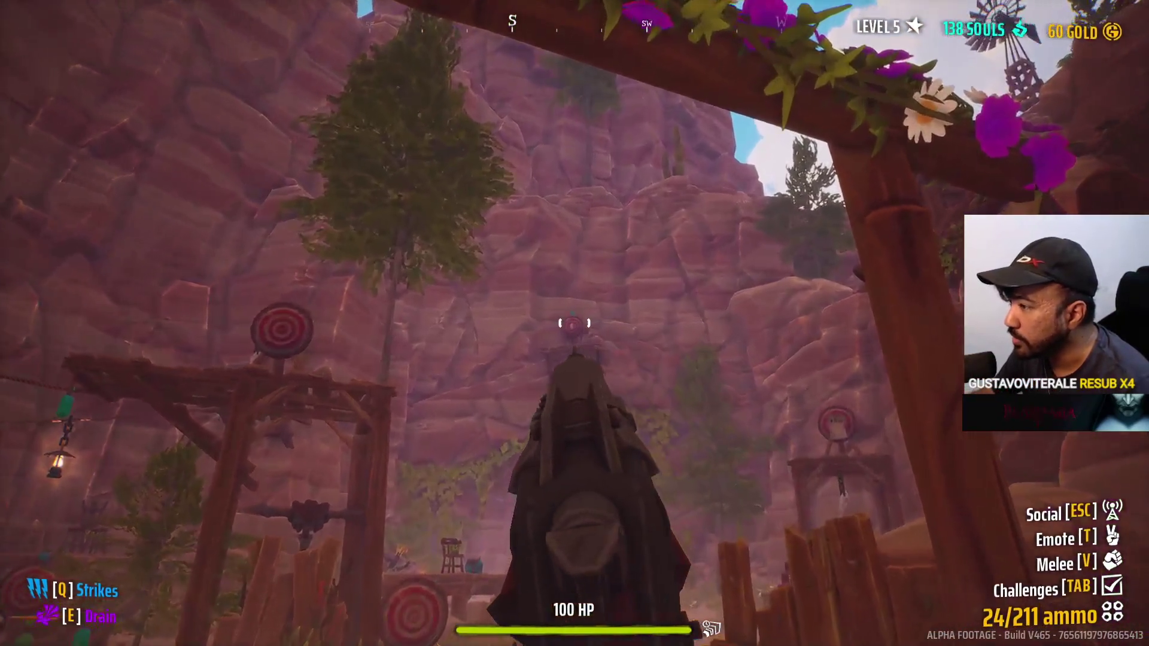
left_click(574, 323)
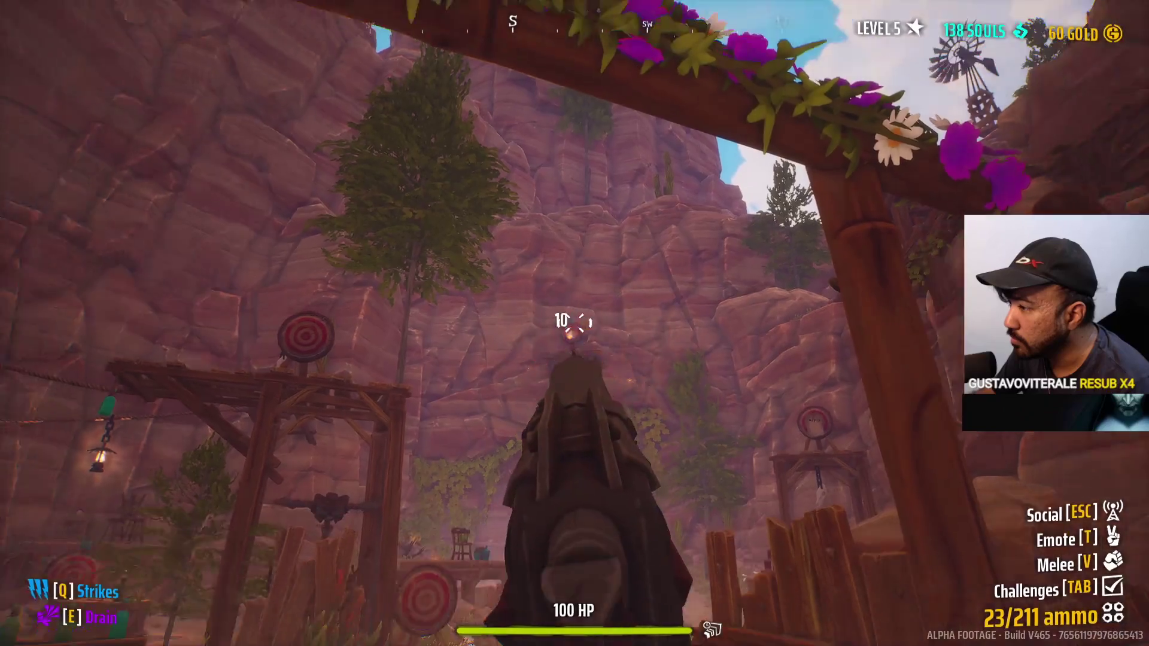
Step: Quit Far Far West Demo from the pause menu and confirm
key("Escape")
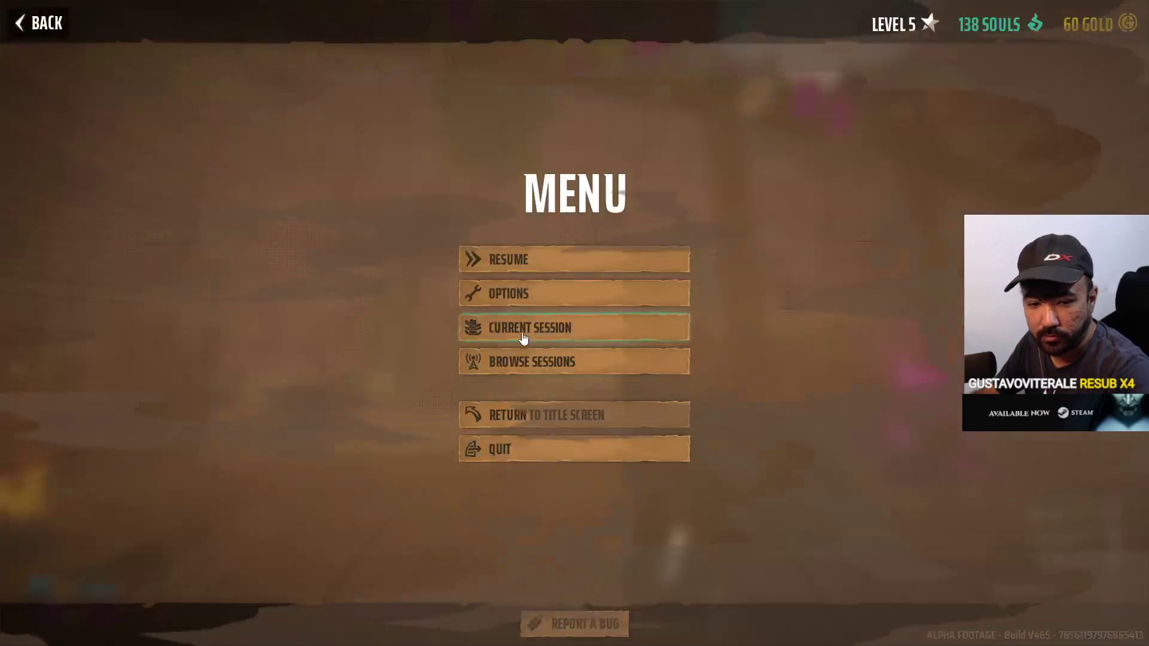
left_click(526, 446)
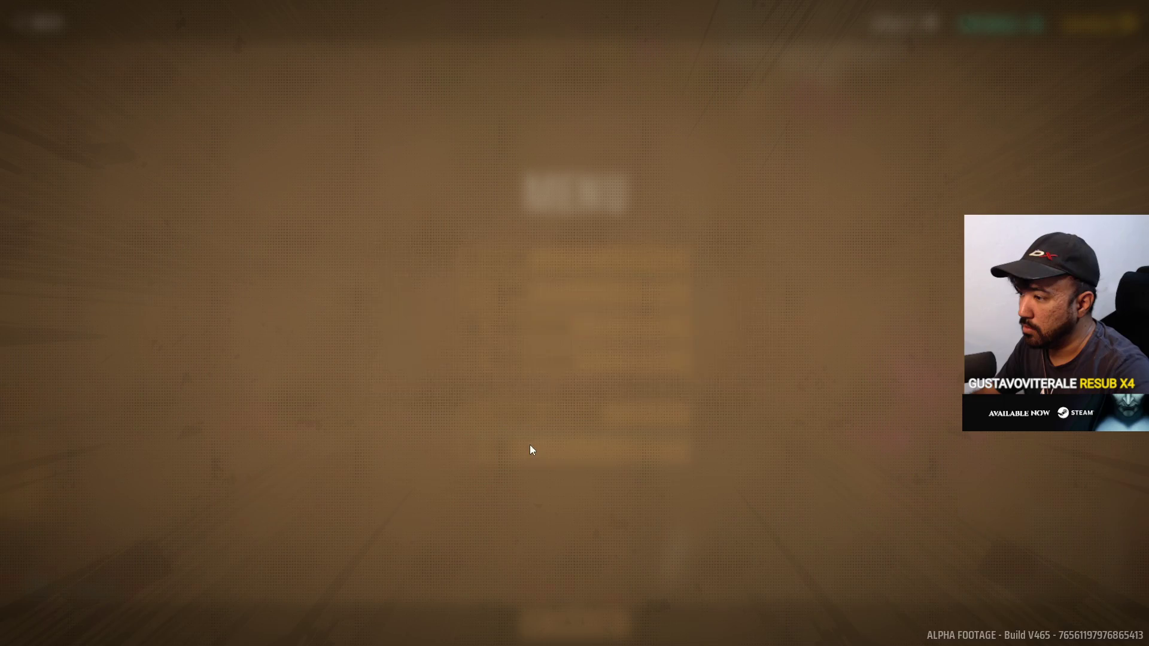
key("Return")
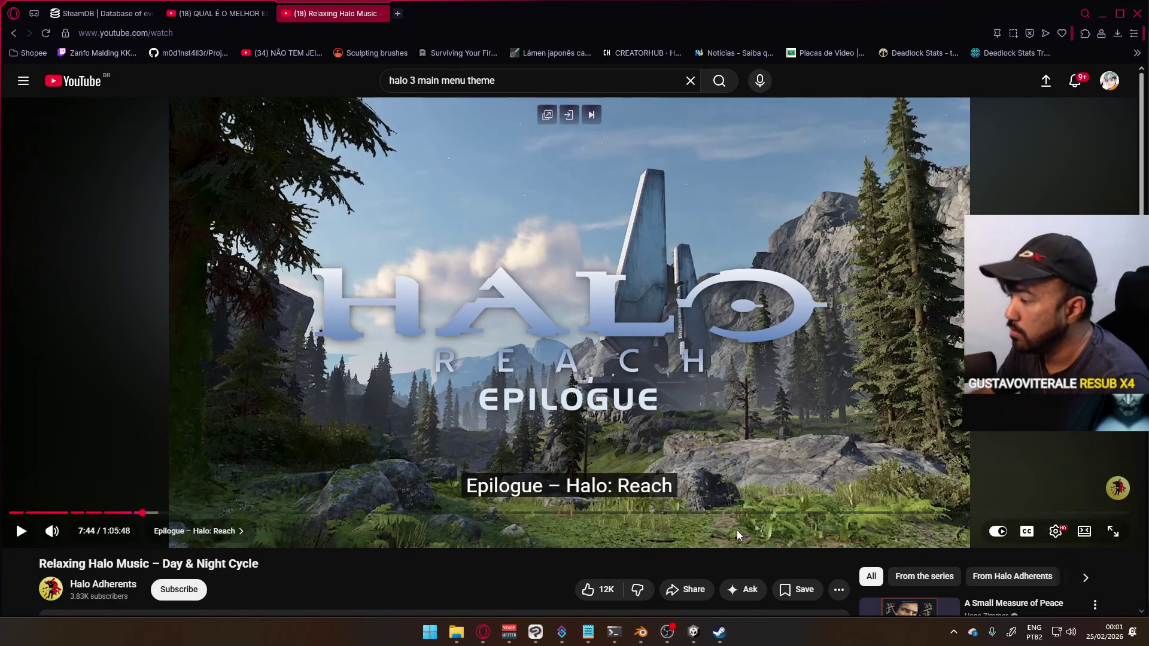
Step: Return from the Halo music video to the YouTube home feed
left_click(695, 633)
left_click(694, 633)
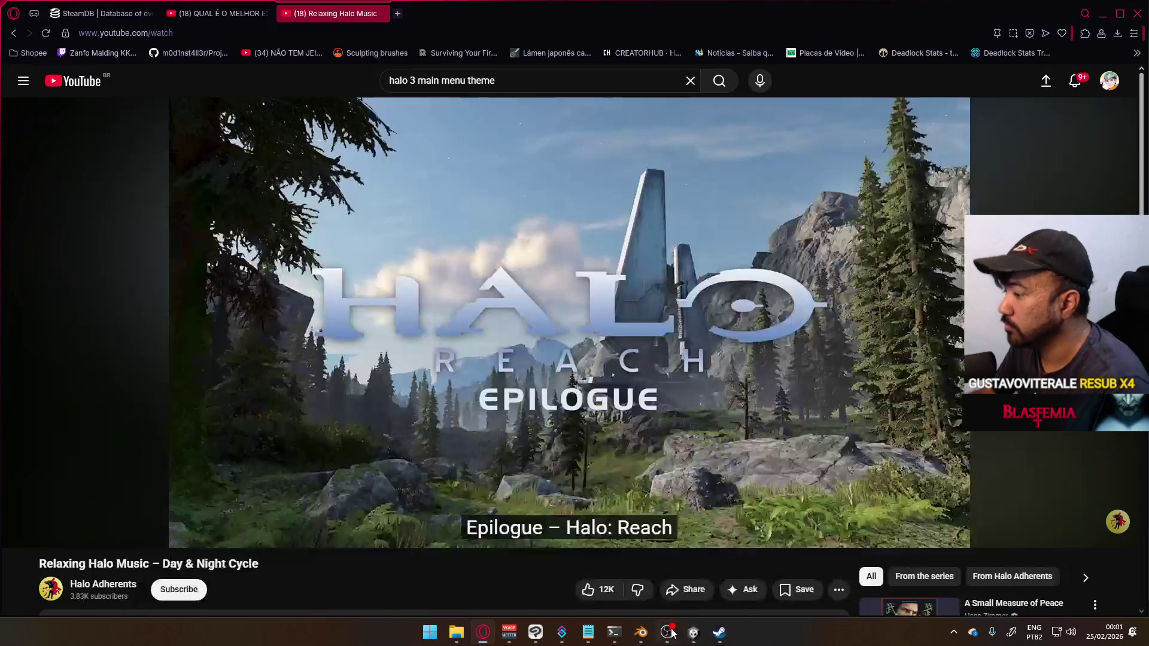
left_click(640, 632)
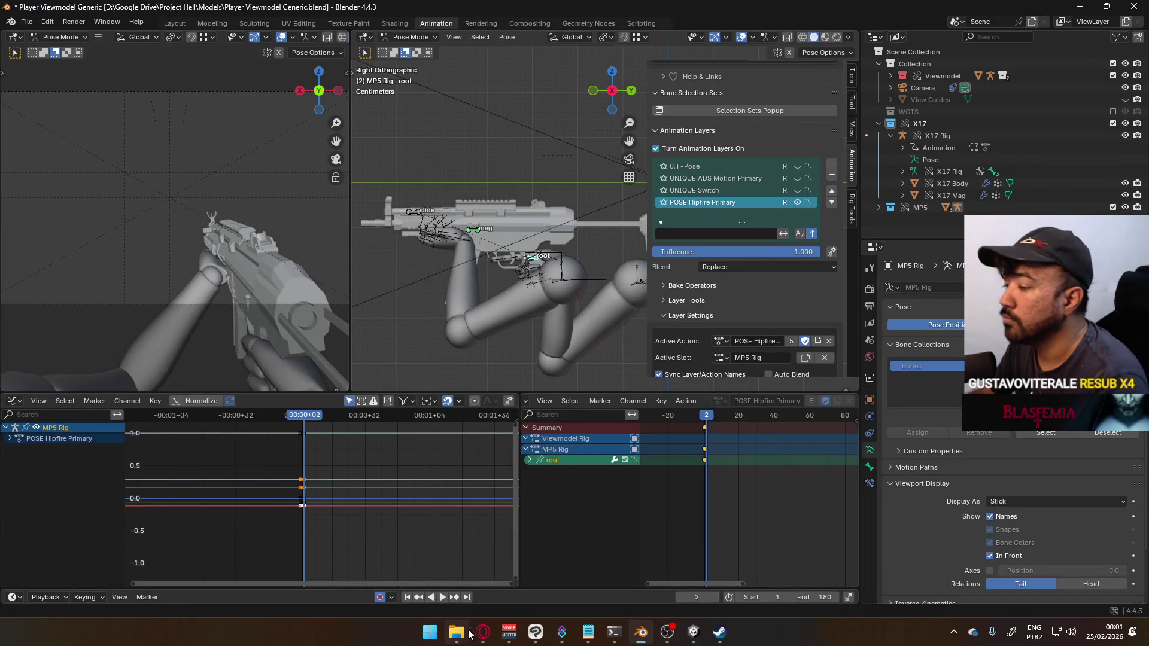
left_click(482, 633)
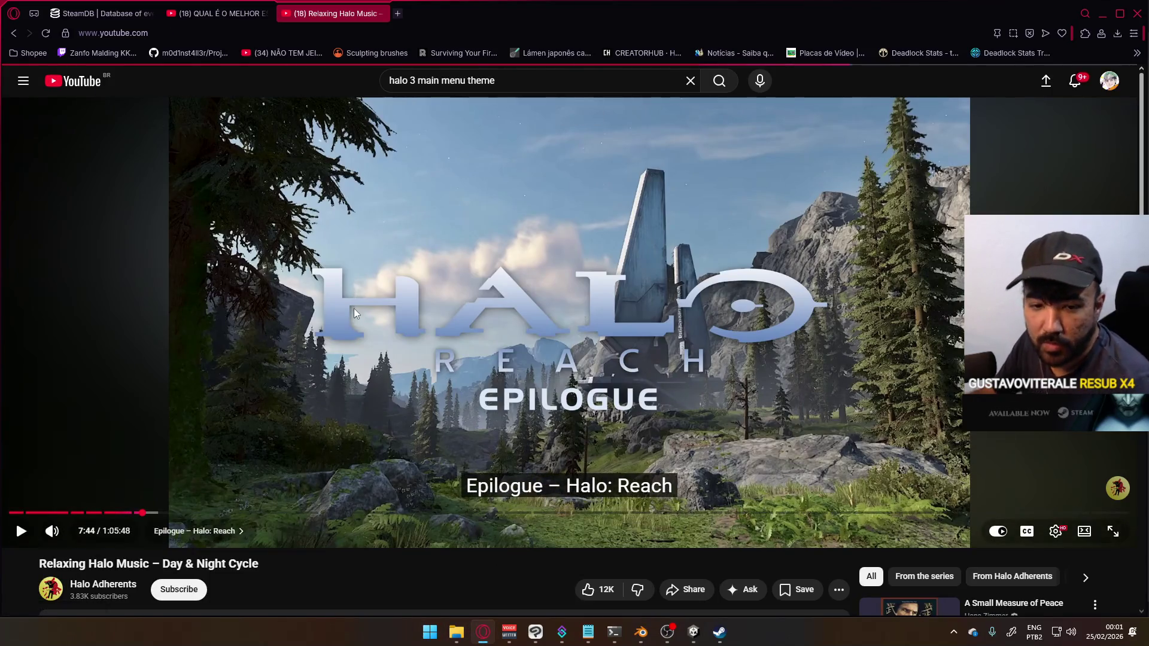
key("alt+Left")
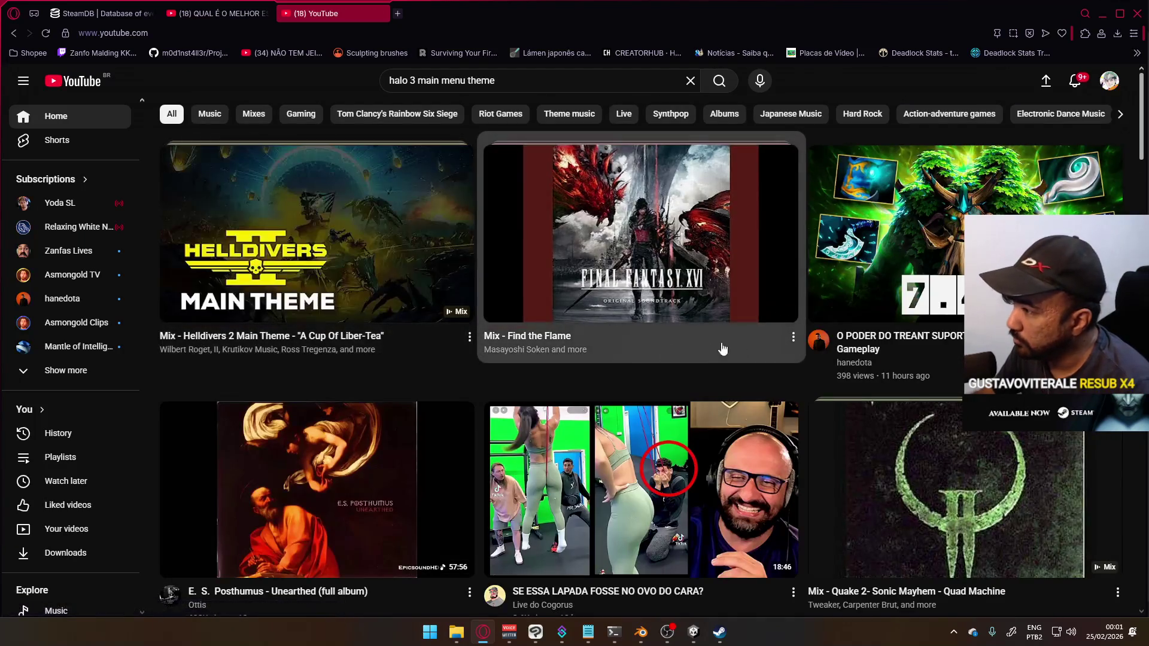
Step: Scroll the home feed and start the Pendulum MIX video
scroll(483, 389, "down", 5)
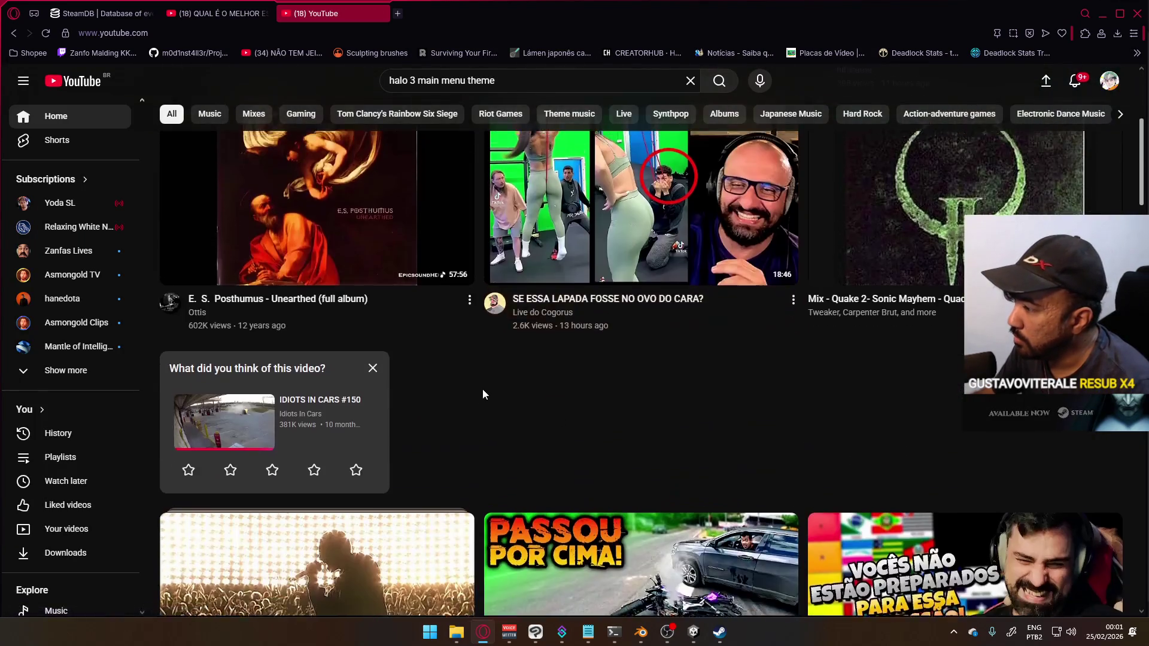
scroll(518, 402, "up", 4)
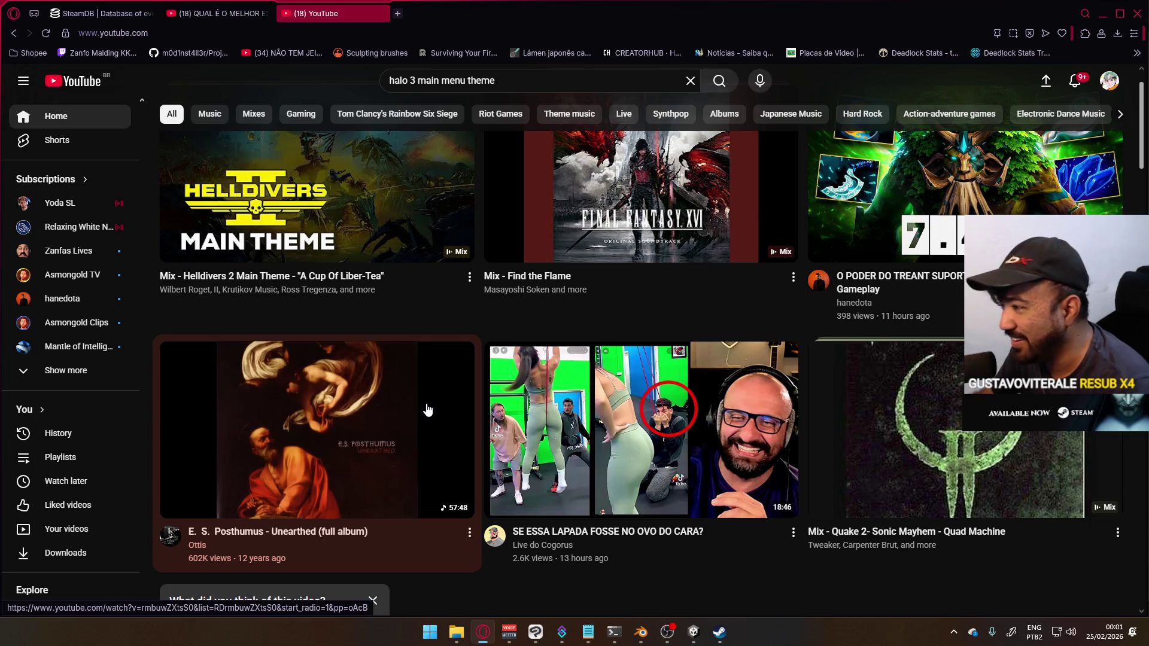
scroll(428, 408, "down", 10)
scroll(405, 415, "down", 3)
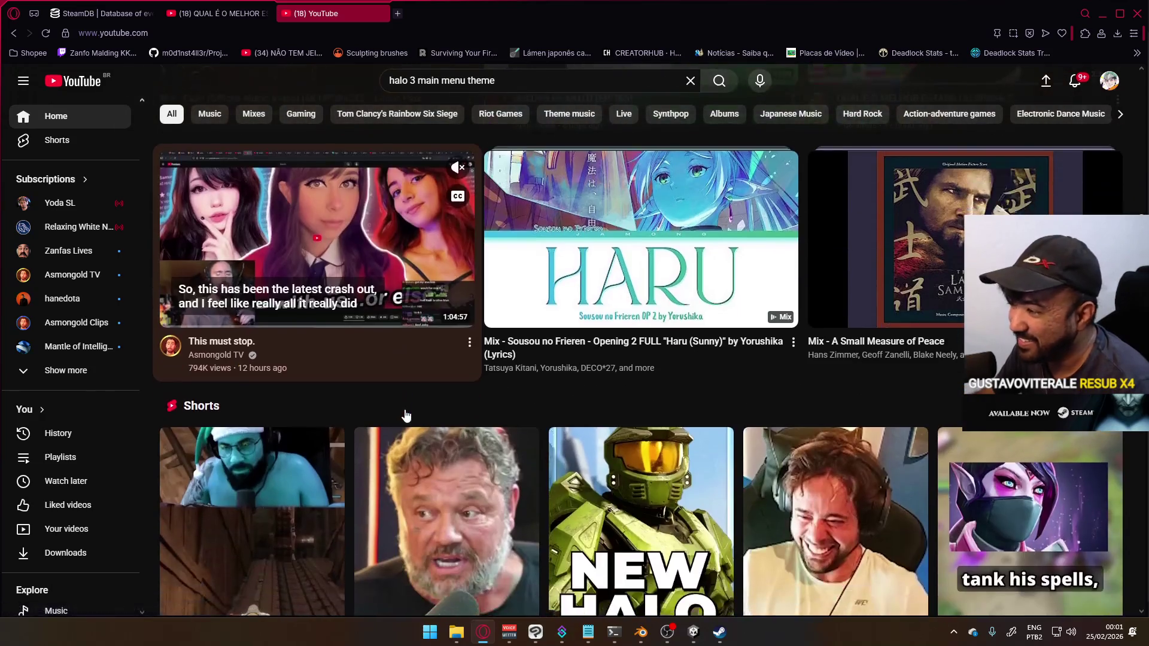
scroll(516, 418, "down", 3)
scroll(516, 425, "down", 8)
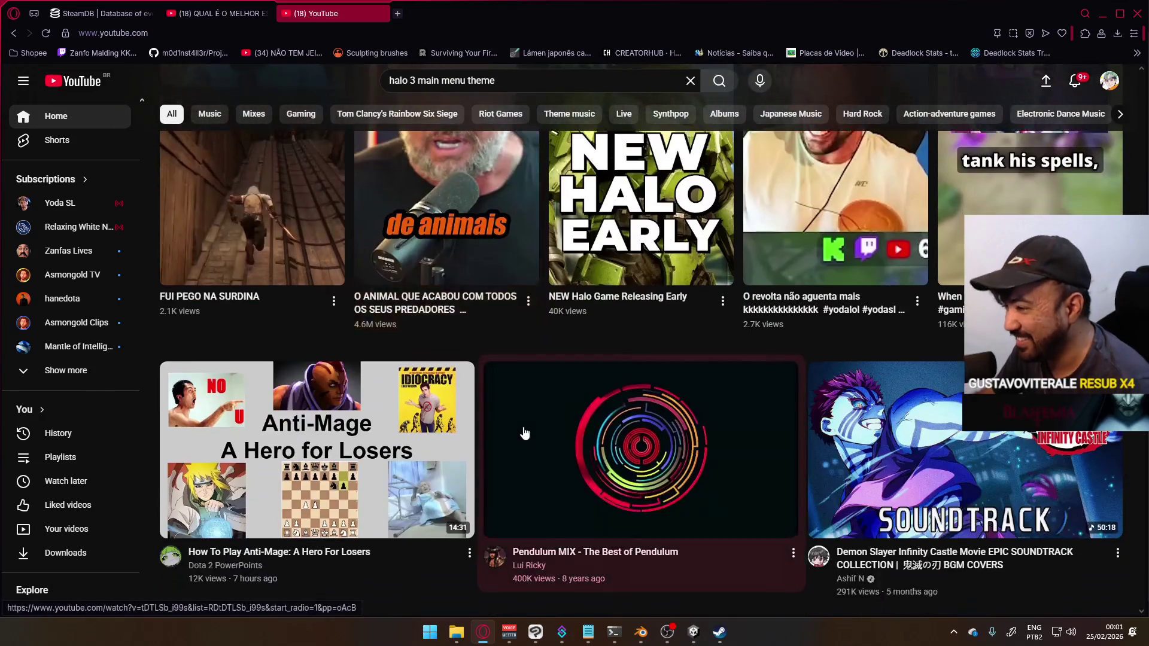
scroll(516, 438, "down", 4)
scroll(516, 439, "up", 8)
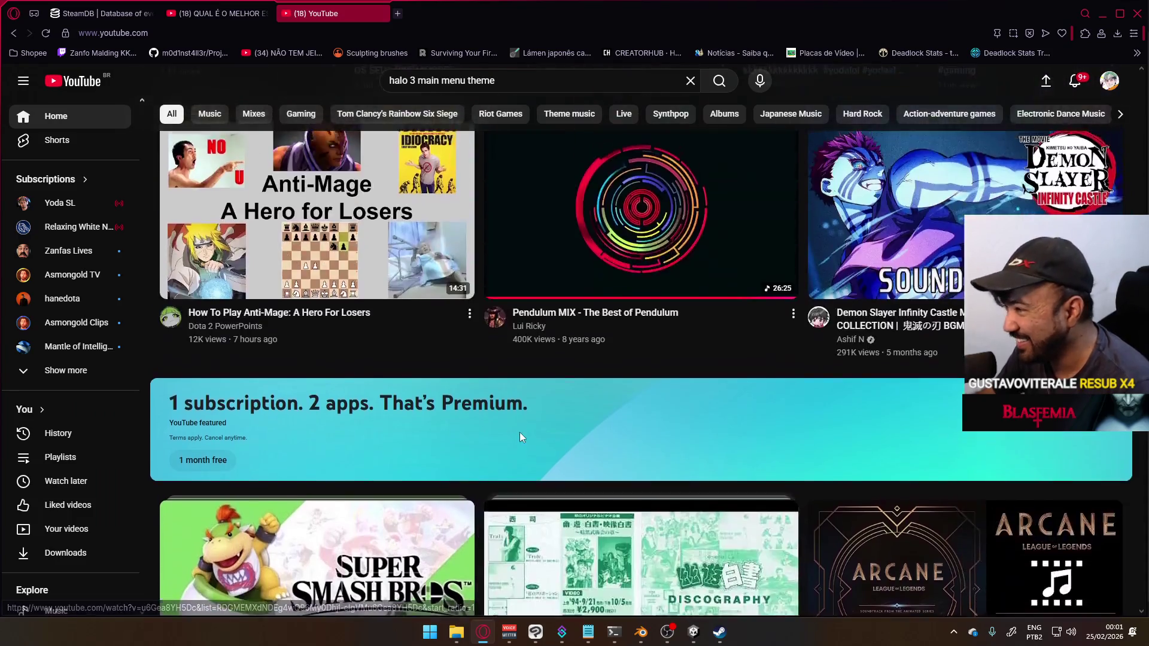
left_click(657, 431)
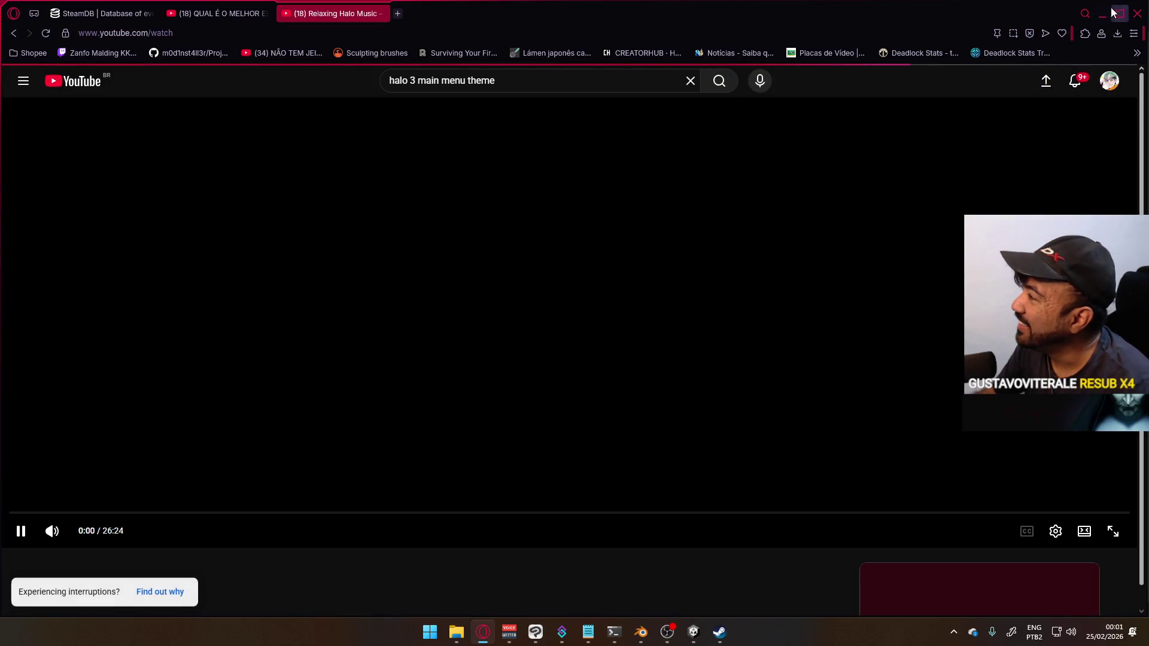
Step: Go back to the home feed with Pendulum MIX in the miniplayer, then switch to Blender
key("alt+Left")
scroll(408, 313, "down", 15)
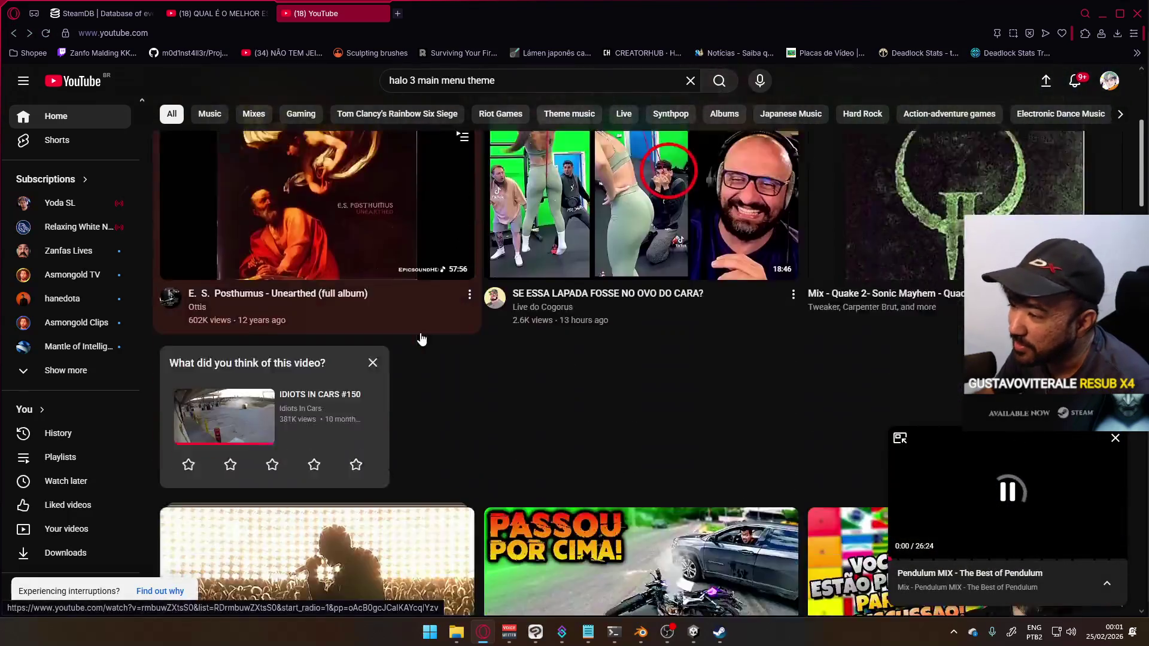
scroll(435, 340, "up", 2)
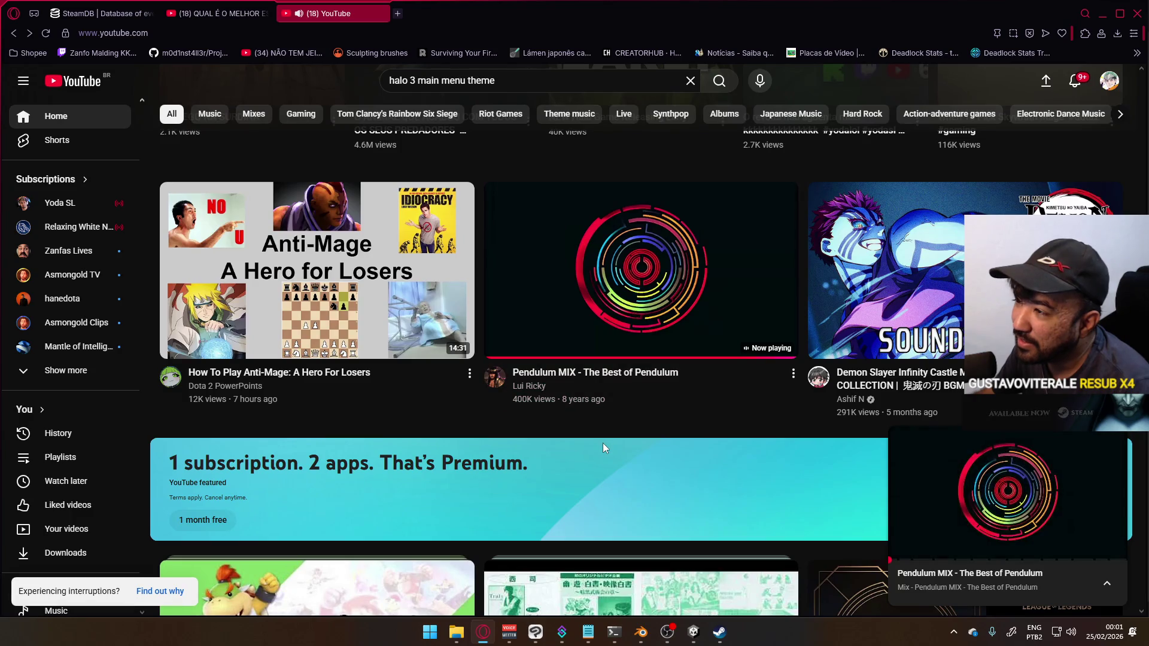
scroll(605, 444, "up", 2)
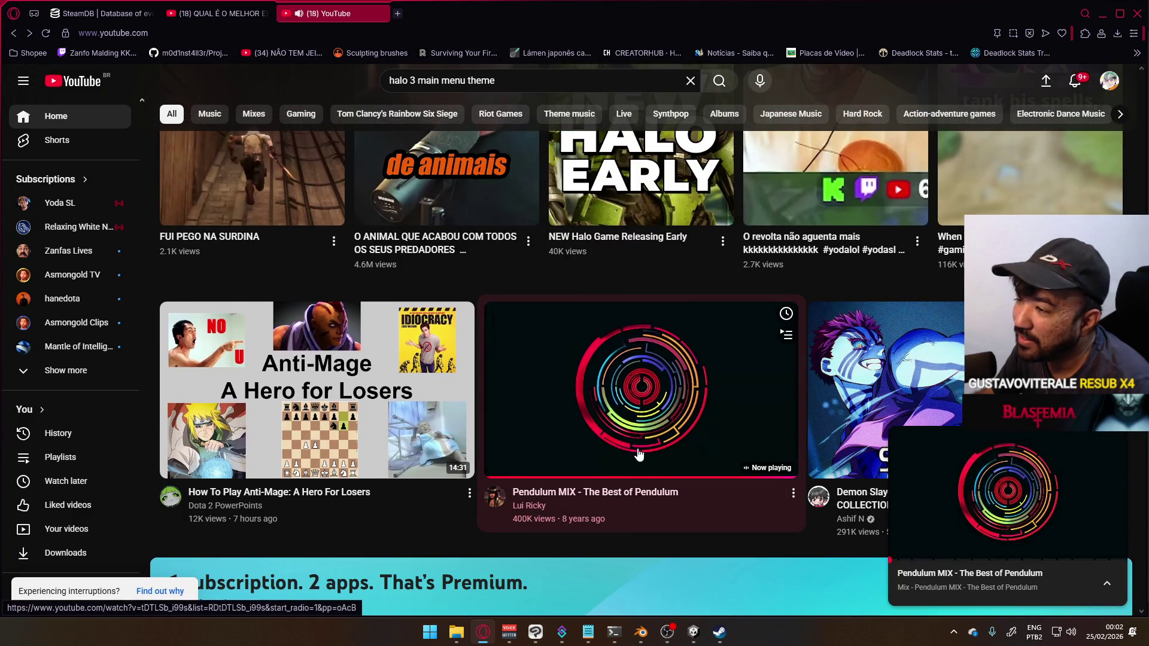
scroll(743, 386, "up", 4)
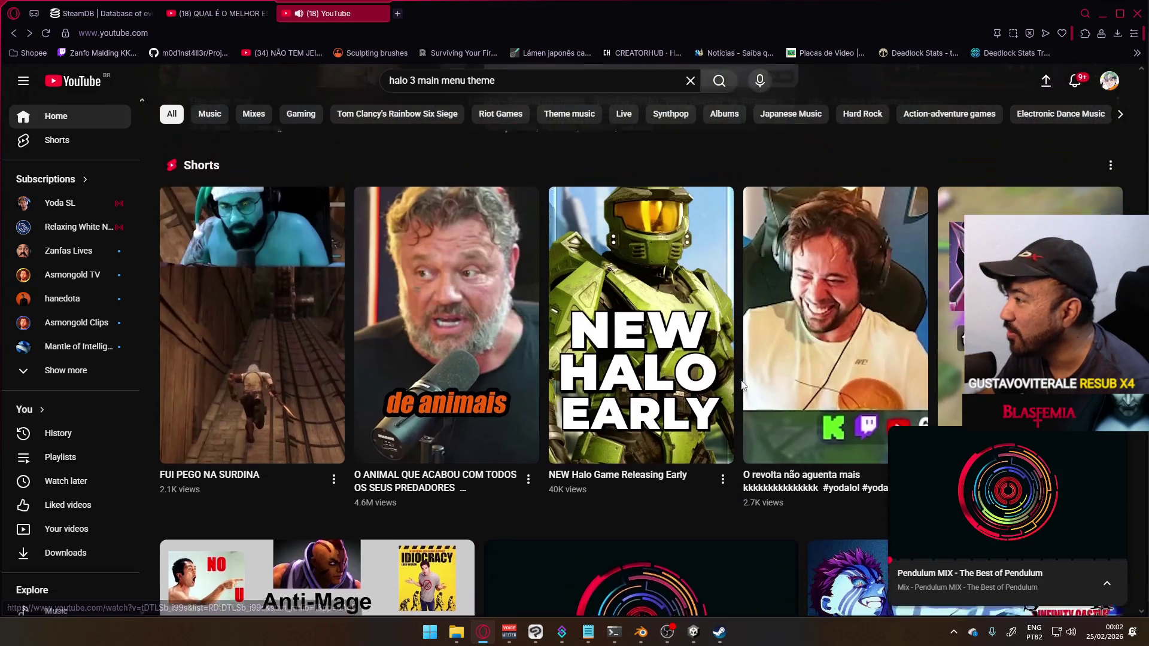
scroll(742, 386, "up", 2)
key("alt+Tab")
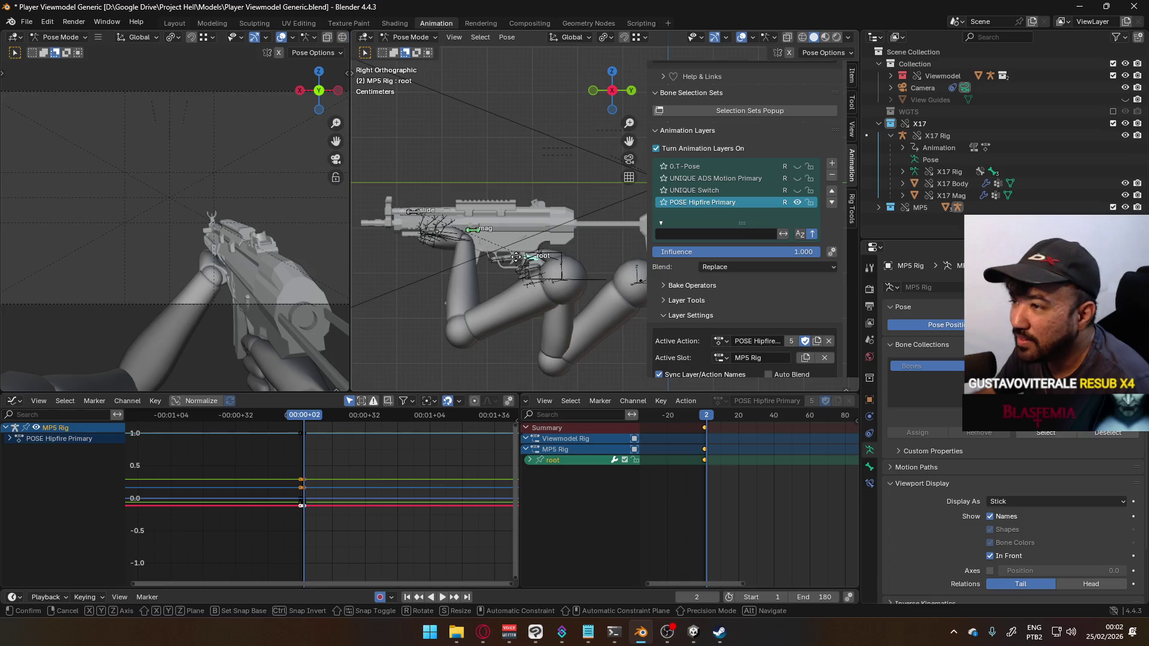
Step: Move the MP5 root bone along global Y to a new position
key("g")
key("y")
key("Escape")
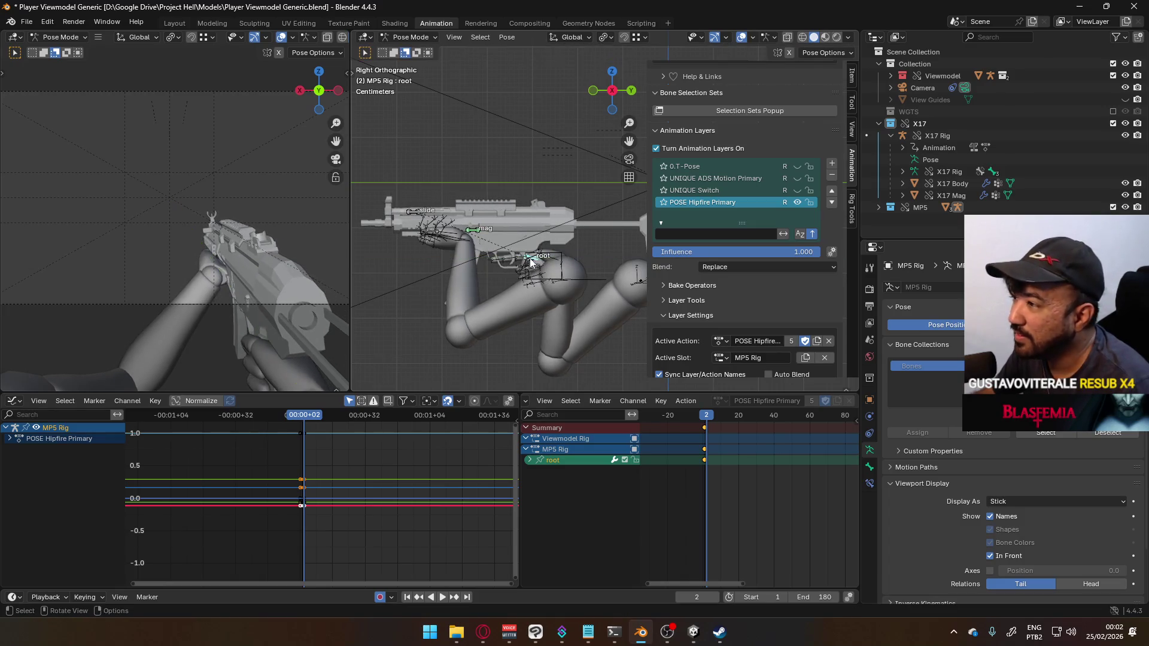
mouse_move(323, 226)
middle_mouse_down()
mouse_move(251, 227)
mouse_move(231, 242)
mouse_move(289, 253)
middle_mouse_up()
key("g")
key("y")
key("Escape")
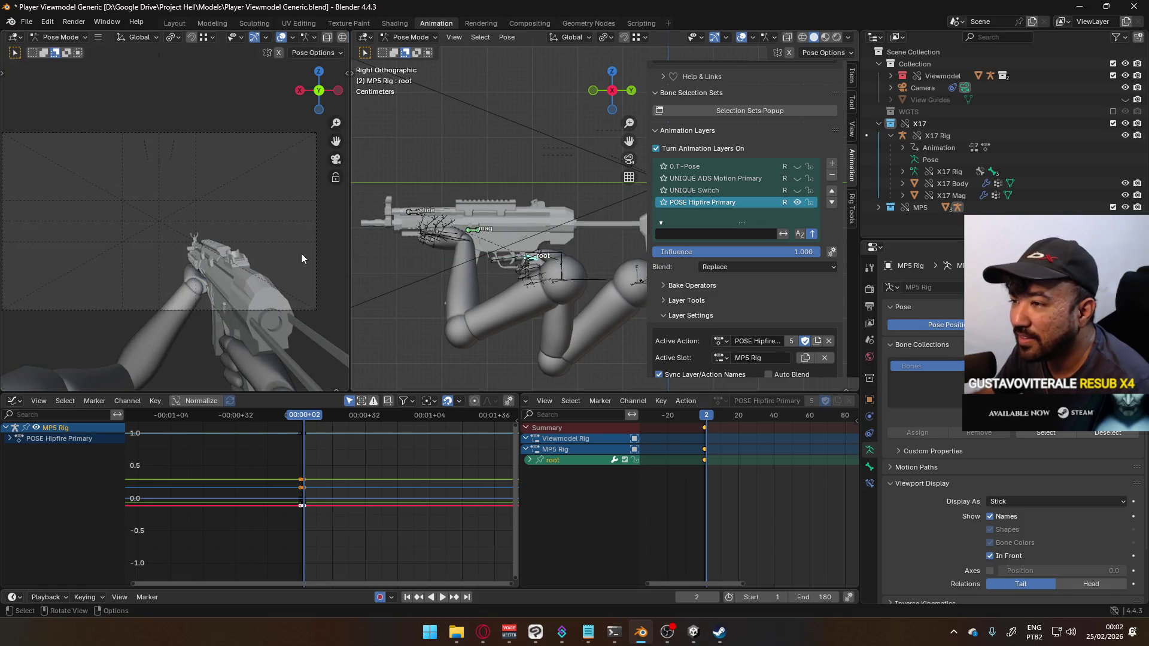
key("g")
key("y")
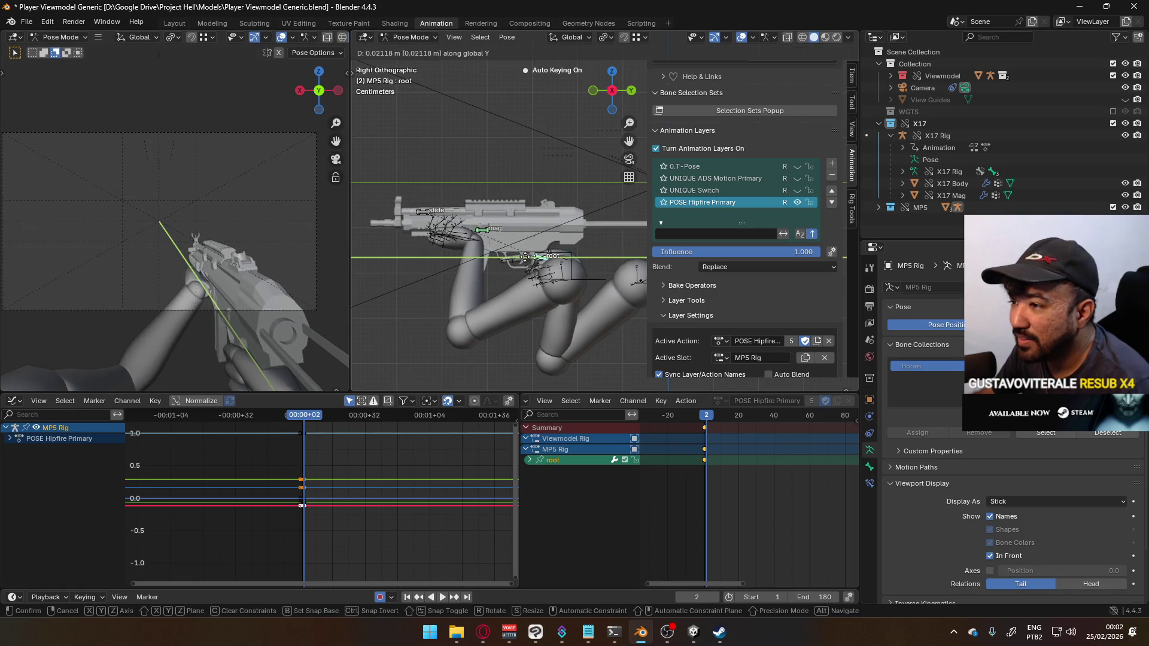
left_click(526, 258)
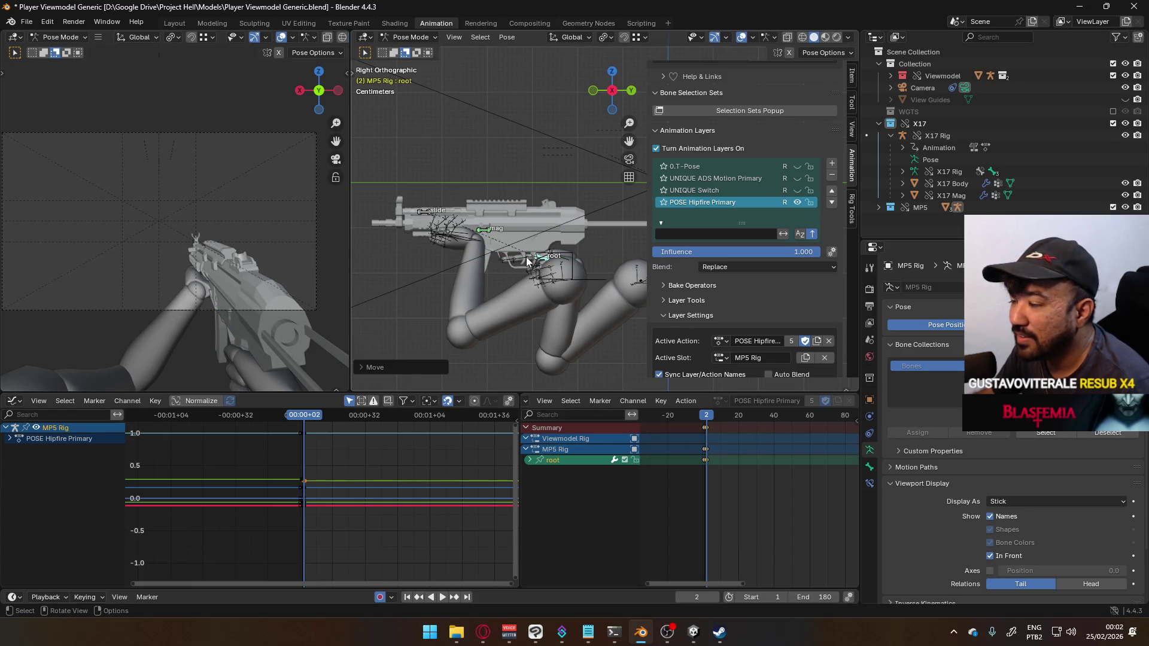
Step: Shift the root bone sideways along global X
key("g")
key("y")
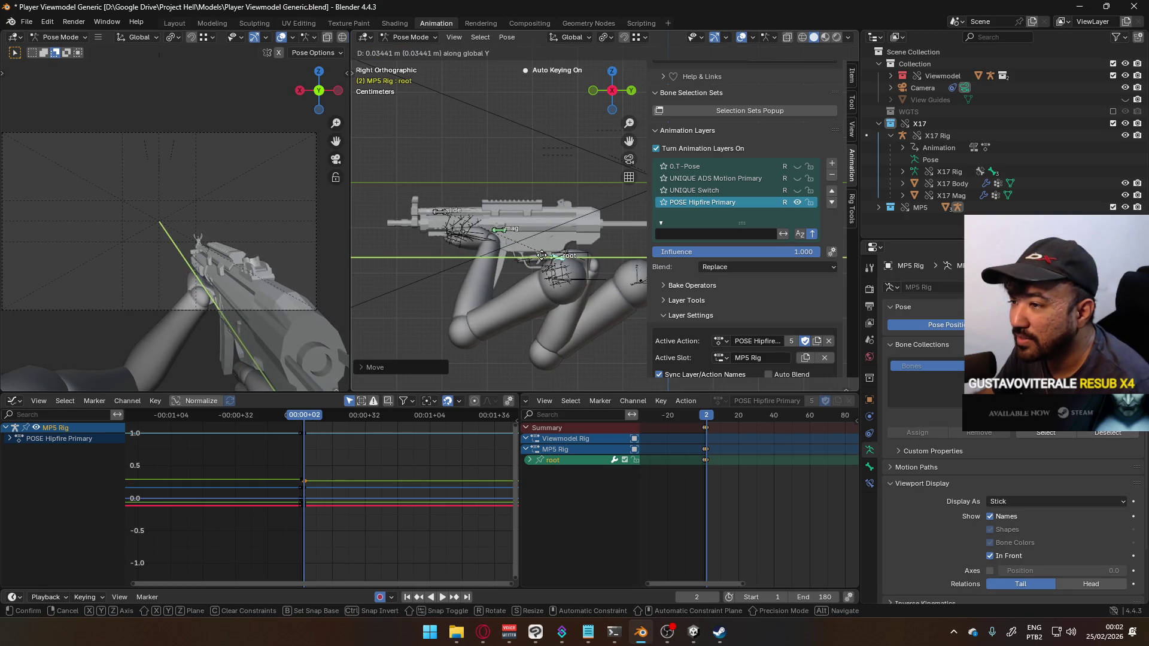
key("z")
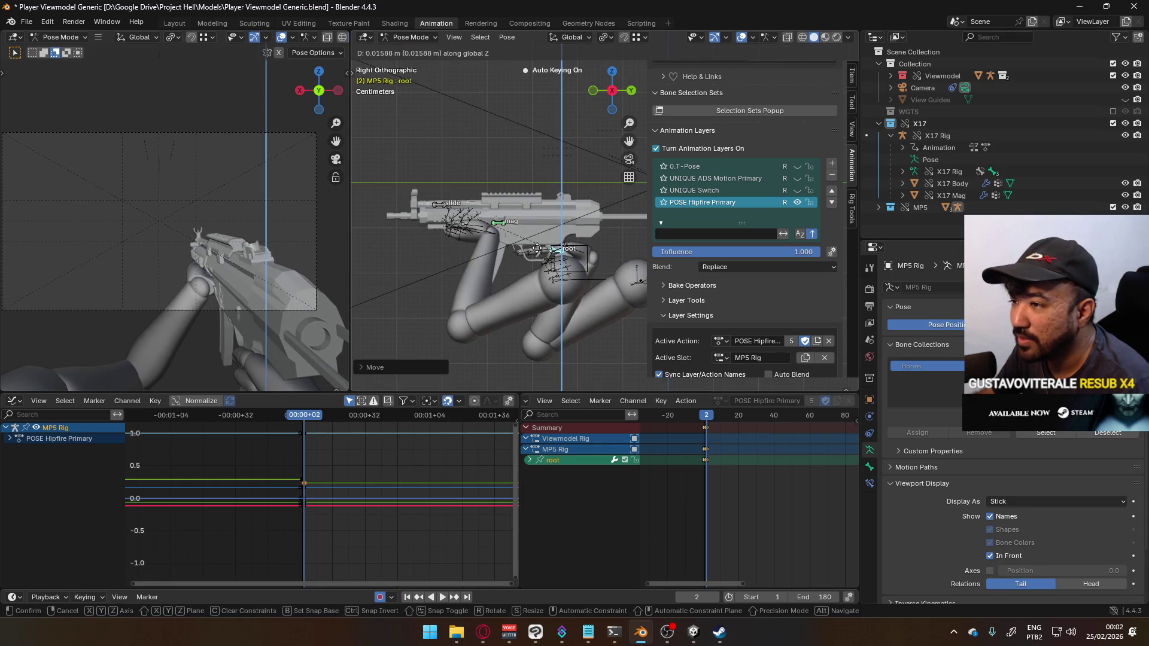
key("z")
key("z")
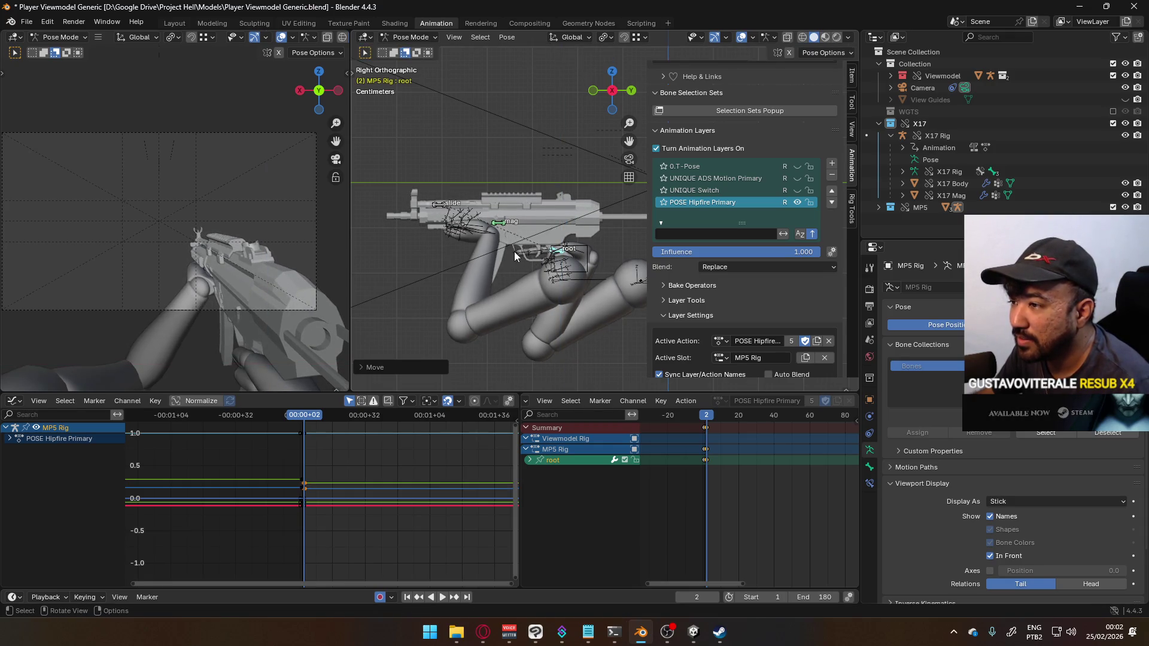
key("x")
key("Escape")
key("g")
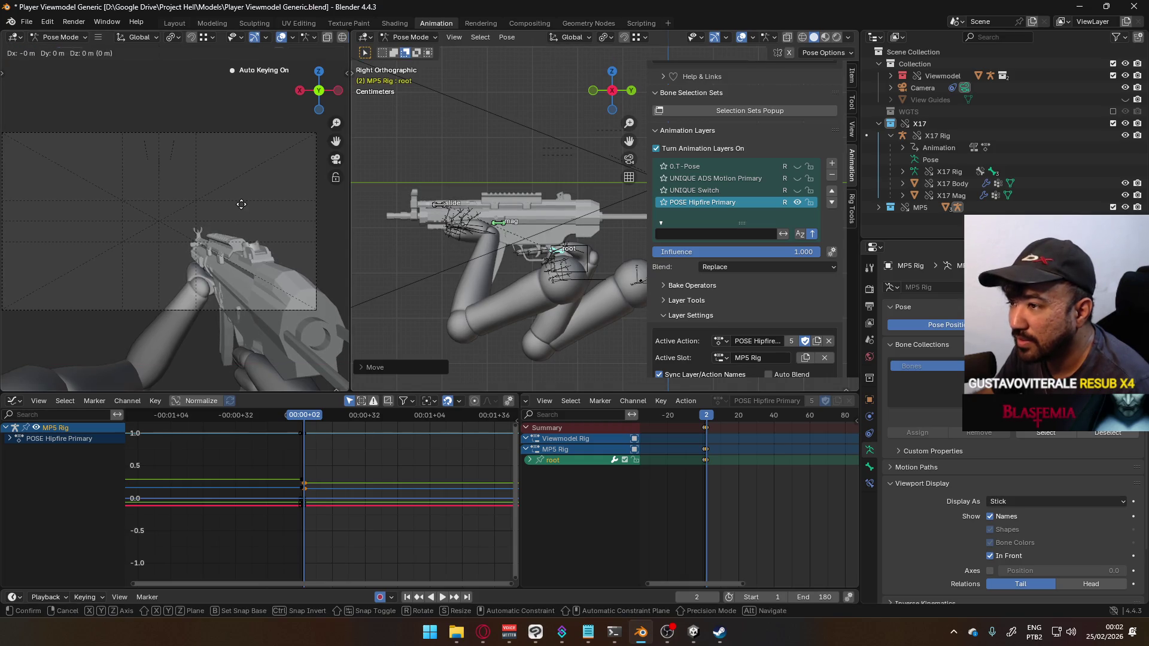
key("x")
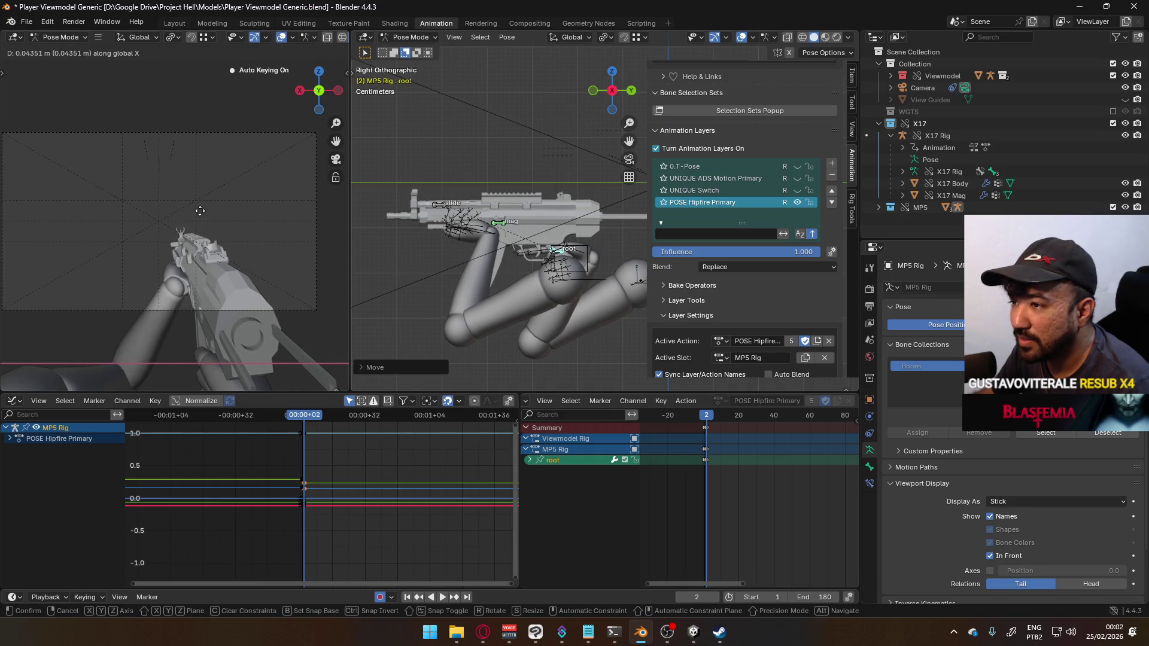
left_click(200, 211)
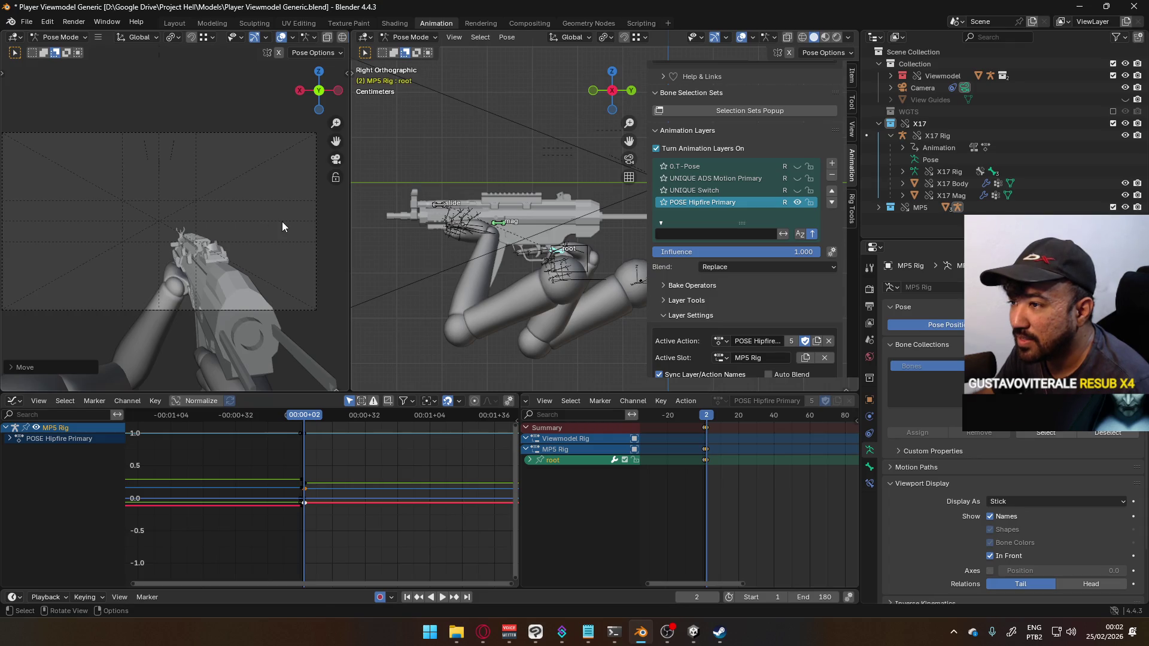
Step: Nudge the root bone along global Z by about 0.013 m
key("g")
key("z")
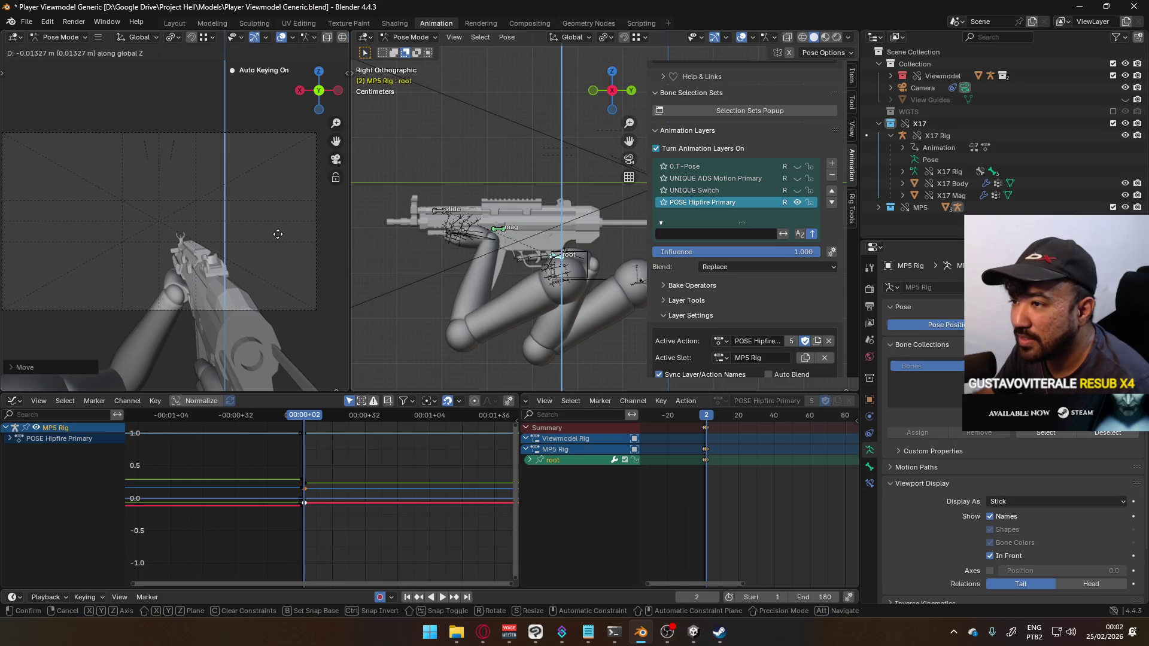
left_click(276, 233)
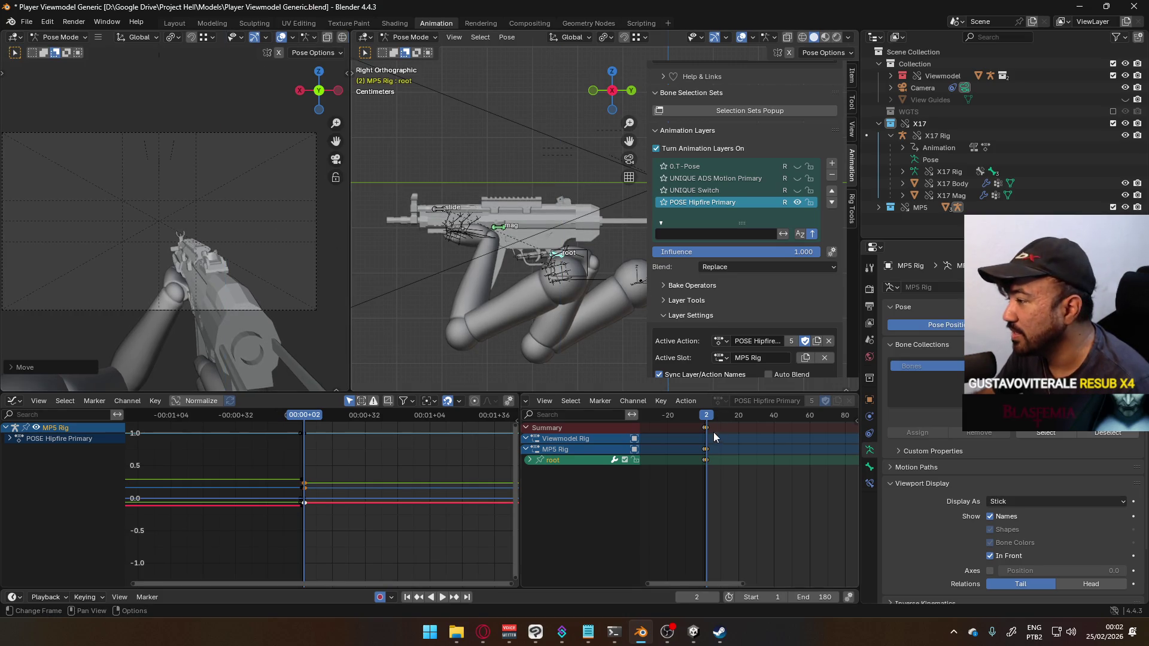
Step: Move the new root bone keys from frame 2 to frame 1 in the Dope Sheet
scroll(718, 446, "up", 5)
left_click_drag(741, 426, 735, 427)
key("Left")
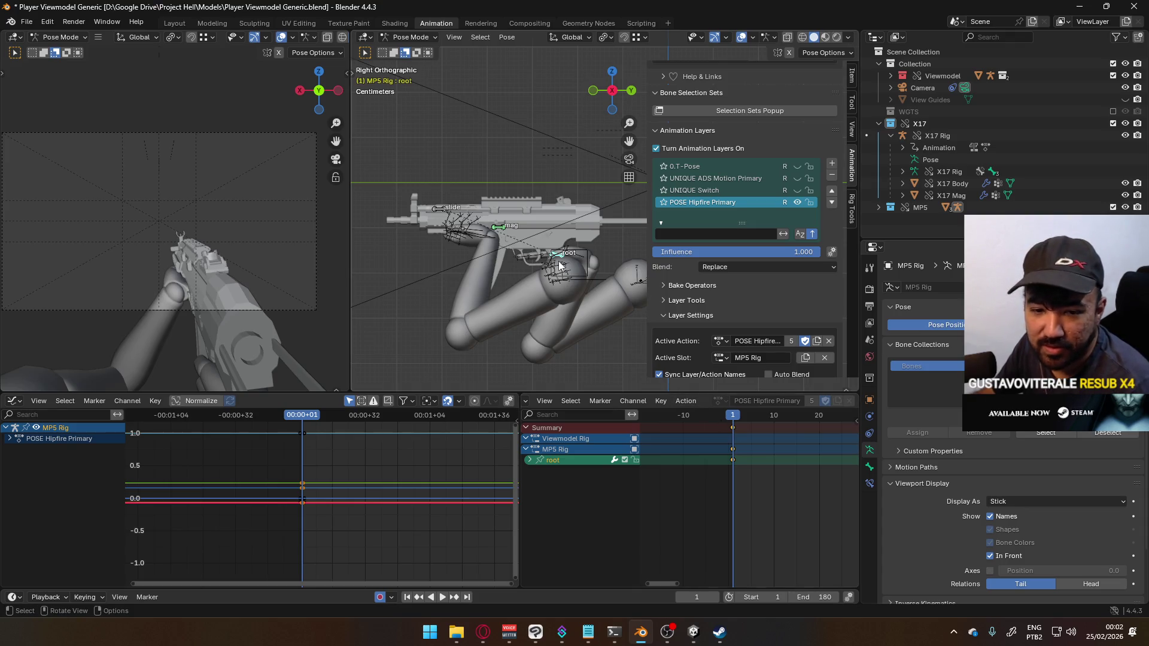
scroll(560, 266, "up", 4)
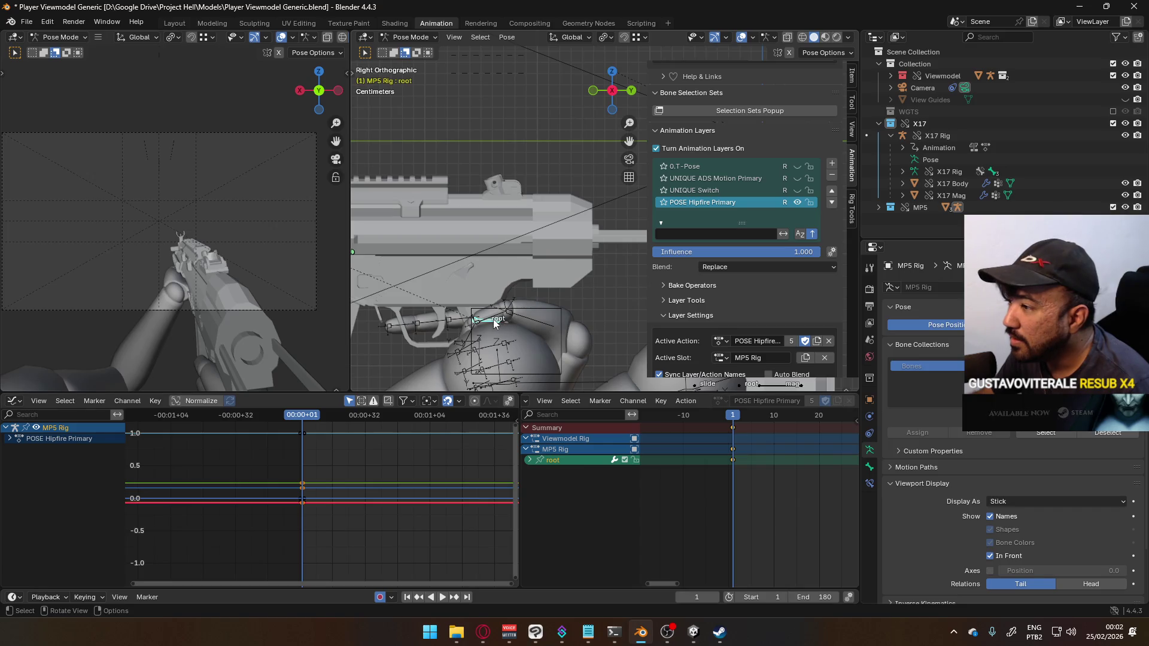
right_click(494, 324)
Step: Switch to the Opera window and scroll the YouTube home feed while Pendulum MIX plays
key("Escape")
key("alt+Tab")
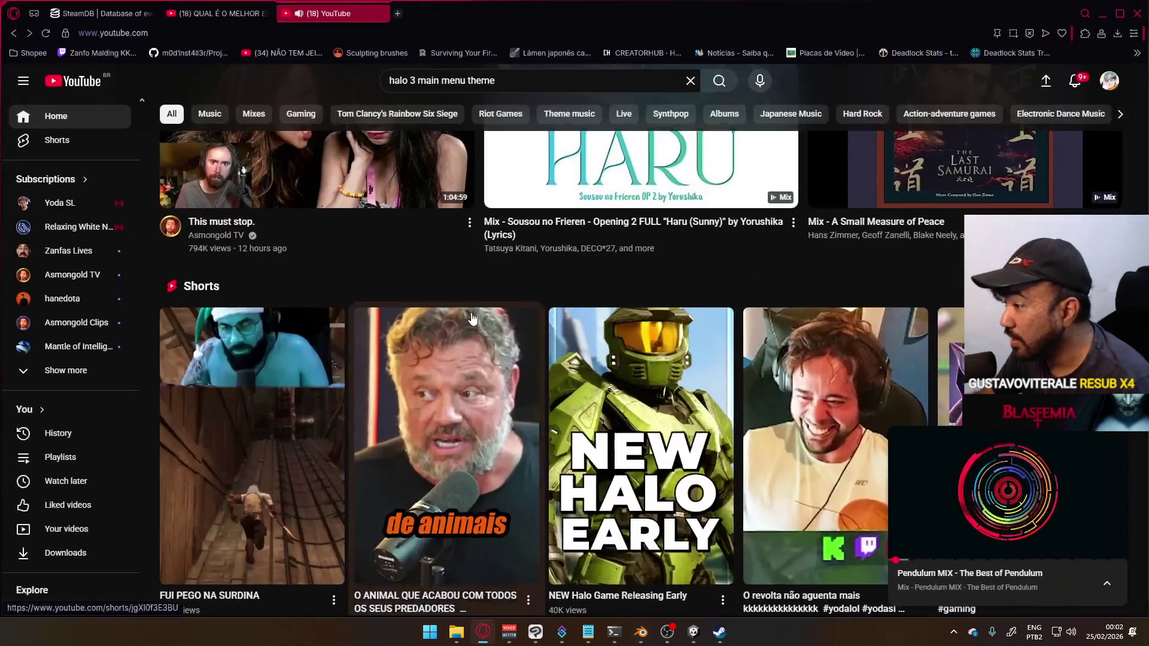
scroll(473, 318, "up", 3)
scroll(502, 342, "down", 10)
scroll(620, 383, "down", 9)
scroll(623, 389, "up", 15)
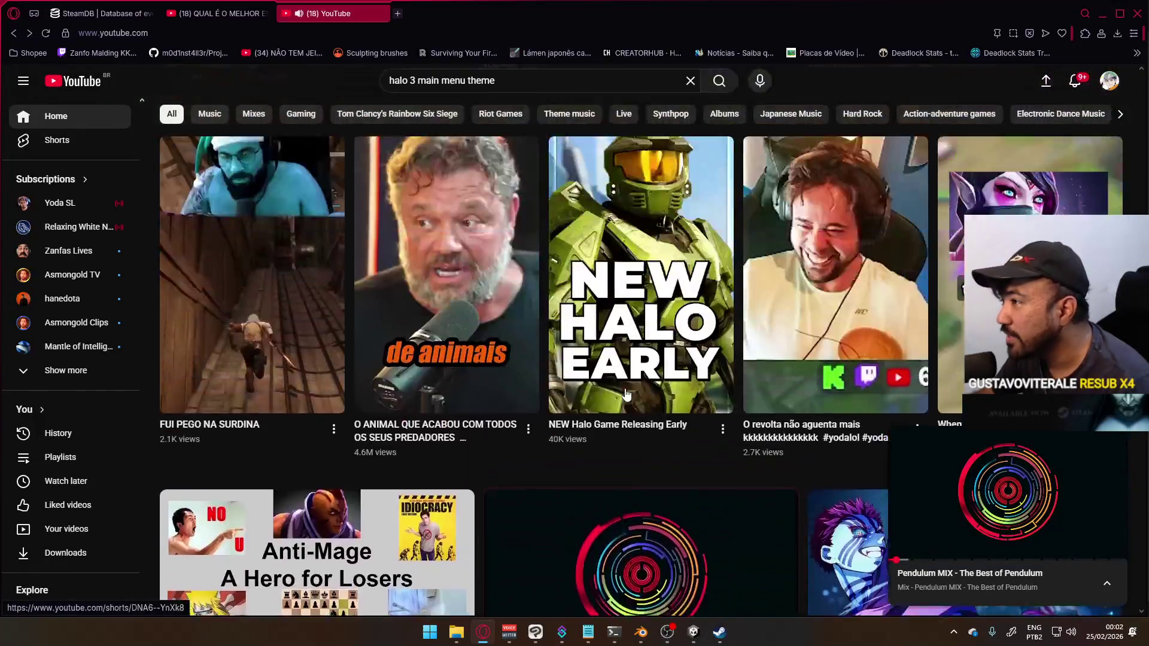
scroll(623, 389, "up", 15)
scroll(623, 391, "down", 1)
scroll(556, 443, "up", 1)
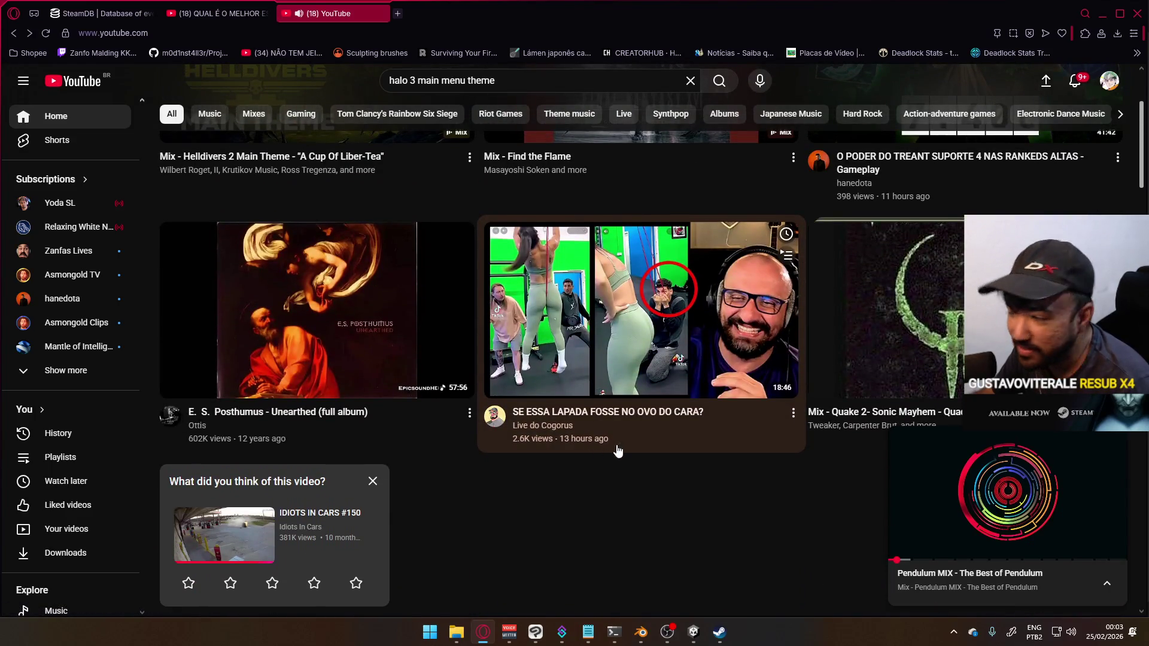